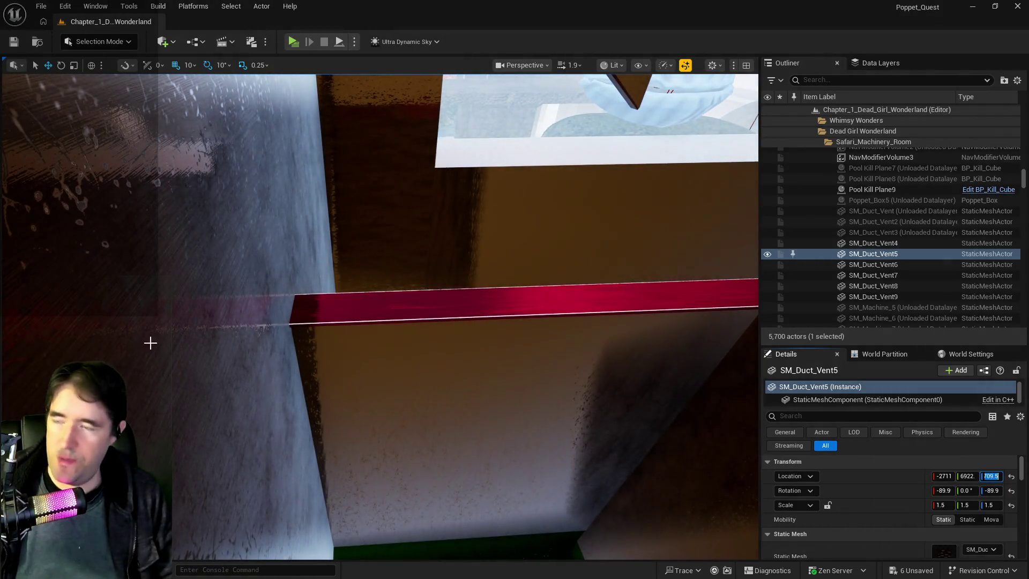
Select the green grate over the water and set its height to 5709.
drag(149, 340, 610, 204)
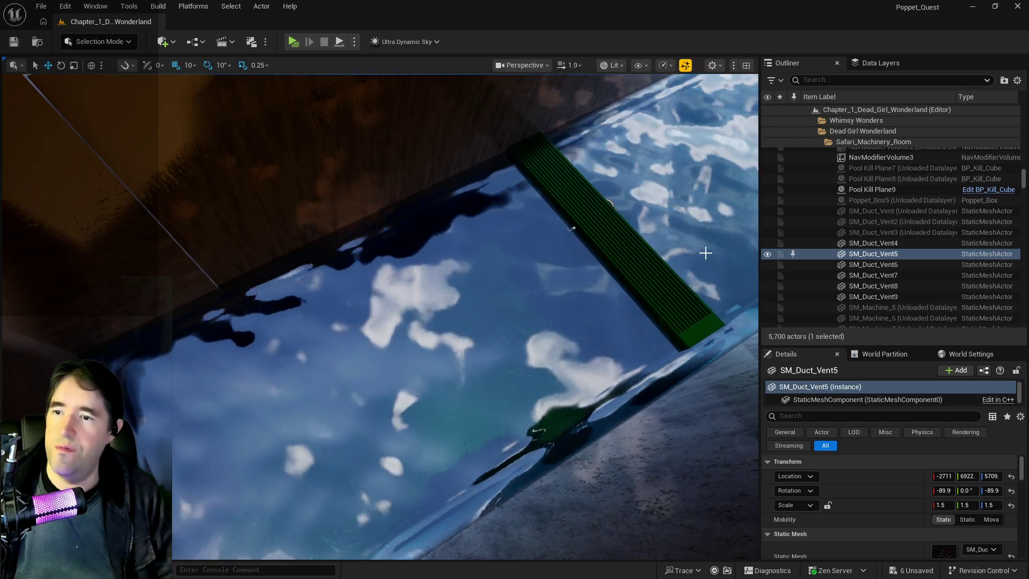
click(609, 204)
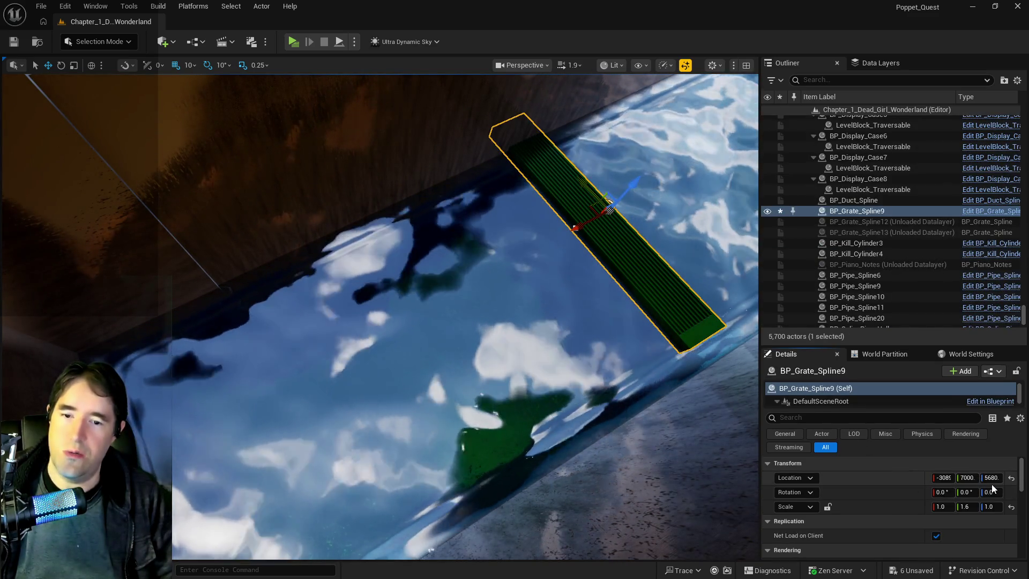
mouse_move(707, 392)
mouse_down()
mouse_move(654, 333)
mouse_move(707, 392)
mouse_up()
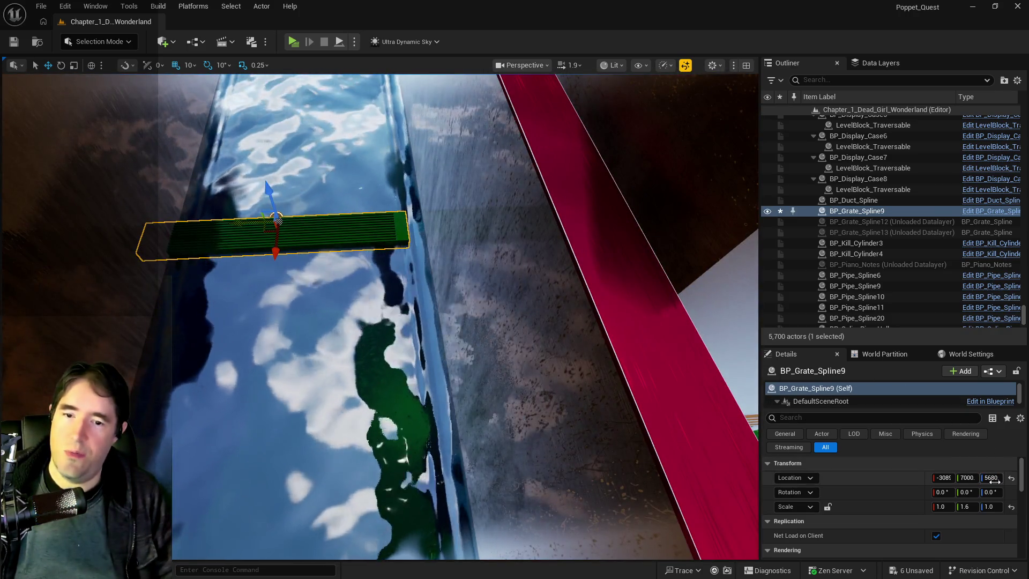
drag(536, 322, 471, 349)
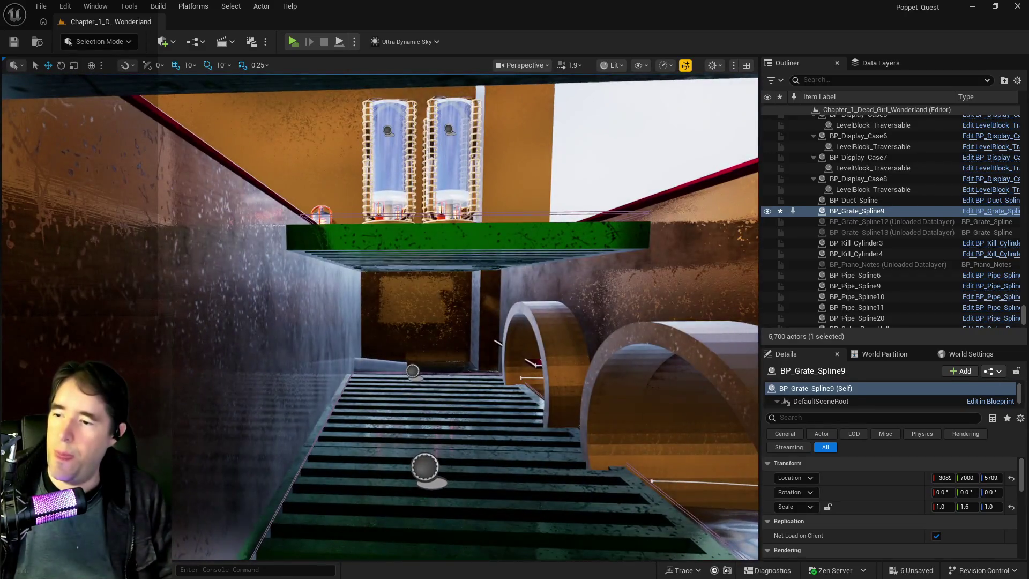
Check the floor vent's location, then set the green grate's Y position to 6922.
click(559, 516)
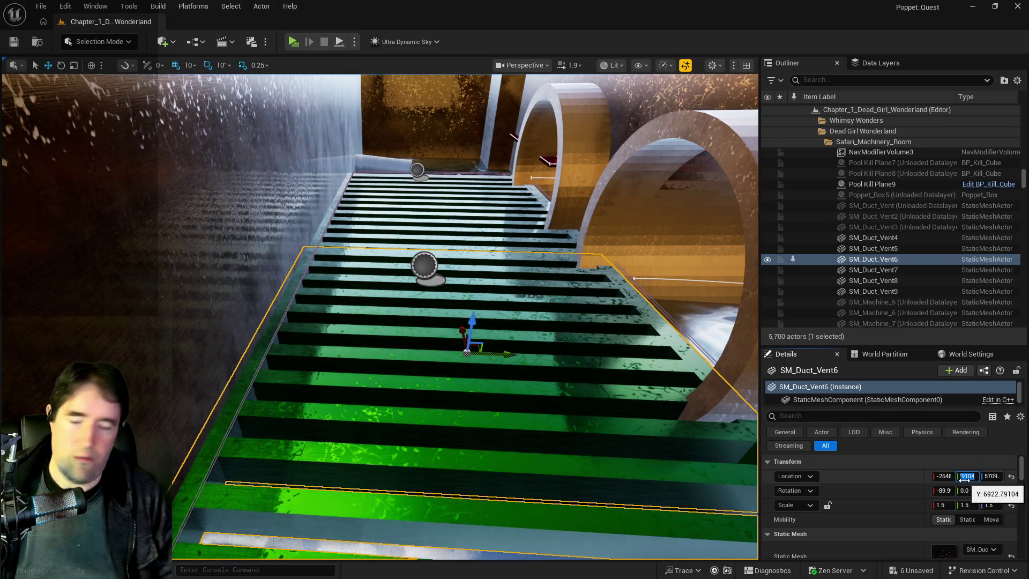
drag(482, 322, 408, 343)
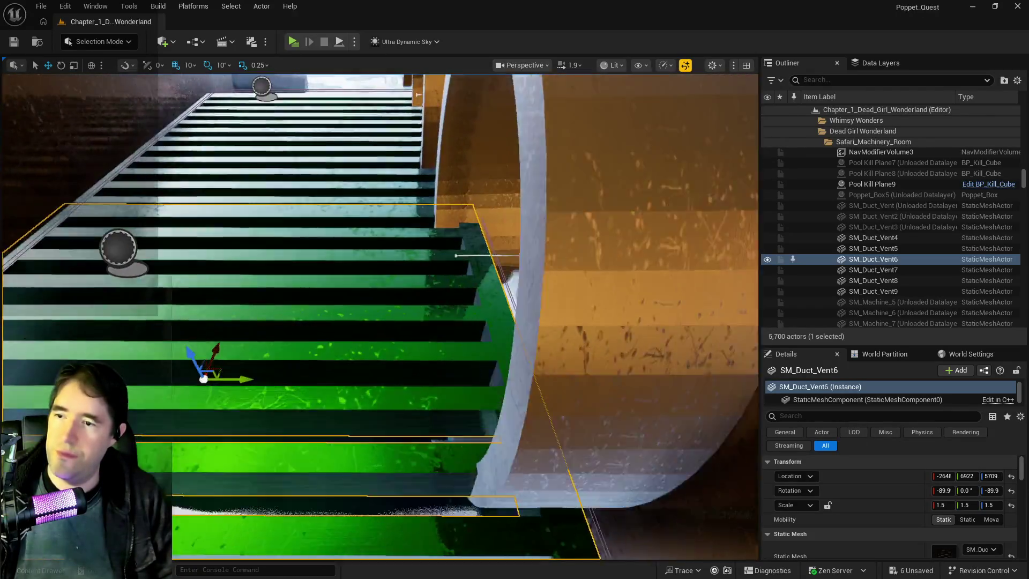
mouse_move(407, 343)
mouse_down()
mouse_move(408, 290)
mouse_move(364, 300)
mouse_move(359, 289)
mouse_move(319, 384)
mouse_up()
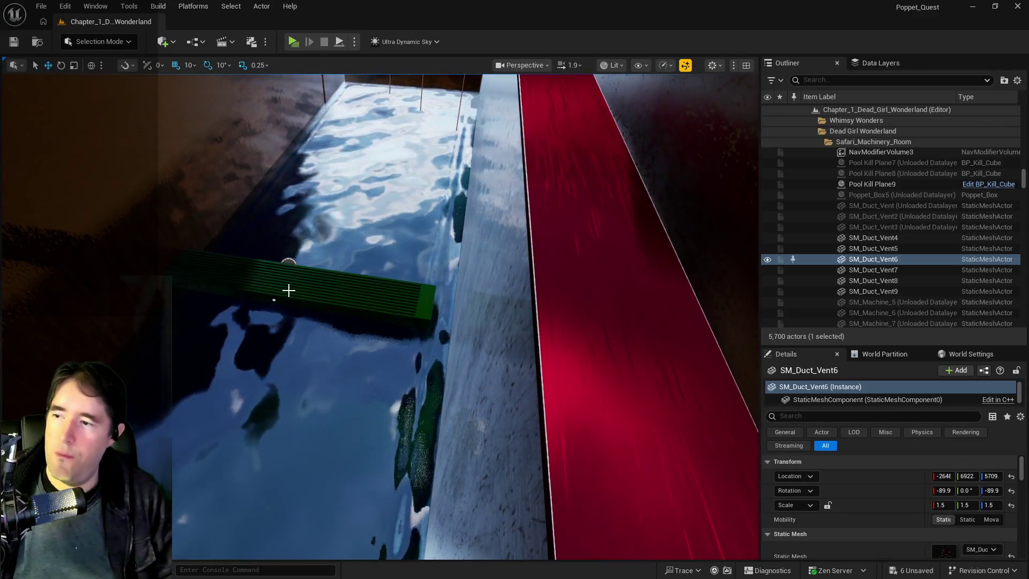
click(311, 280)
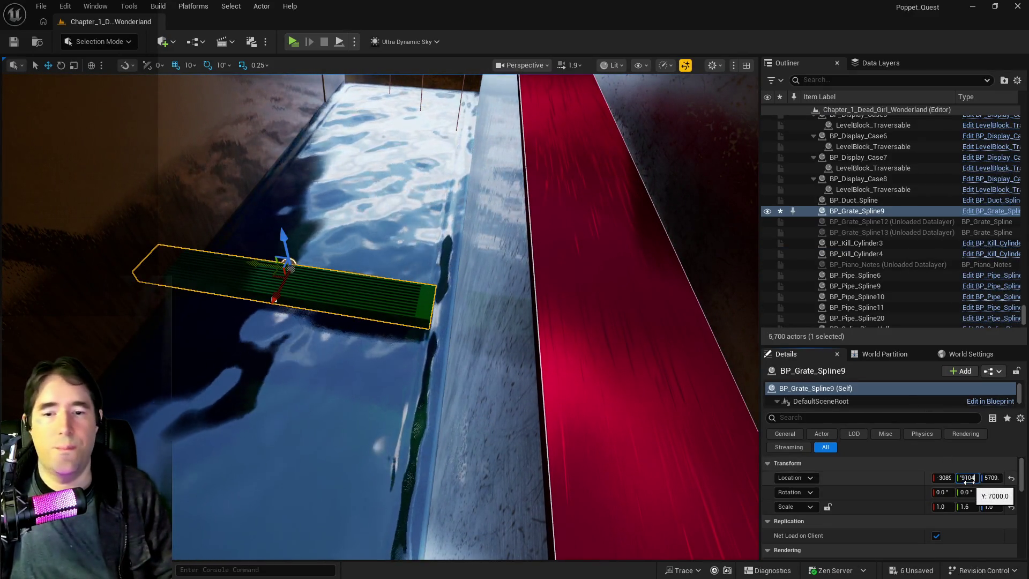
mouse_move(375, 289)
mouse_down()
mouse_move(353, 332)
mouse_move(373, 337)
mouse_up()
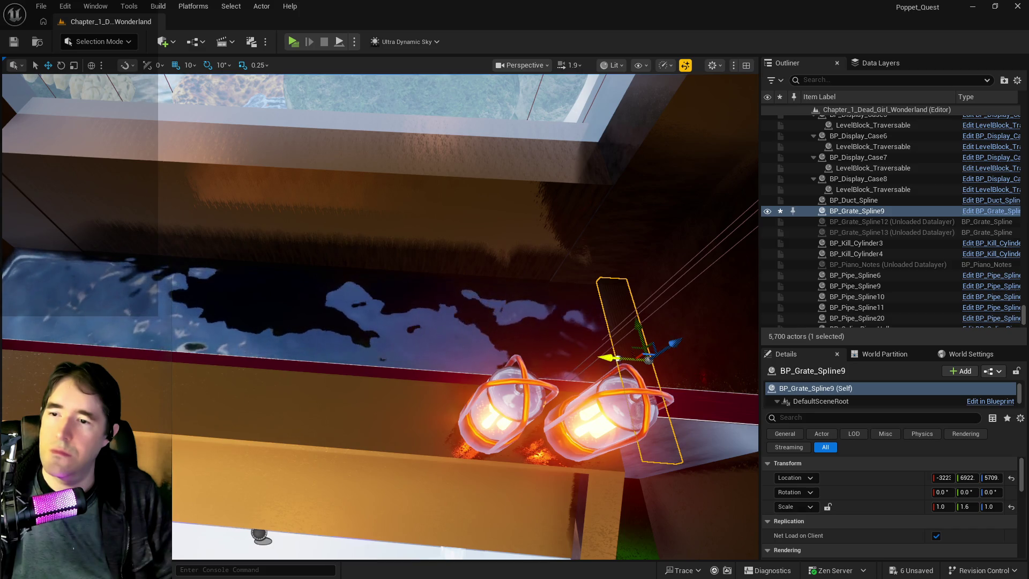
Drag a BP_Grate_Spline9 spline point along X so the grate stretches across the water channel.
click(615, 357)
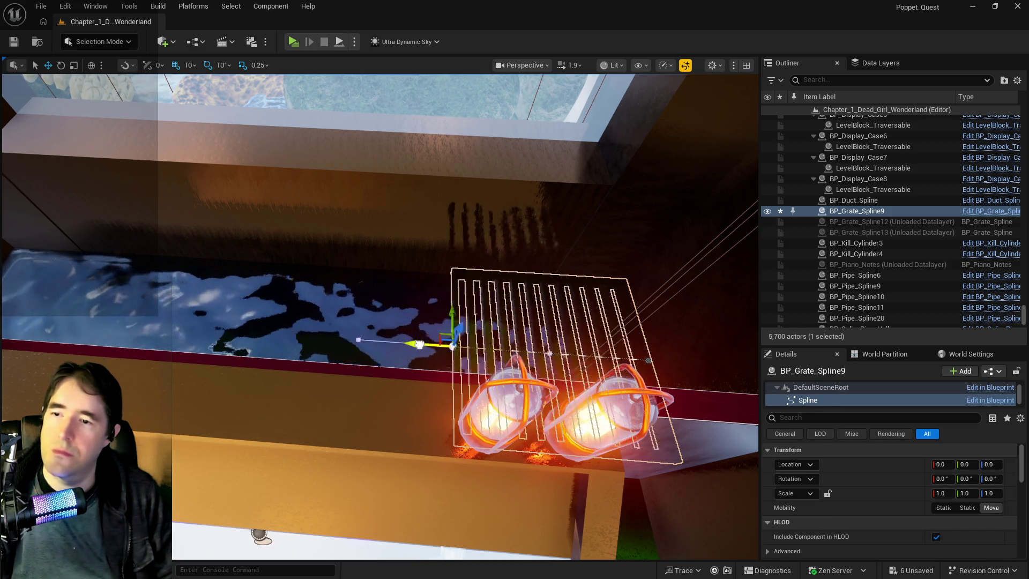
mouse_move(177, 327)
mouse_down()
mouse_move(34, 322)
mouse_move(182, 534)
mouse_up()
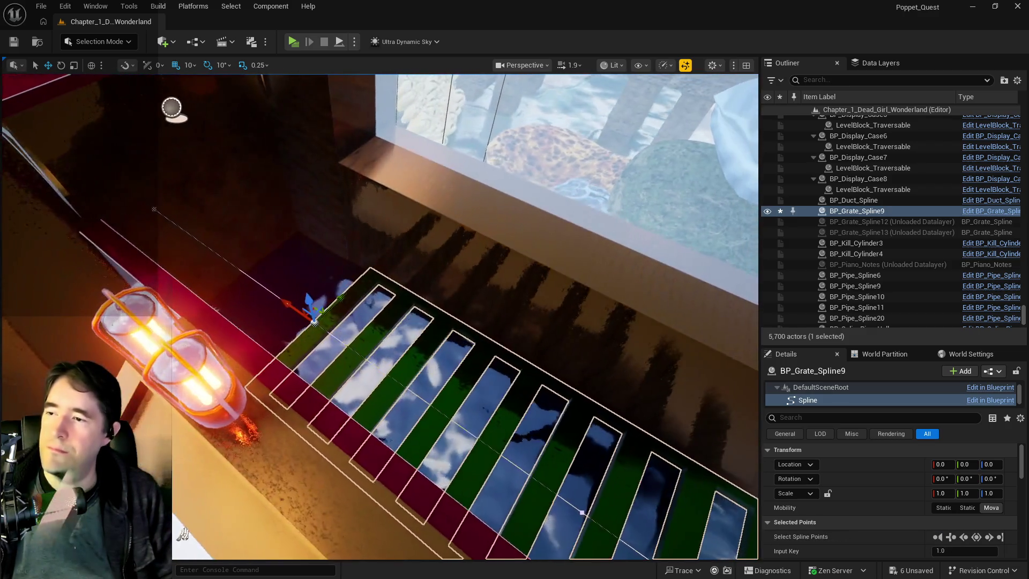
mouse_move(288, 301)
mouse_down()
mouse_move(205, 251)
mouse_move(389, 533)
mouse_move(434, 541)
mouse_up()
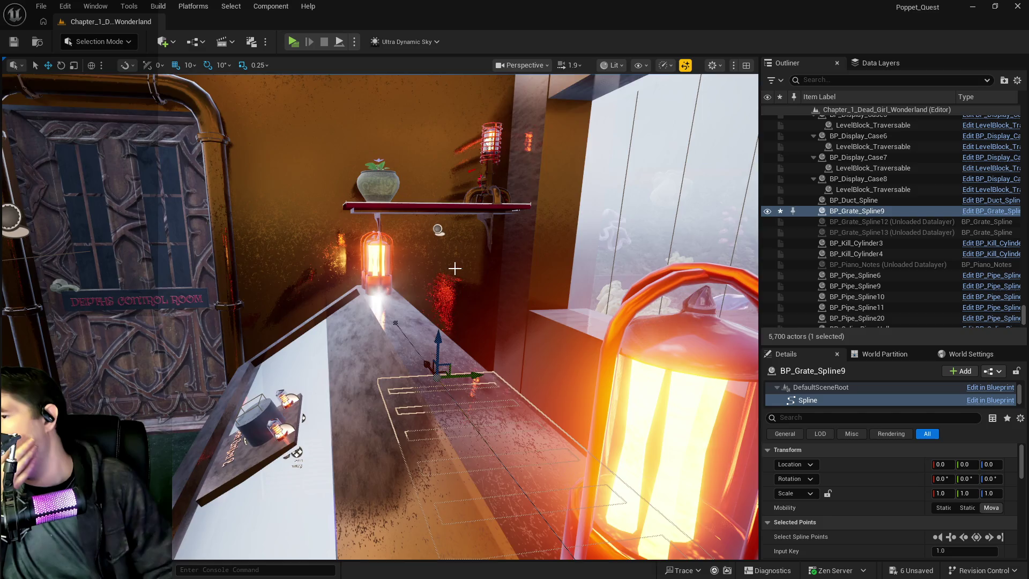
mouse_move(455, 268)
mouse_down()
mouse_move(455, 354)
mouse_move(455, 268)
mouse_move(455, 354)
mouse_move(540, 354)
mouse_move(467, 265)
mouse_move(477, 266)
mouse_move(456, 266)
mouse_up()
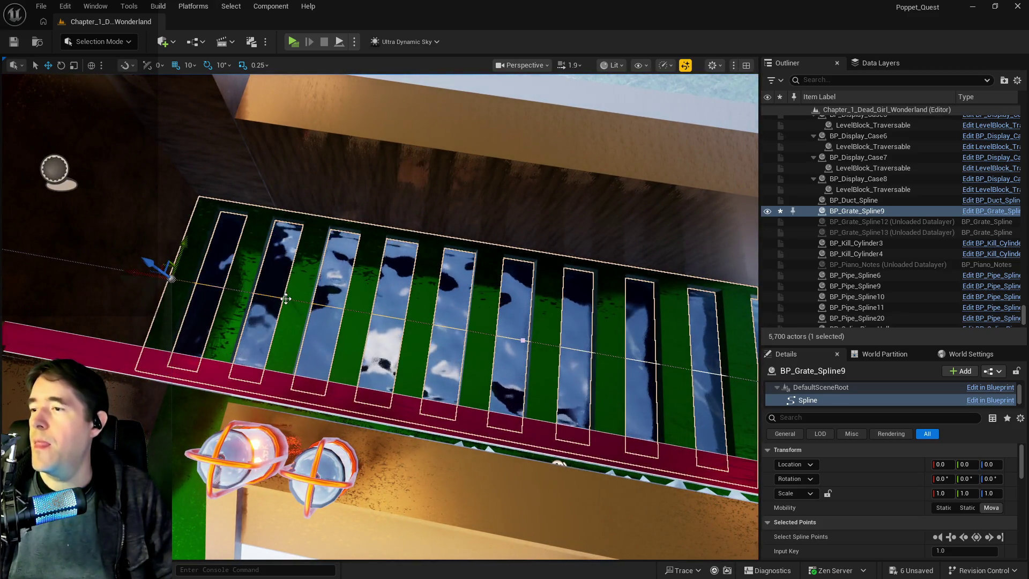
Add two spline points to the grate and slide them right along X.
right_click(291, 312)
click(329, 327)
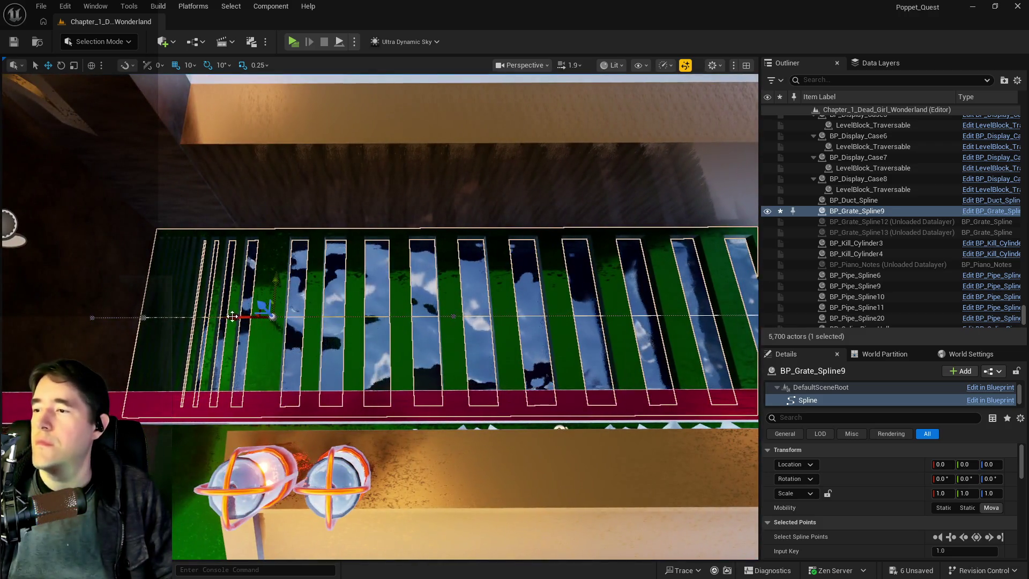
drag(230, 317, 300, 317)
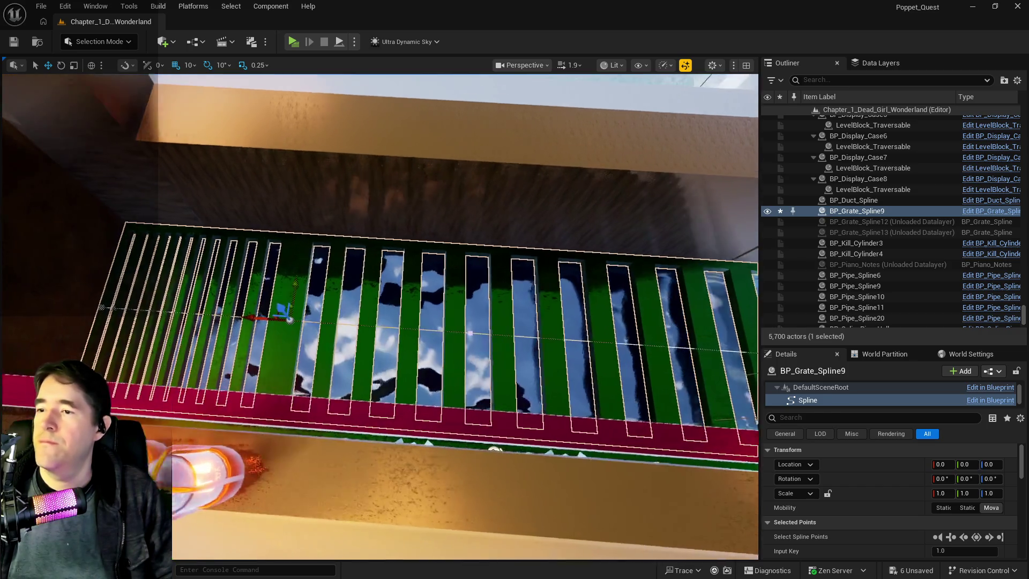
right_click(362, 340)
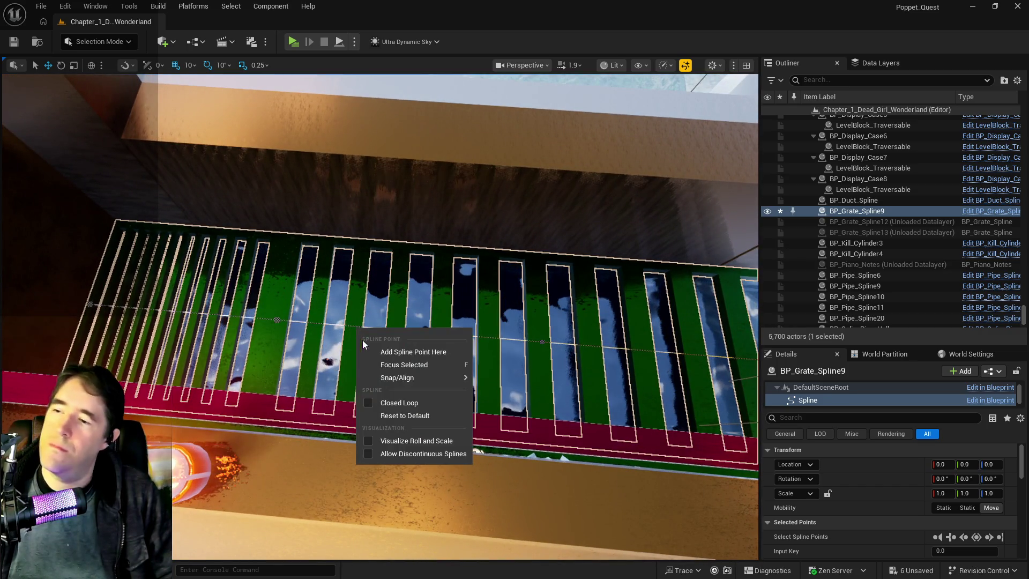
click(375, 351)
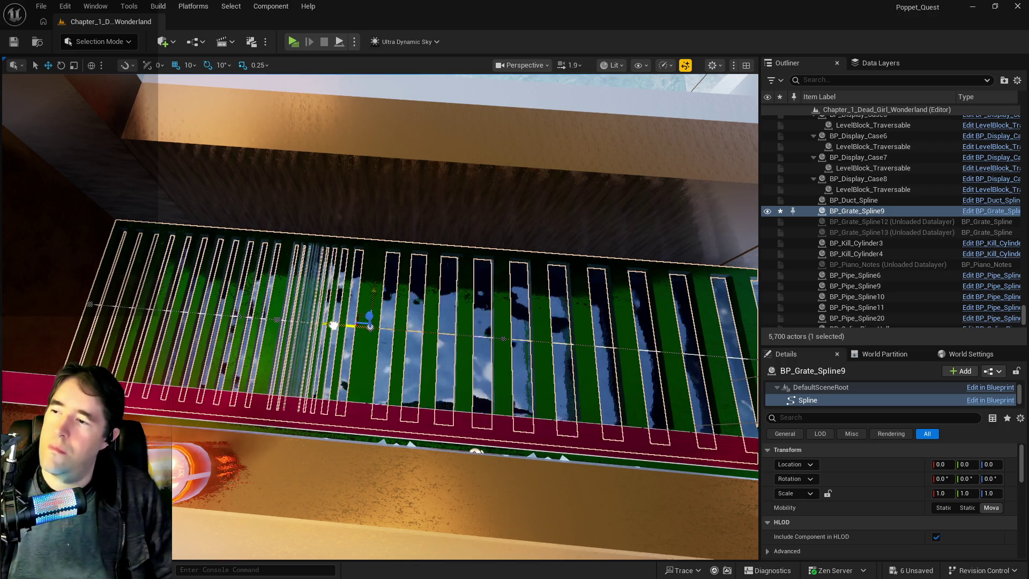
drag(333, 325, 456, 334)
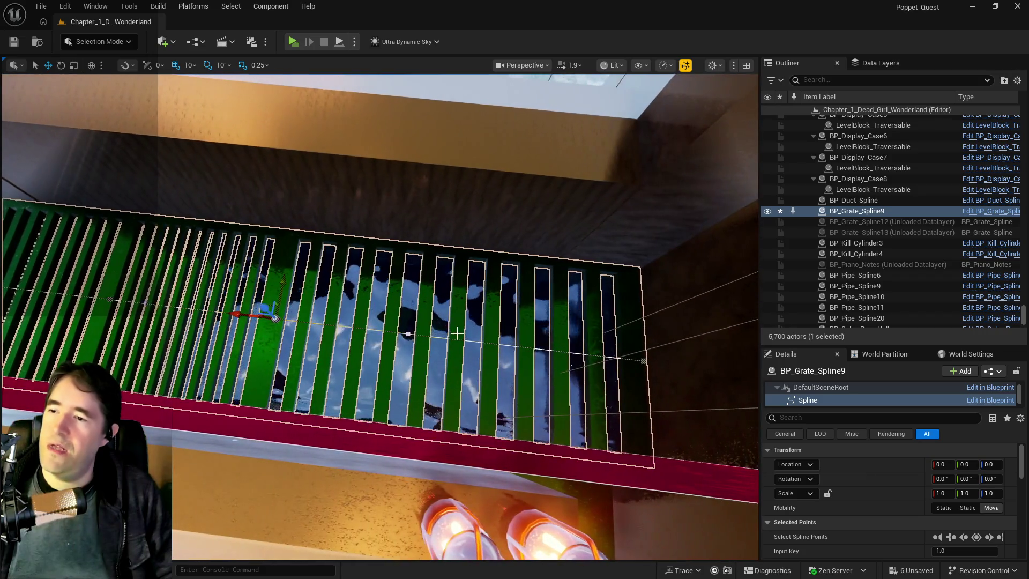
Add a third spline point, move points right to even out the bars, and save.
right_click(419, 337)
click(440, 341)
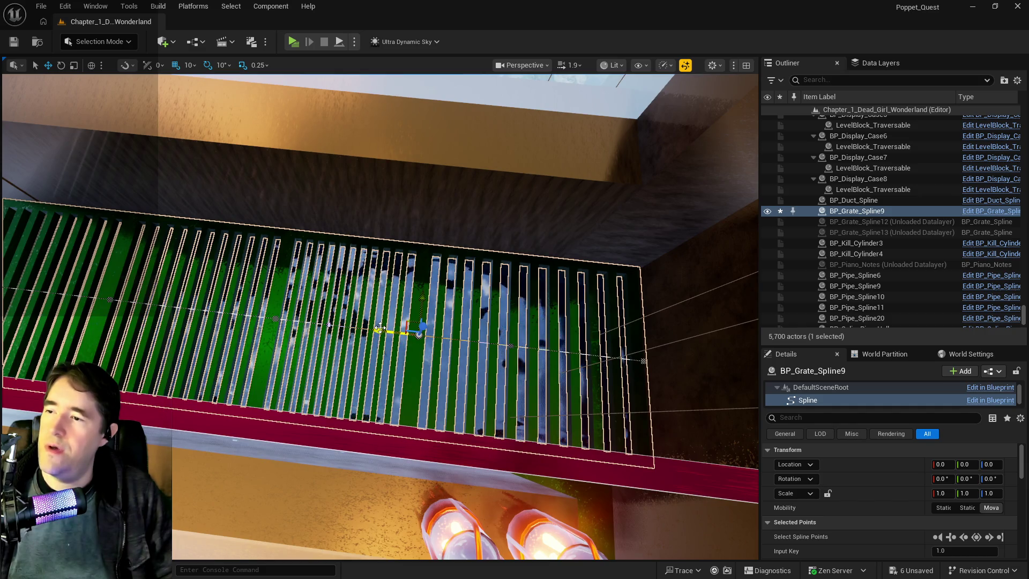
drag(380, 328, 450, 332)
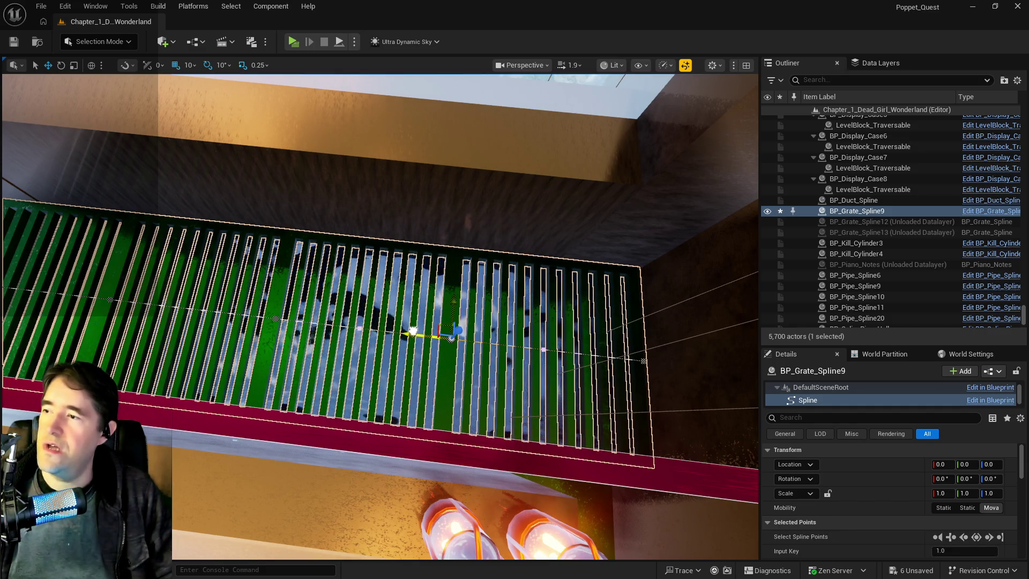
click(276, 318)
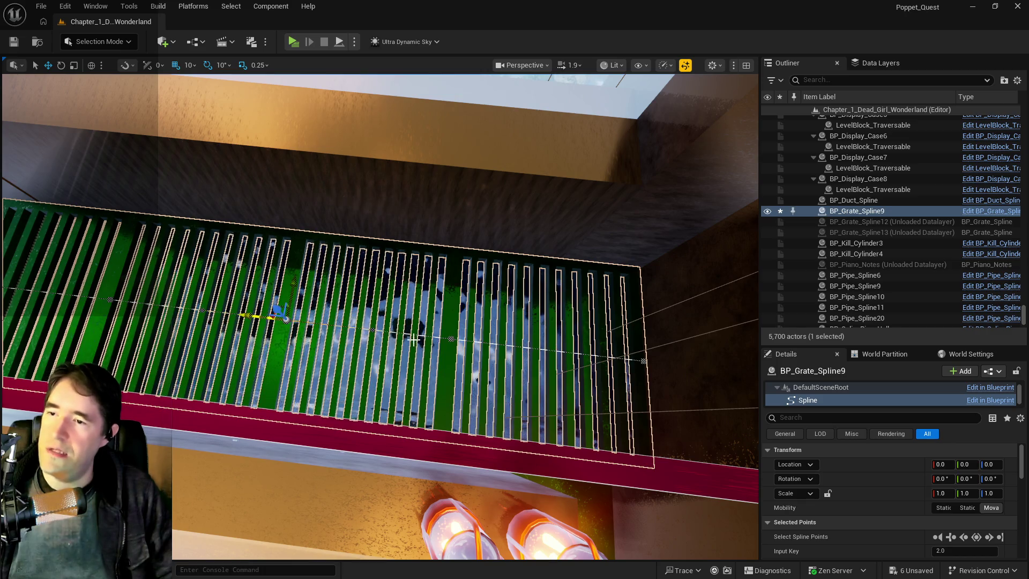
drag(276, 316, 447, 337)
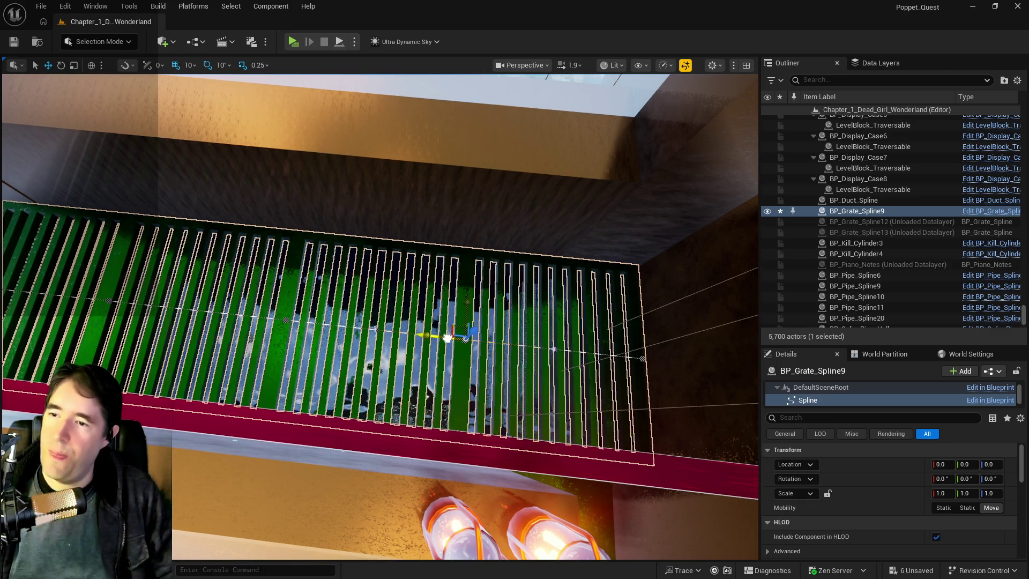
click(447, 338)
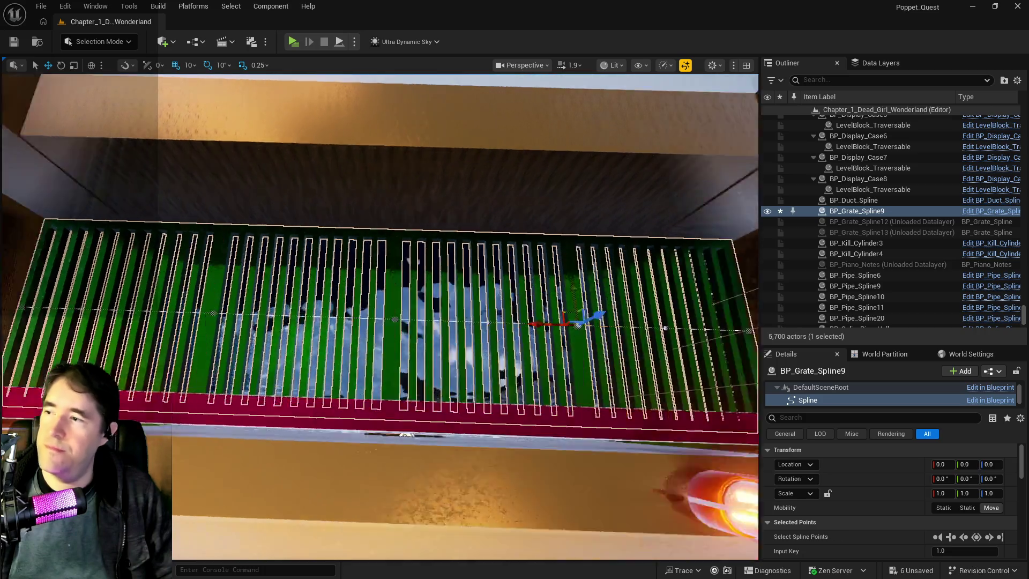
scroll(384, 325, down, 4)
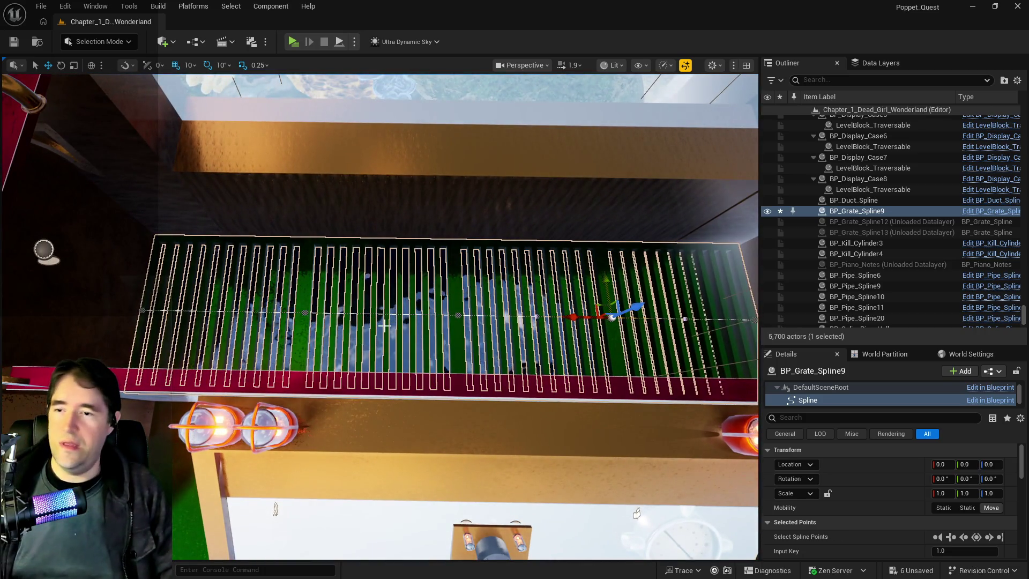
key(ctrl+s)
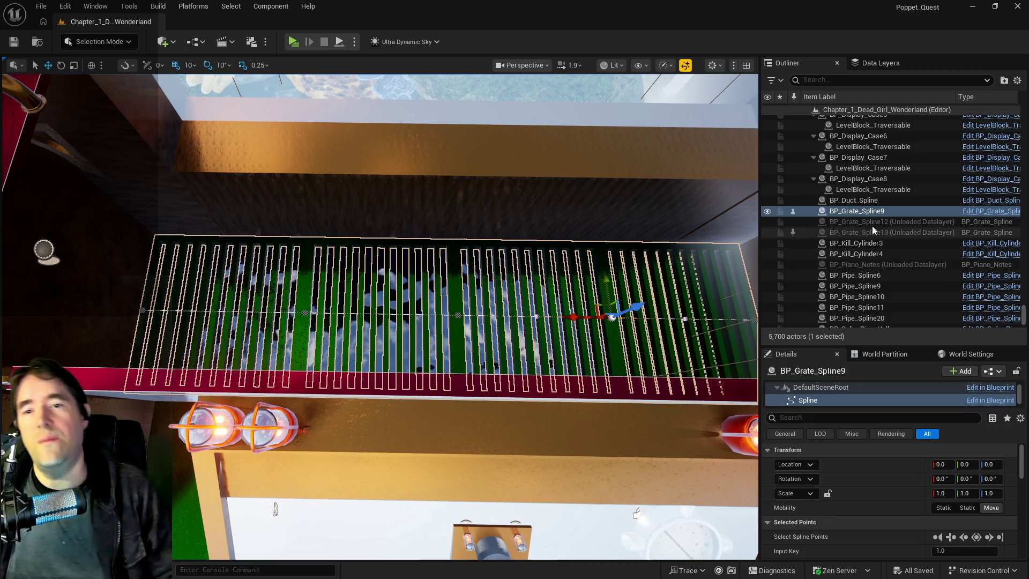
Move BP_Grate_Spline9 into the Grotto folder through Move To, searching 'grotto'.
right_click(868, 213)
mouse_move(727, 502)
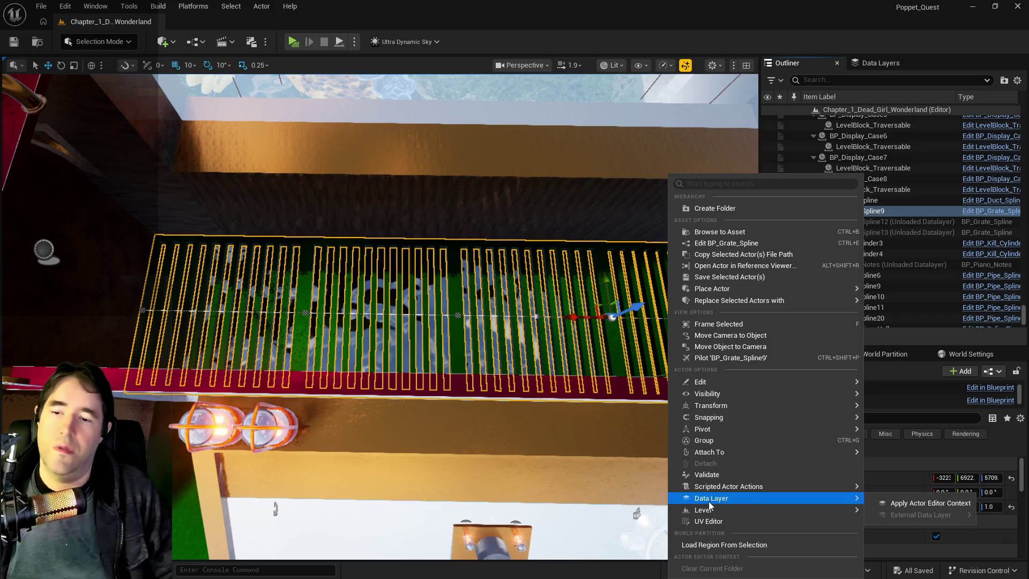
mouse_move(713, 394)
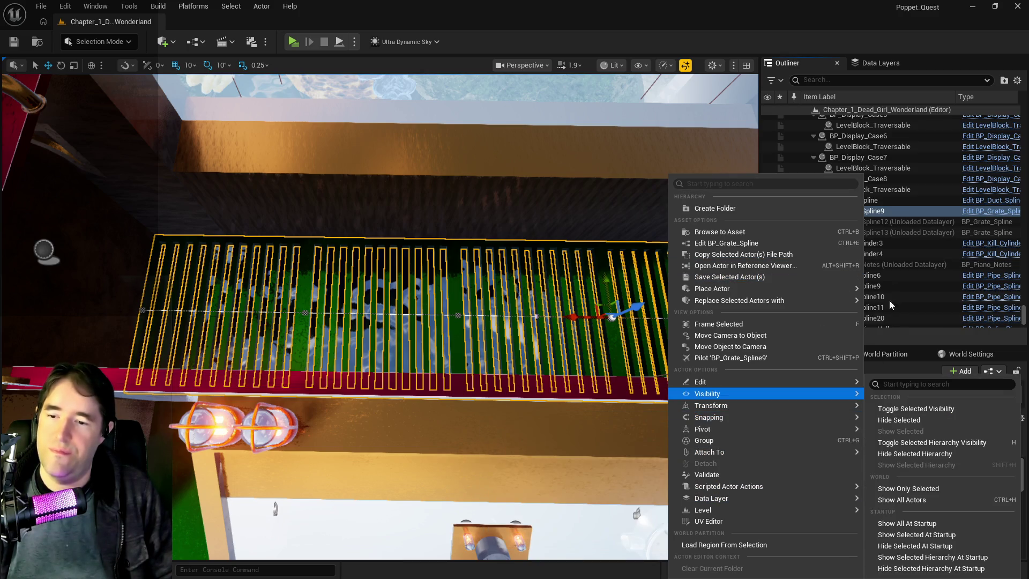
click(868, 210)
right_click(868, 210)
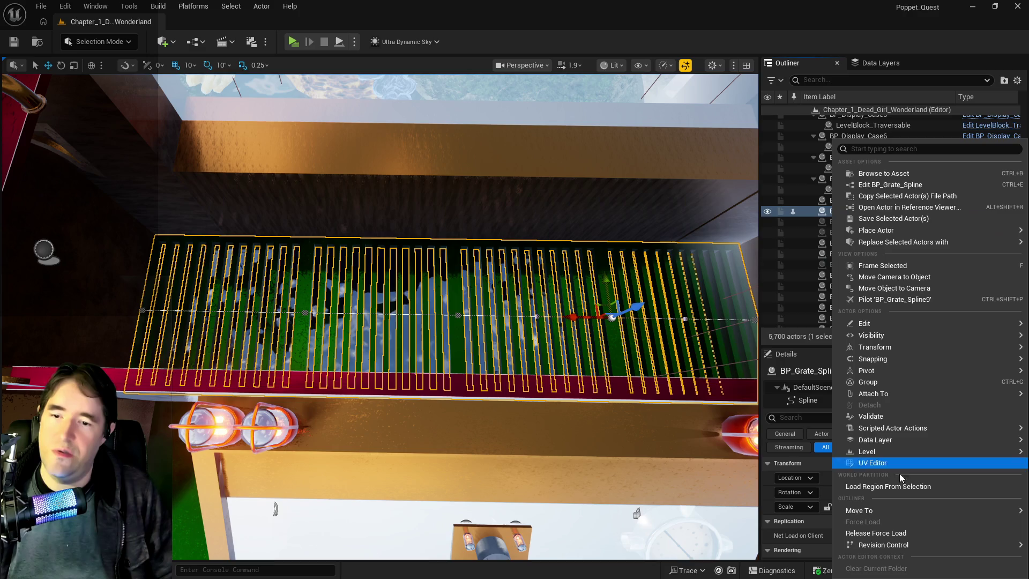
mouse_move(884, 509)
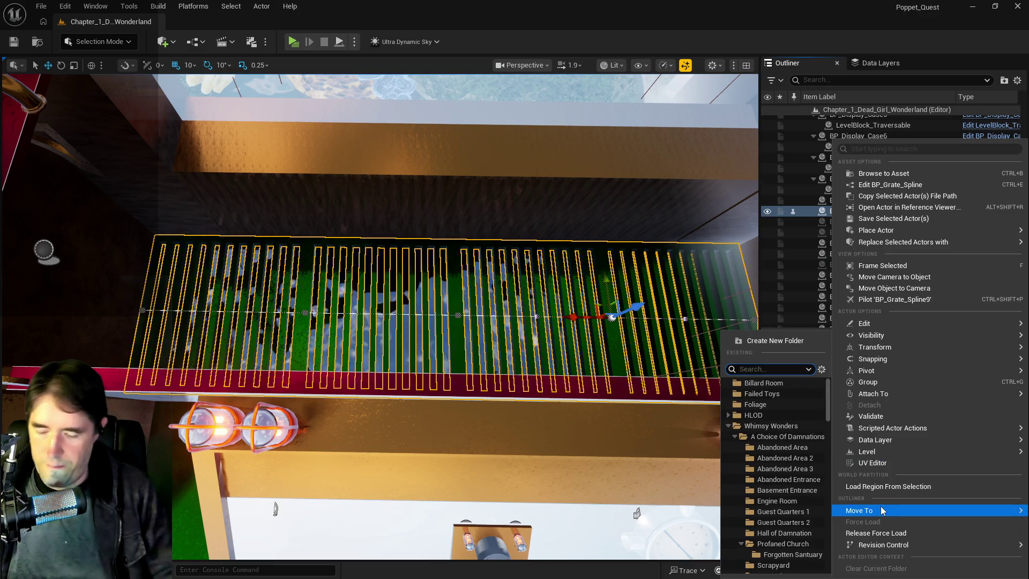
text(grotto)
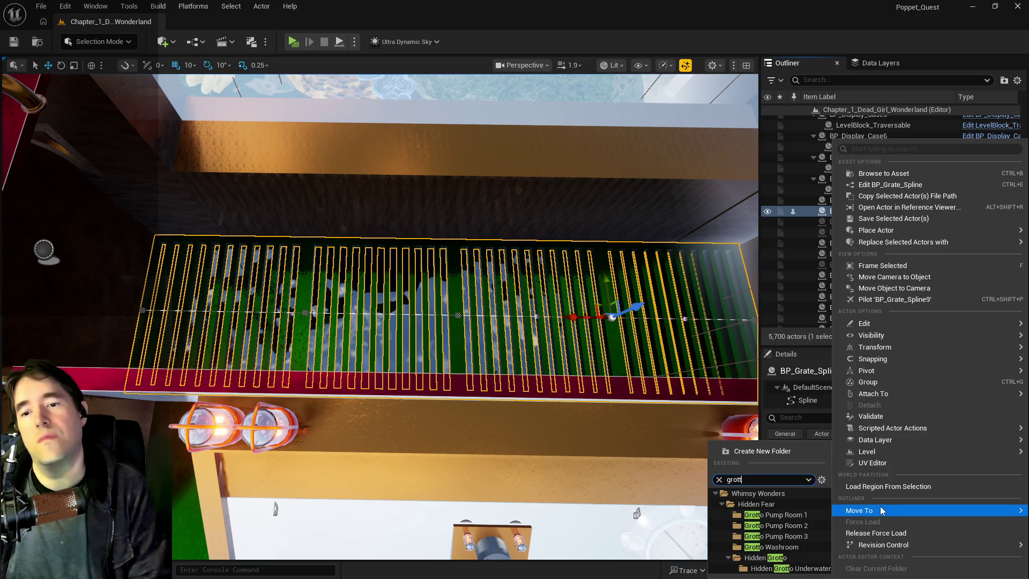
click(798, 525)
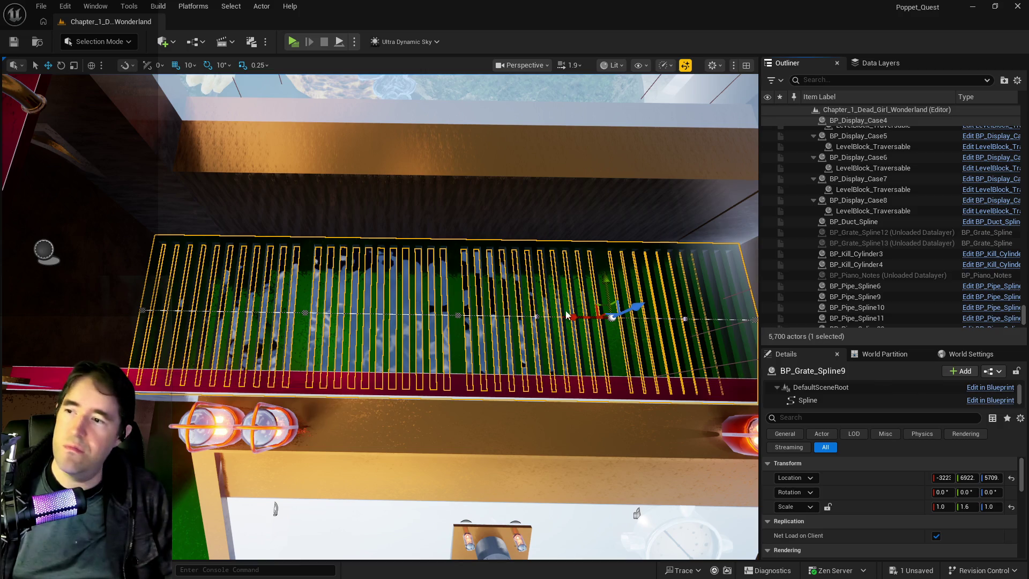
Select BlockingVolume2 lying over the grate and focus the viewport on it.
mouse_move(567, 314)
mouse_down()
mouse_move(552, 252)
mouse_move(525, 225)
mouse_move(441, 321)
mouse_up()
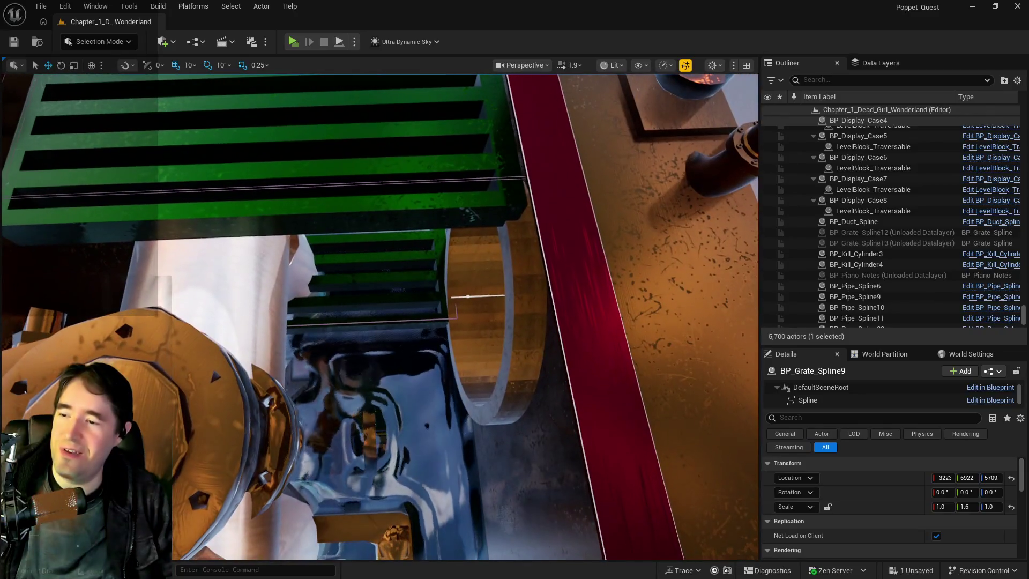
click(438, 320)
key(f)
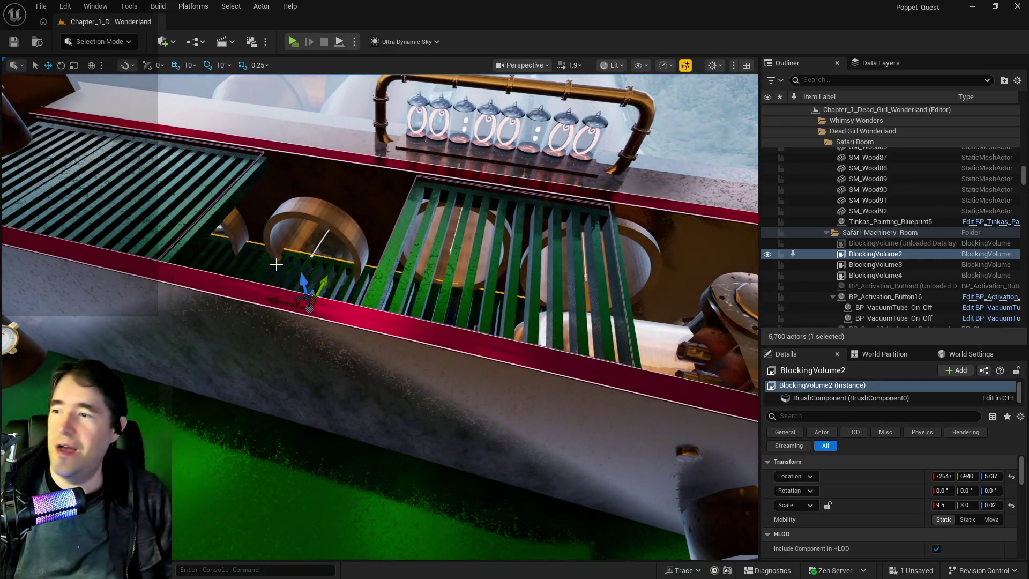
Alt-drag BlockingVolume2 along X into BlockingVolume11 and scale it to 12.75 × 3.25 × 0.02.
scroll(276, 264, up, 2)
alt+drag(260, 293, 373, 320)
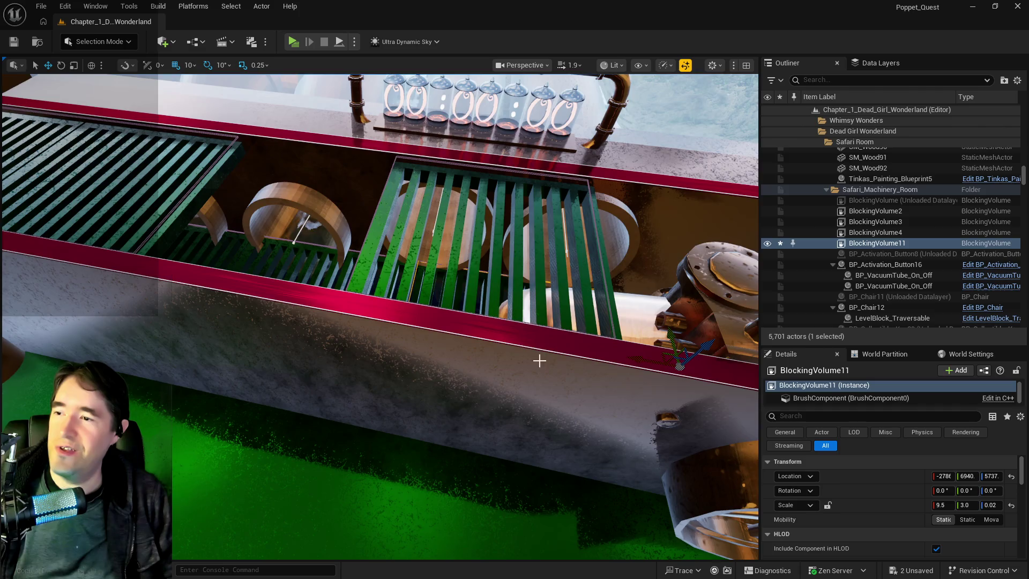
drag(540, 361, 531, 293)
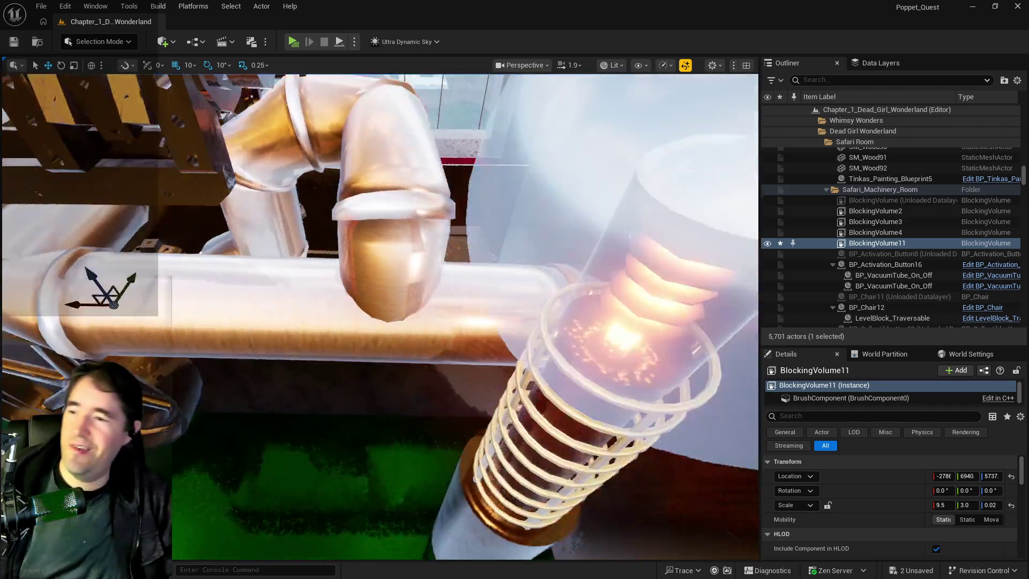
drag(264, 298, 264, 299)
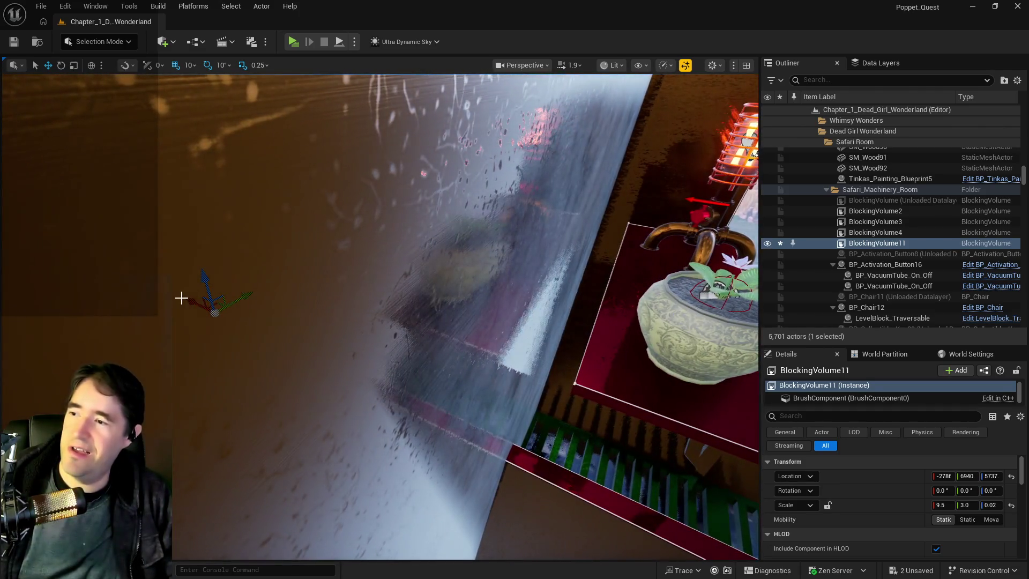
drag(567, 497, 567, 434)
drag(290, 383, 291, 384)
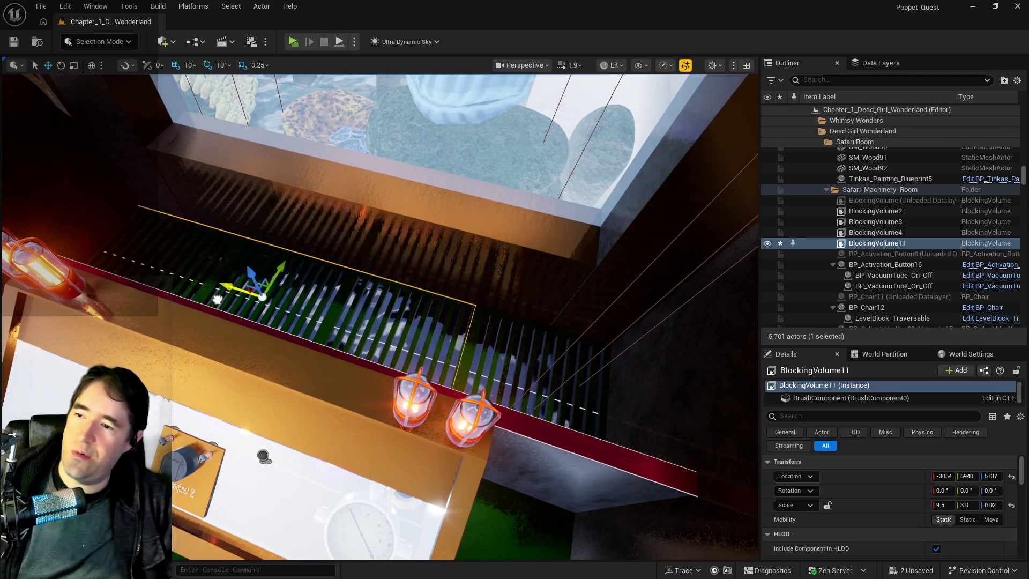
drag(278, 314, 282, 306)
key(r)
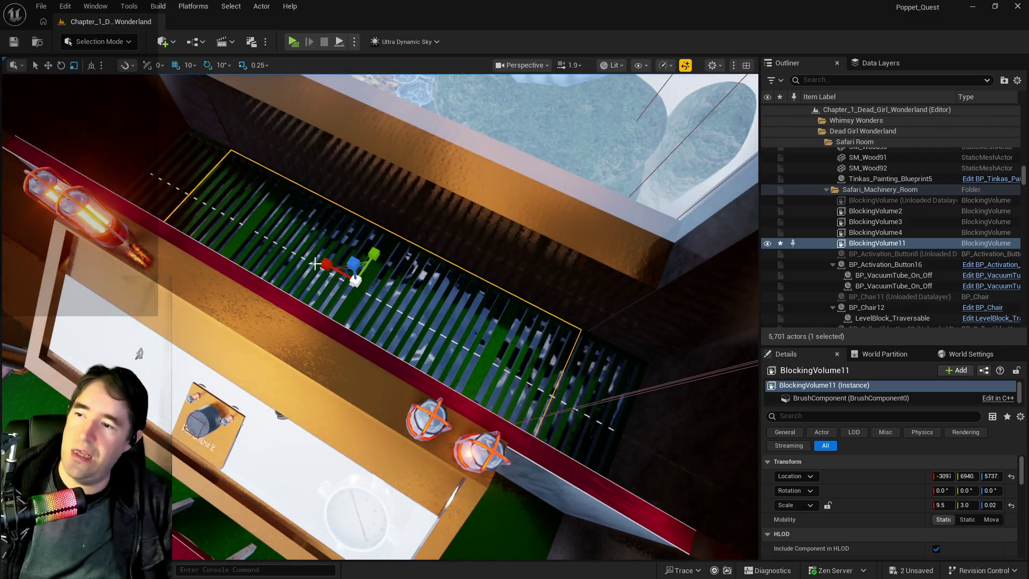
drag(315, 264, 322, 263)
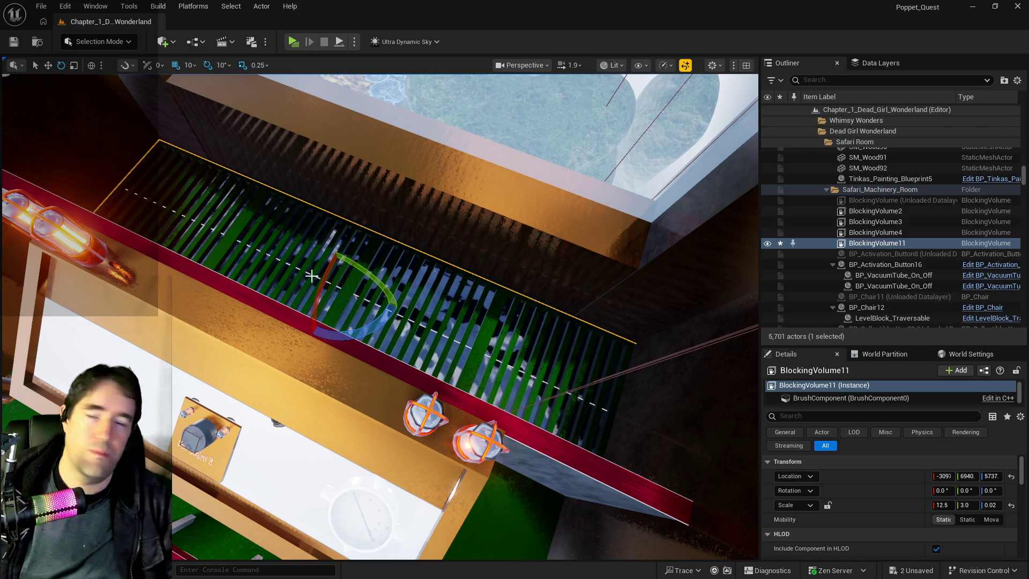
mouse_move(310, 268)
mouse_down()
mouse_move(408, 286)
mouse_move(375, 300)
mouse_move(356, 345)
mouse_move(375, 354)
mouse_move(402, 413)
mouse_move(375, 343)
mouse_up()
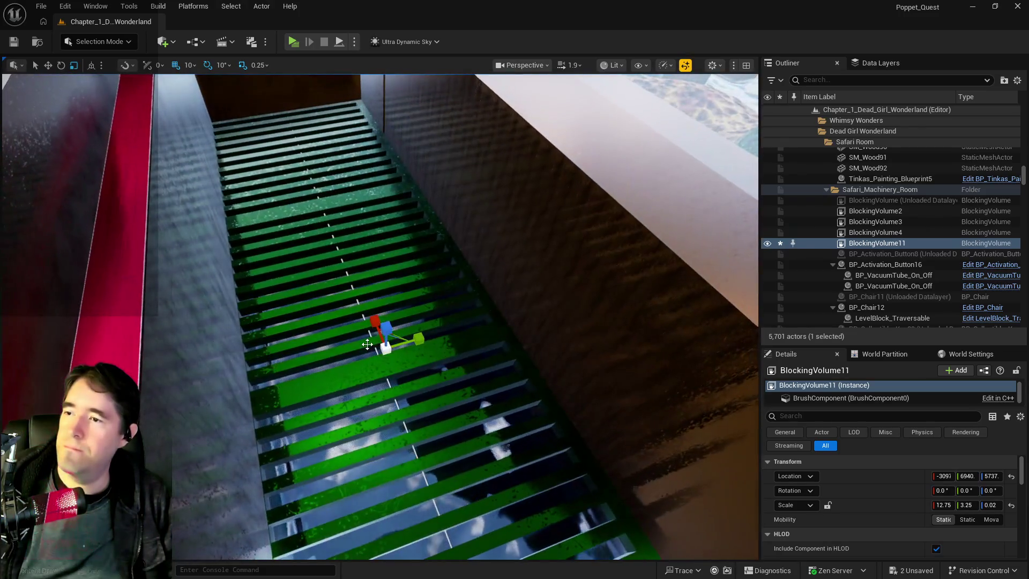
Move BlockingVolume11 into the Grotto pump room folder by searching 'gr'.
right_click(876, 243)
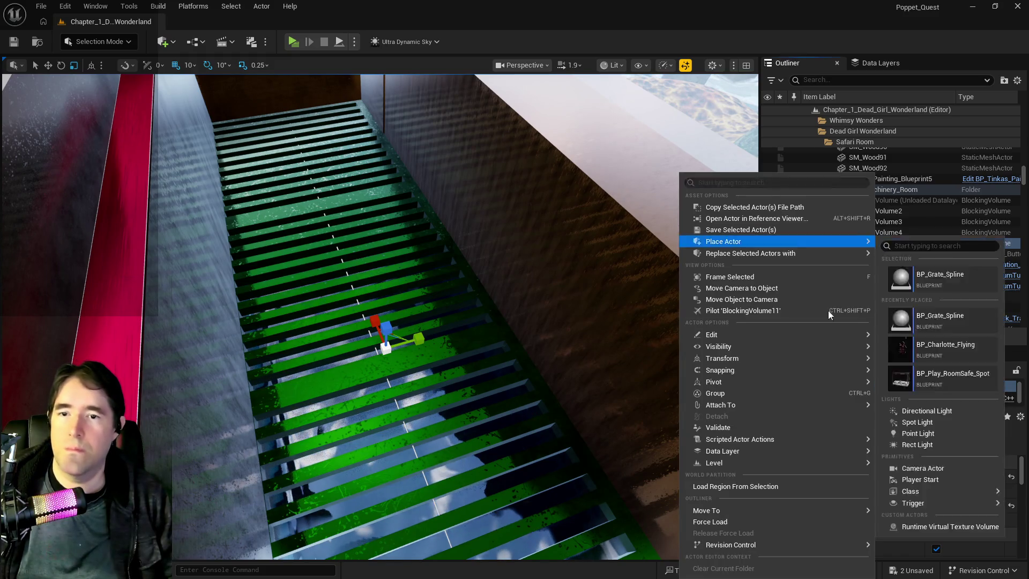
mouse_move(759, 512)
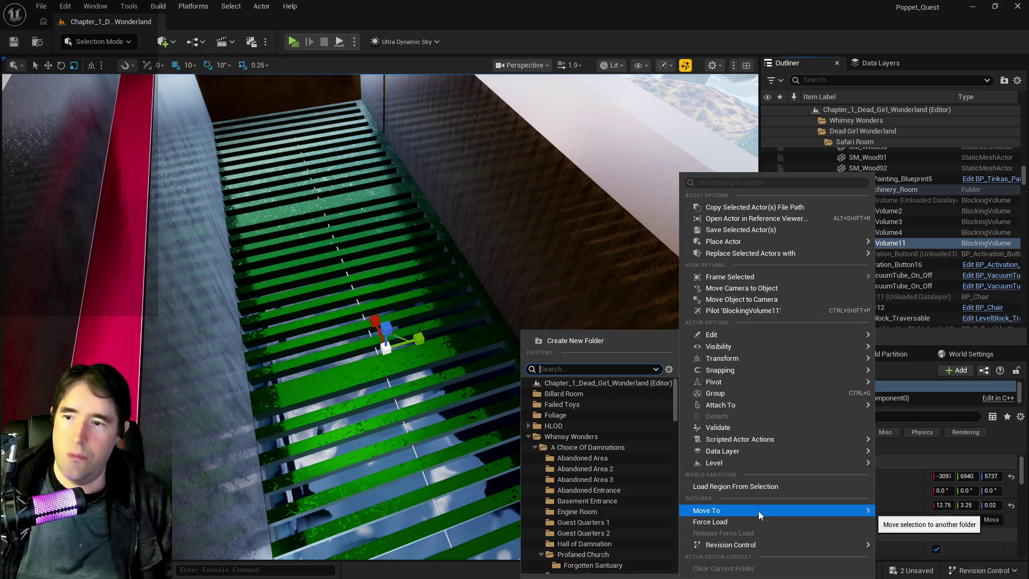
text(grotto)
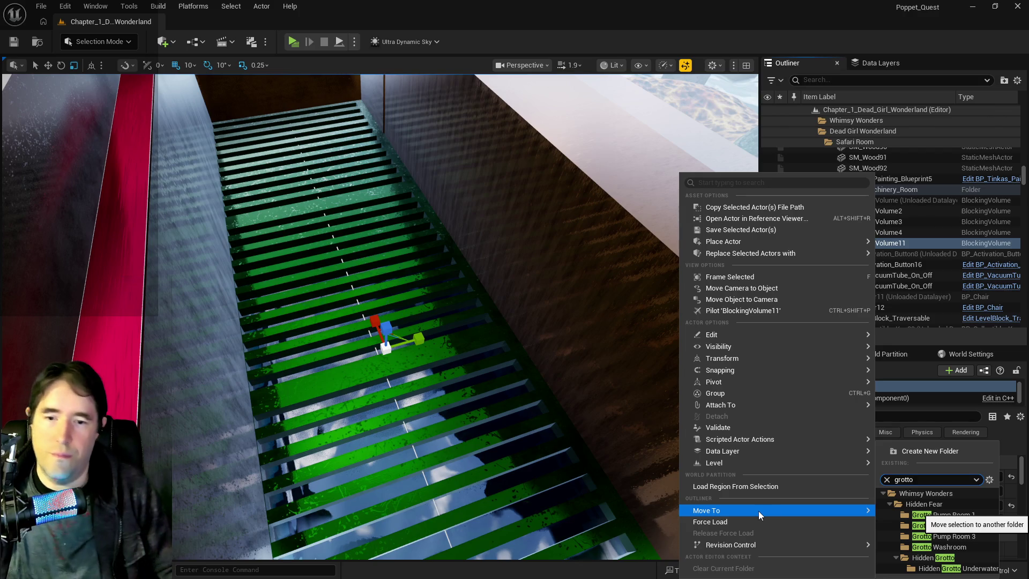
click(981, 525)
Focus on the dark wall below the red rail and select SM_Machinery_Room_Retainer_Wall2.
drag(597, 386, 596, 386)
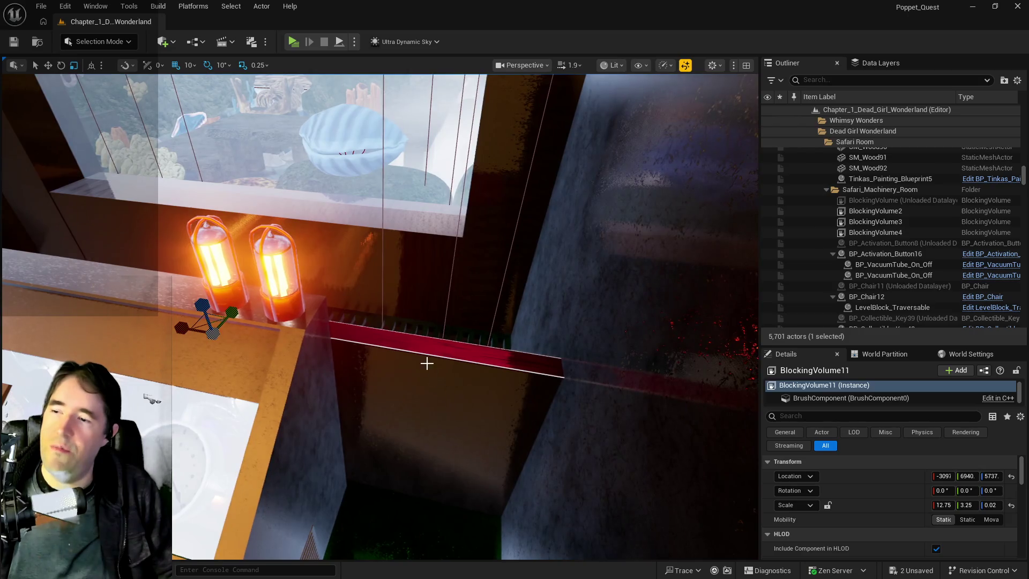
click(427, 370)
key(f)
drag(350, 339, 350, 339)
drag(281, 342, 281, 342)
click(259, 342)
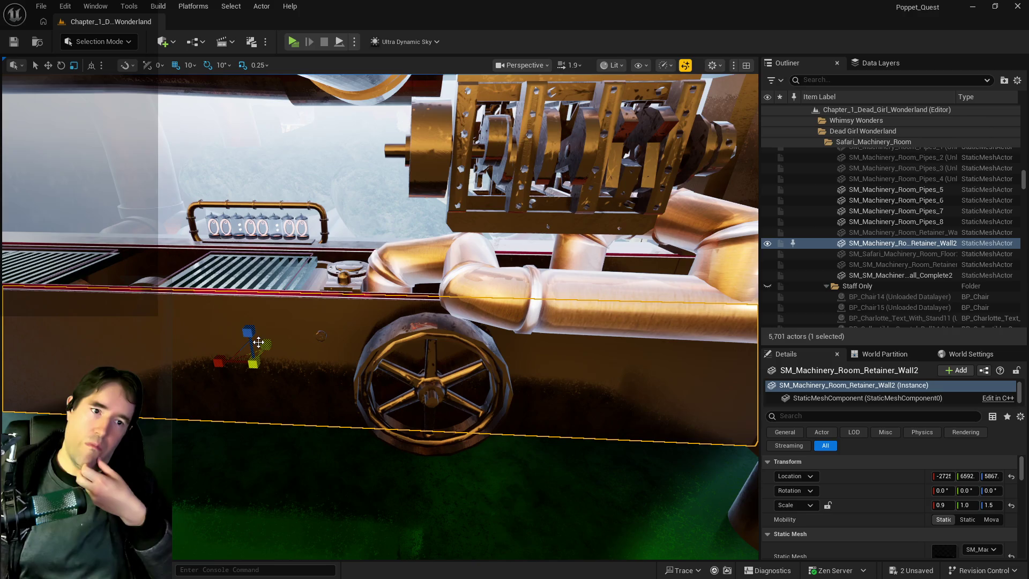
Fly around the pump room past the carved door, control desk and stairwell.
drag(259, 341, 258, 342)
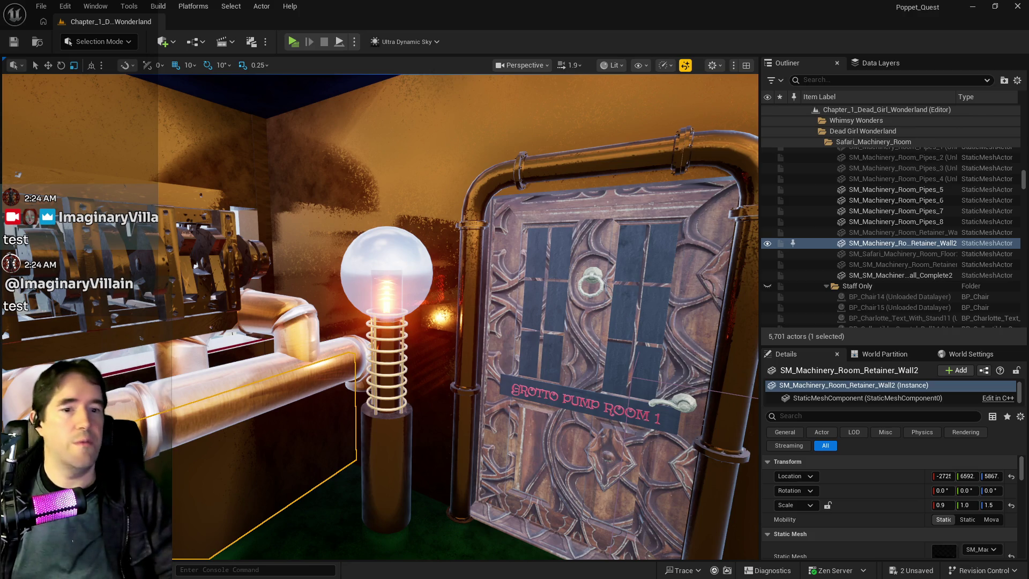
key(w)
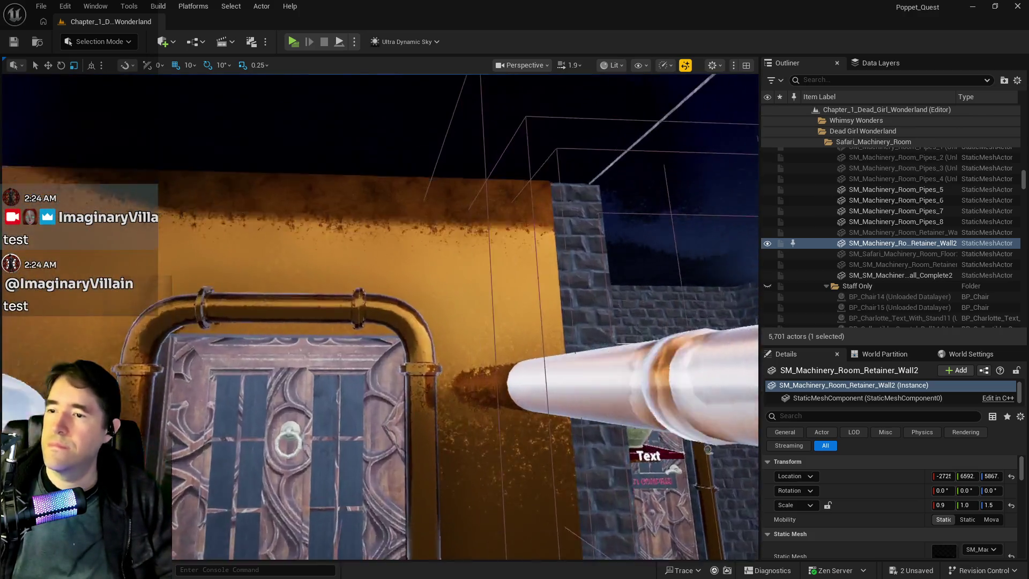
key(s)
key(w)
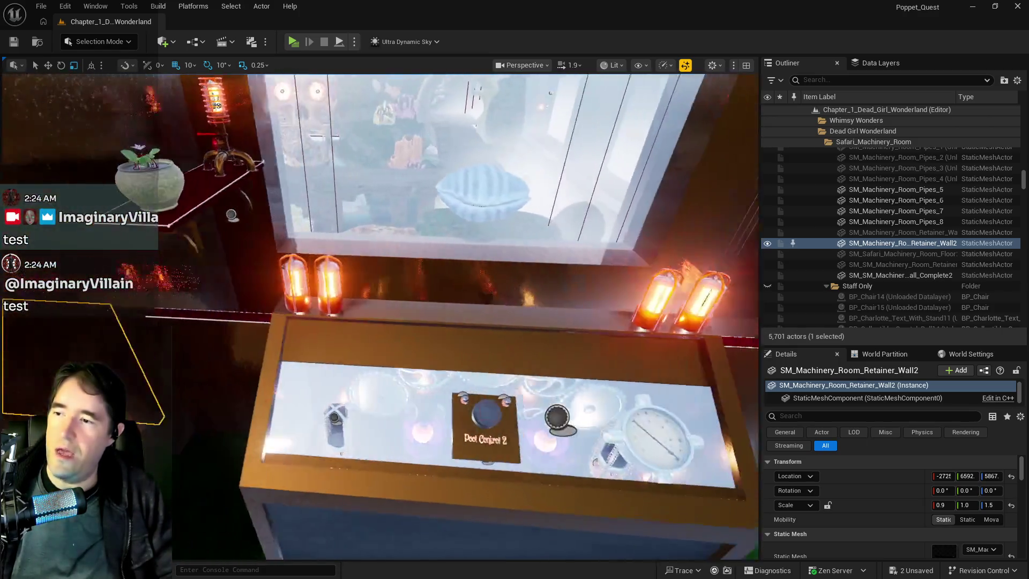
key(w)
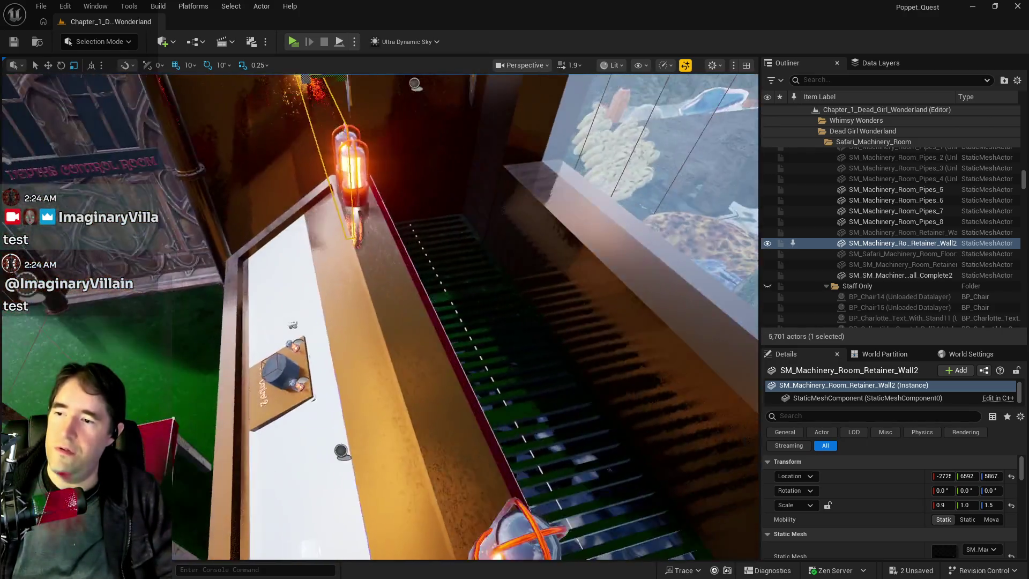
key(w)
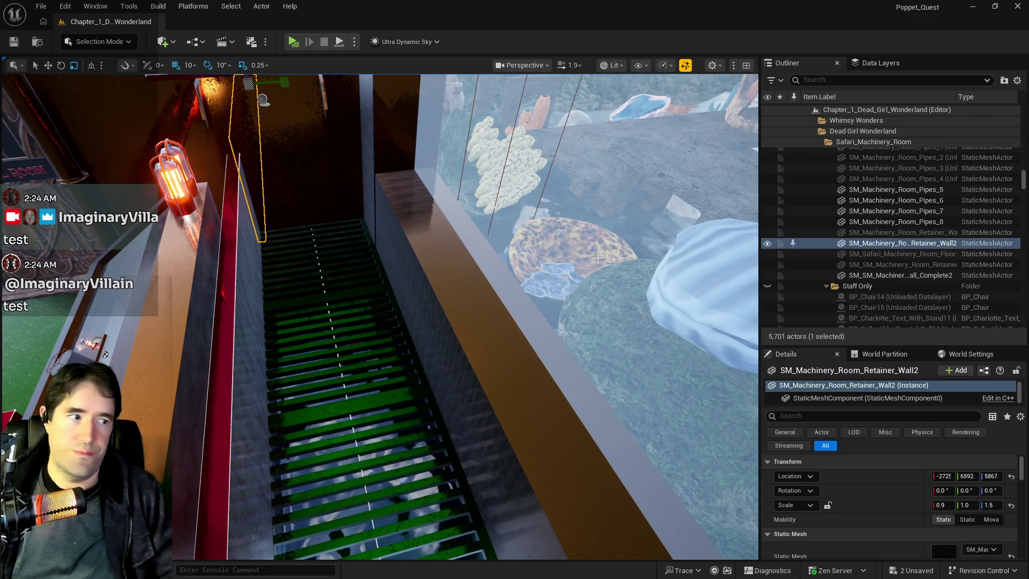
key(s)
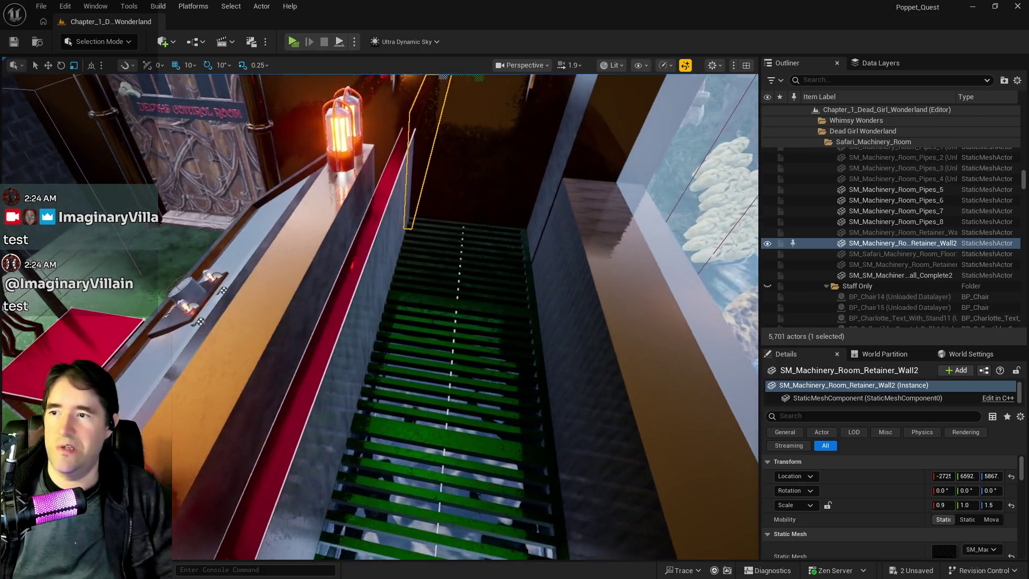
key(a)
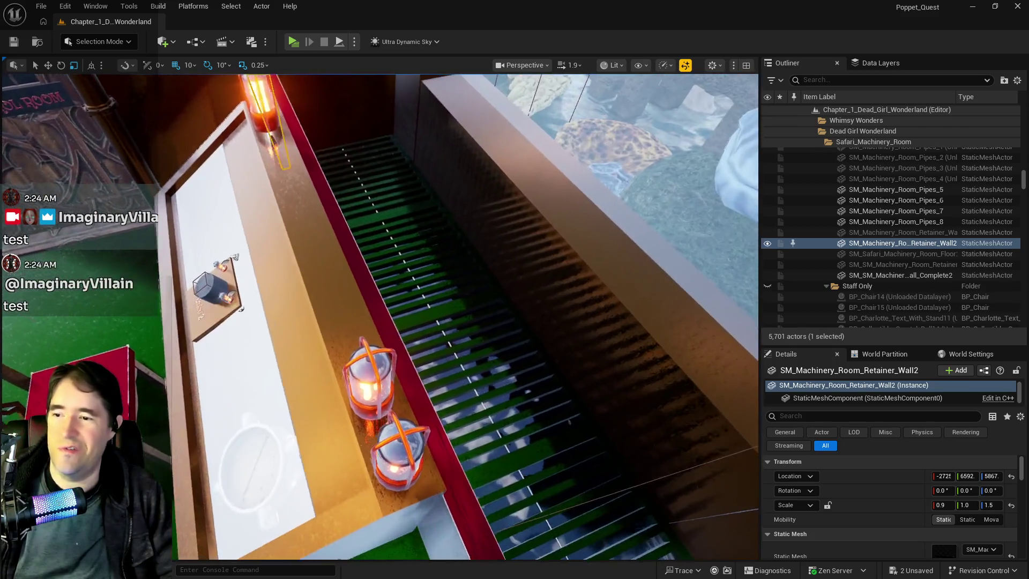
key(w)
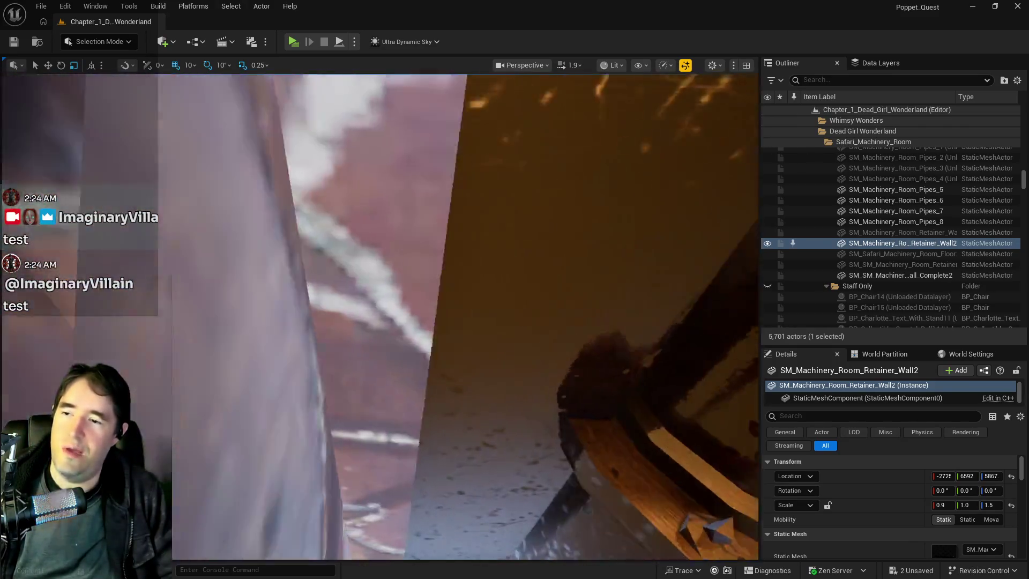
key(s)
Inspect SM_Machinery_Room_Retainer_Wall4, then select SM_Sunken_Depths_Pool_Control_Lower_Wall3 by the stairs.
click(166, 408)
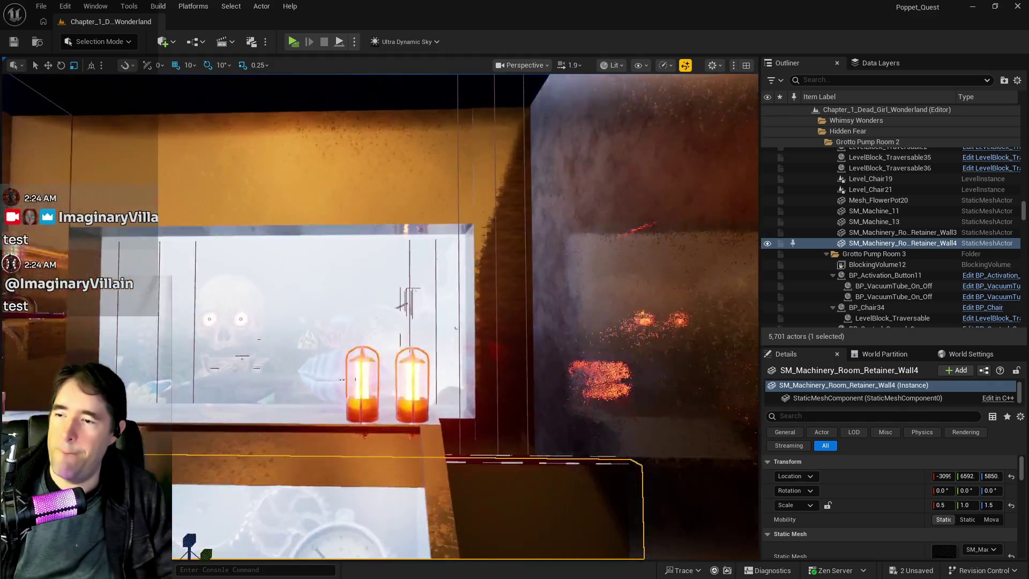
key(f)
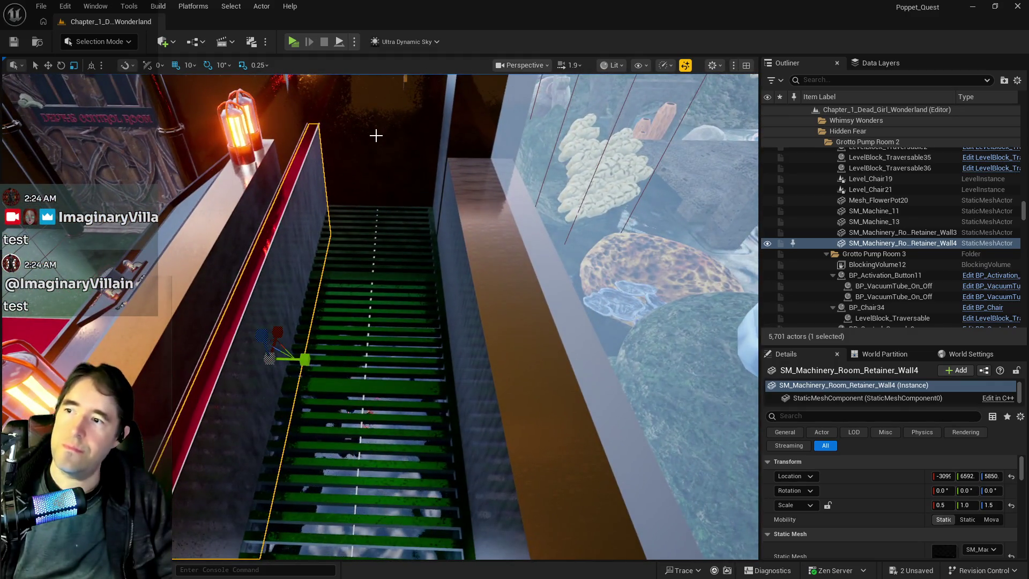
key(s)
key(s)
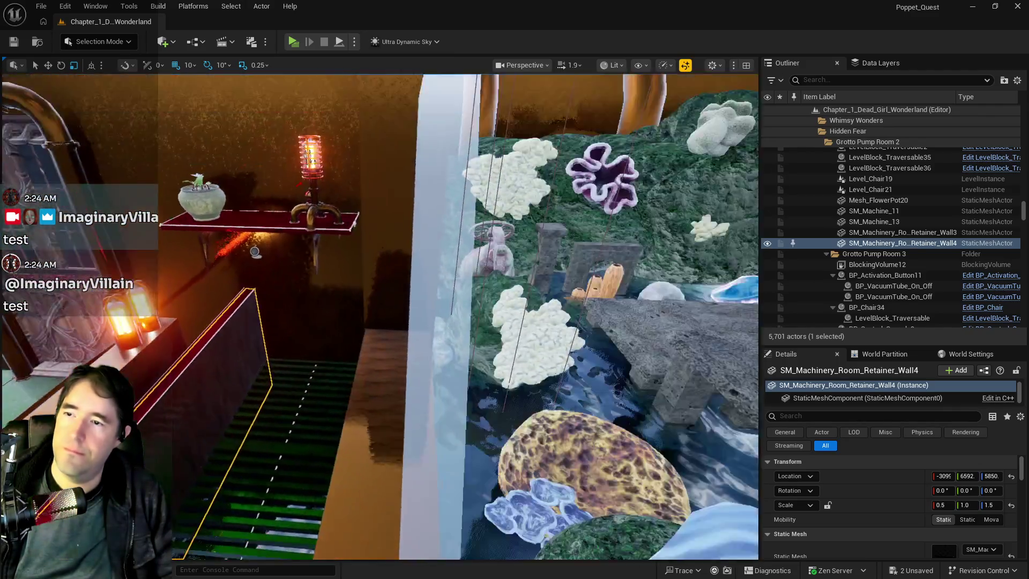
click(483, 322)
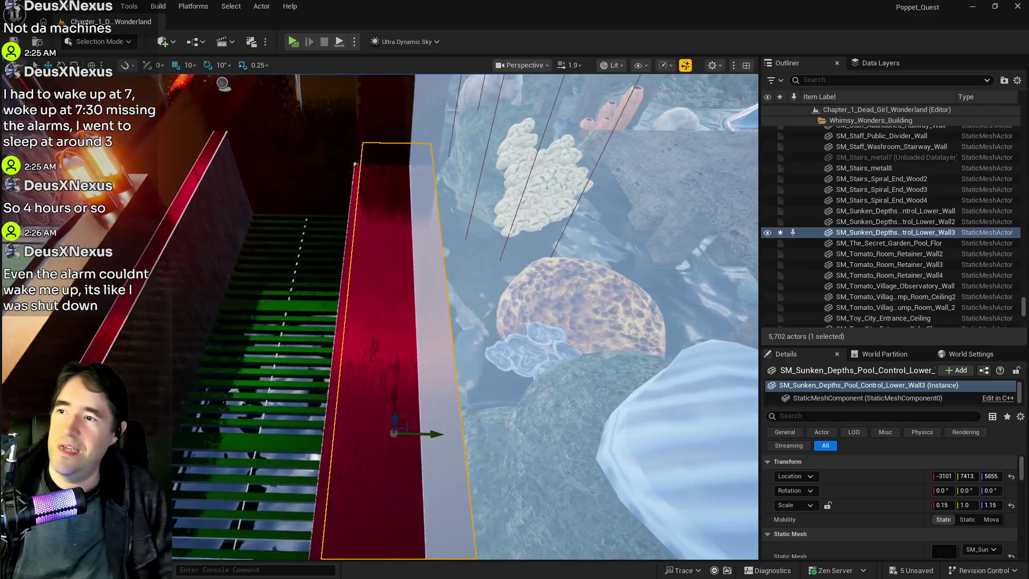
Orbit around the red-topped wall and select SM_Hidden_Grotto_Pool_Wall_17 beside the aquarium.
key(a)
drag(301, 341, 302, 341)
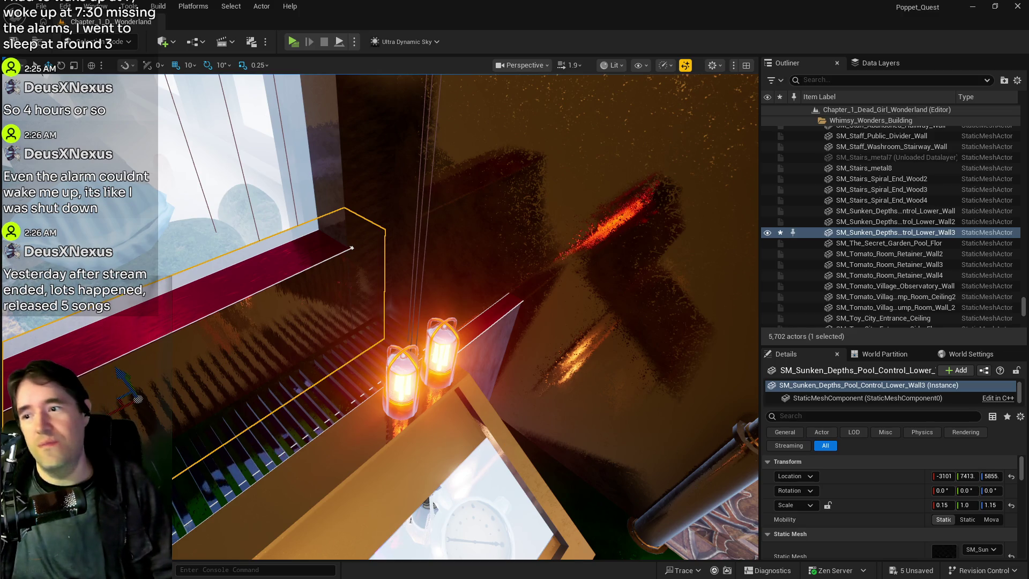
mouse_move(352, 248)
mouse_down()
mouse_move(353, 216)
mouse_move(510, 442)
mouse_up()
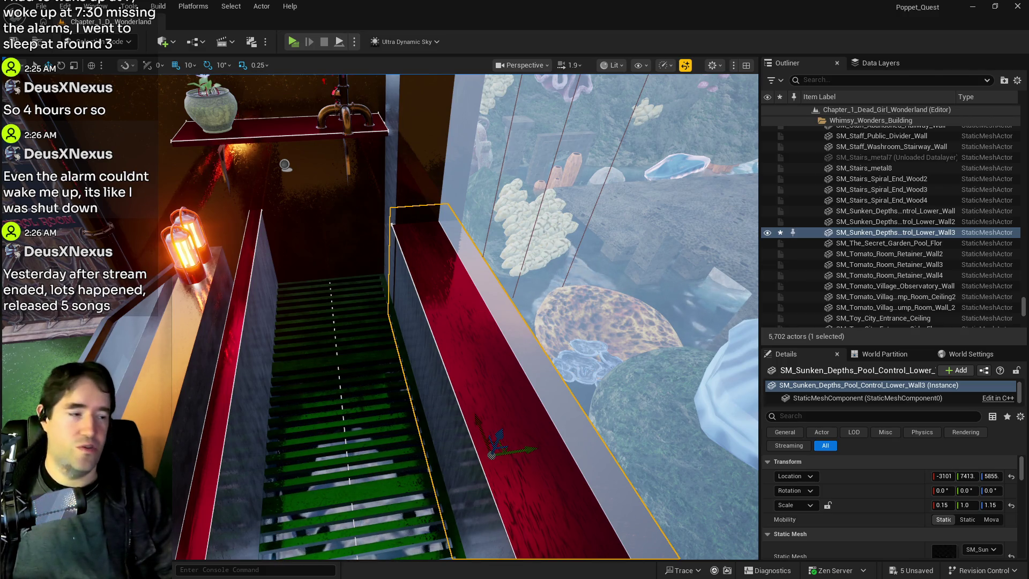
drag(552, 360, 507, 361)
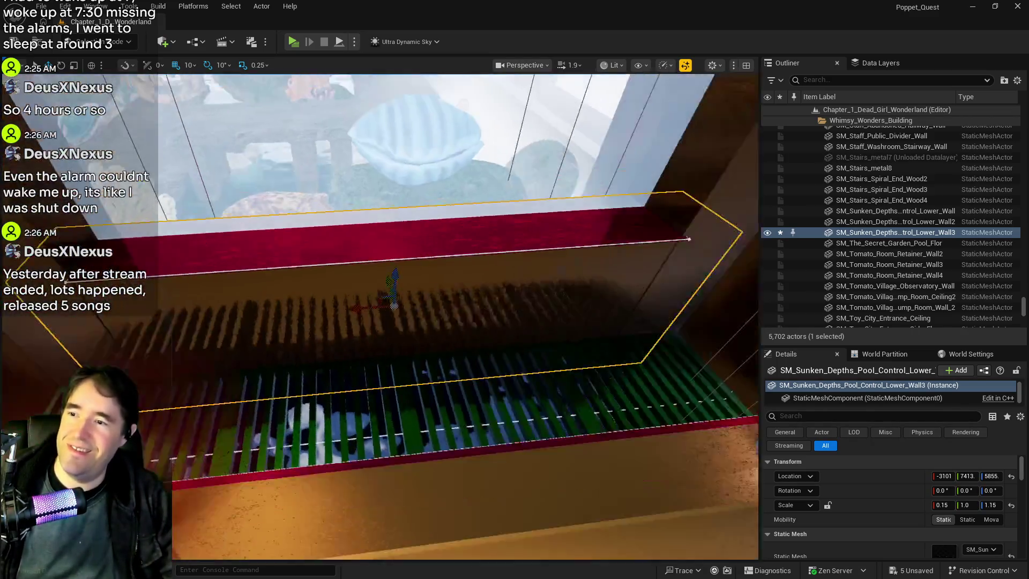
drag(443, 307, 429, 316)
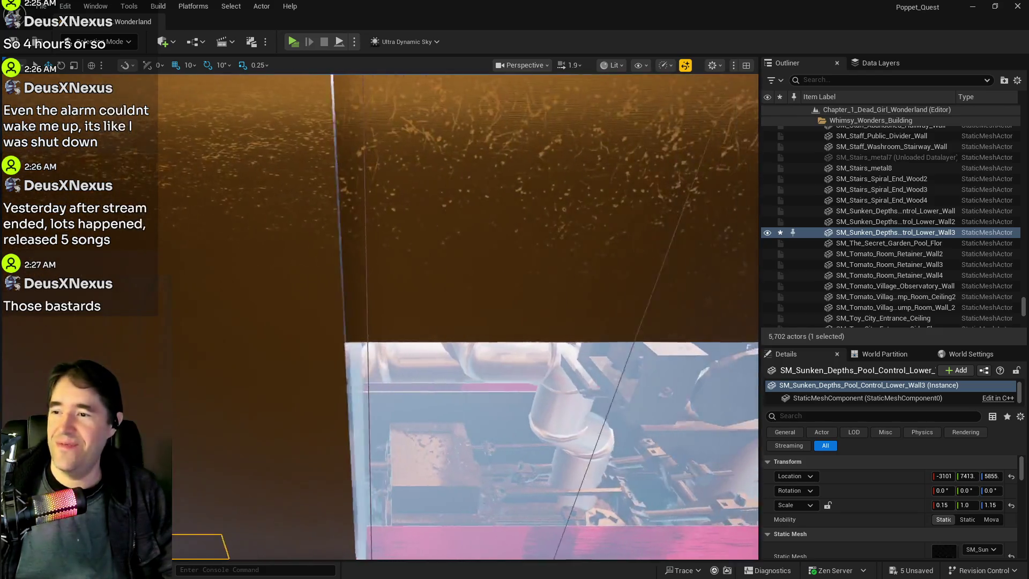
drag(429, 317, 418, 322)
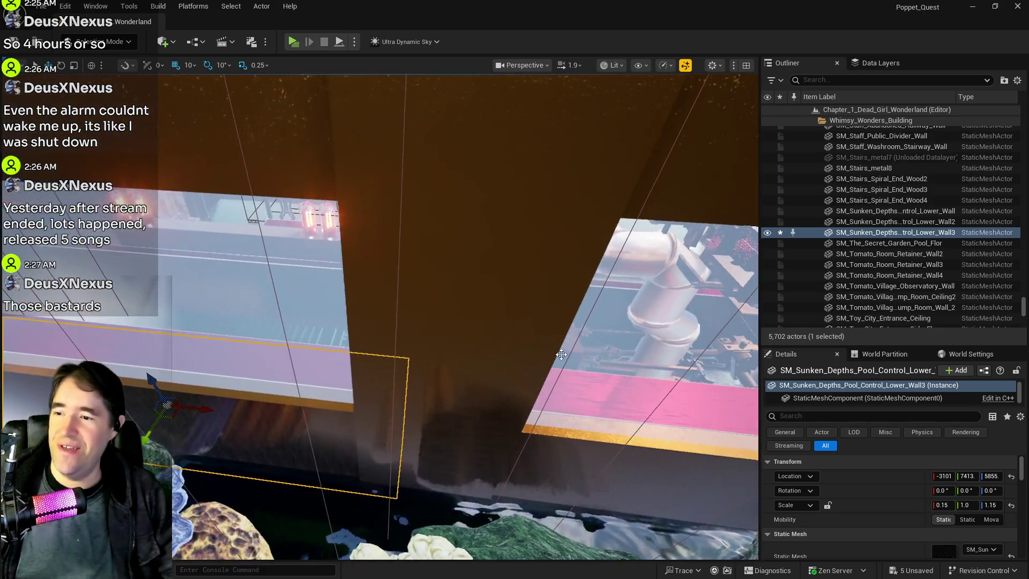
click(455, 268)
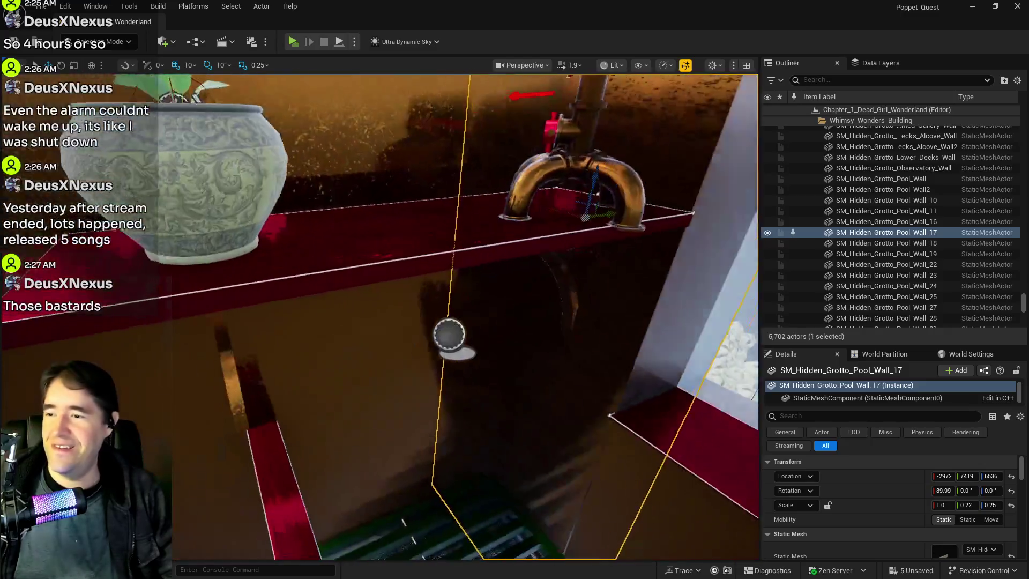
Frame the pool wall and survey the stairwell, misty corridor and lit control desk.
mouse_move(449, 333)
mouse_down()
mouse_move(472, 315)
mouse_move(453, 308)
mouse_up()
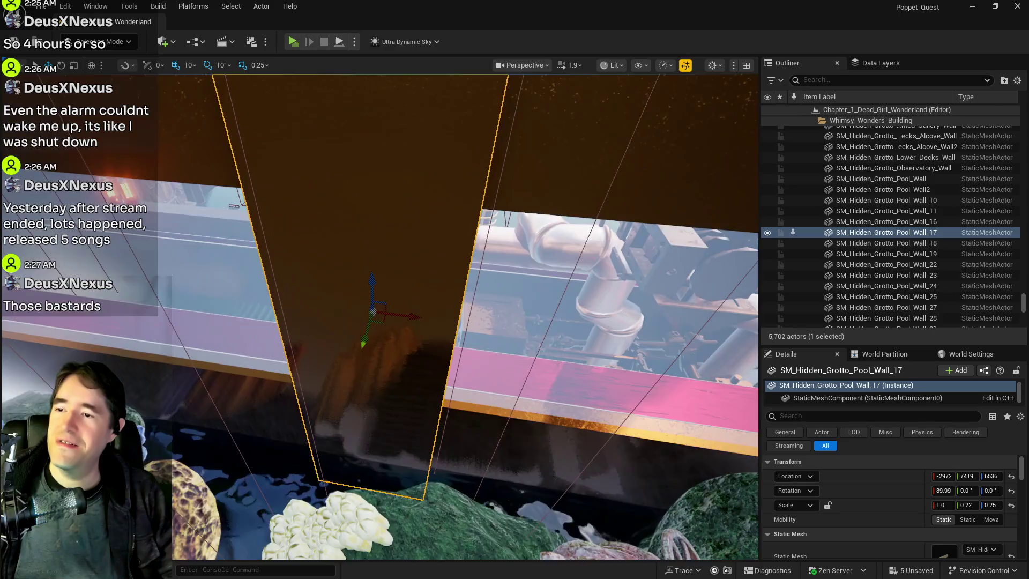
key(f)
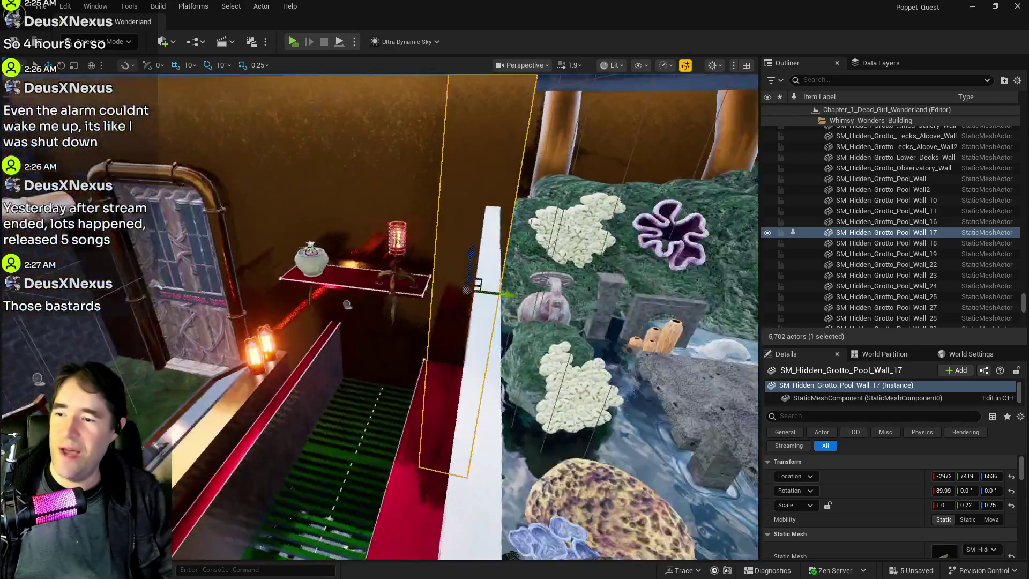
drag(453, 308, 429, 306)
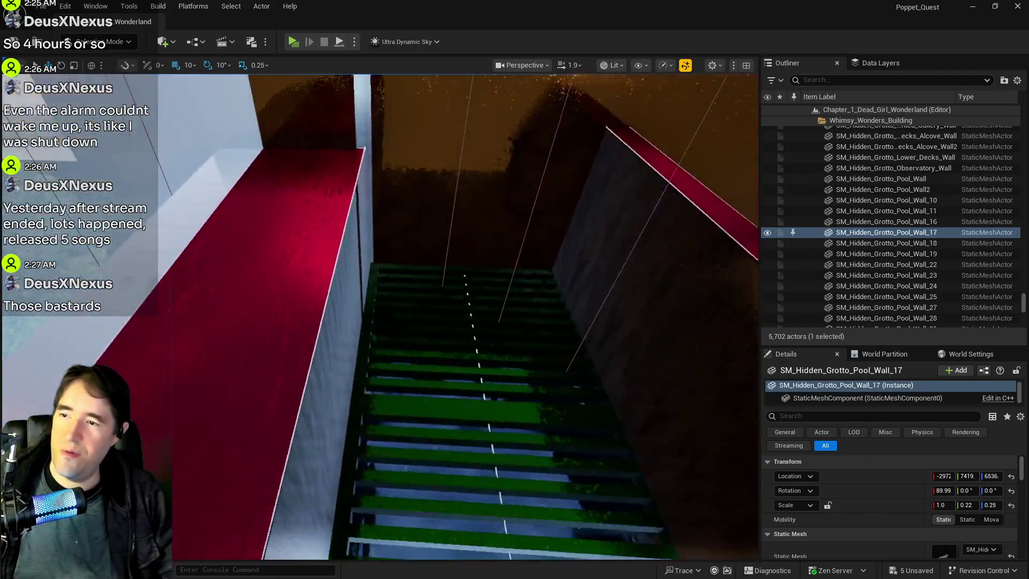
drag(428, 305, 429, 292)
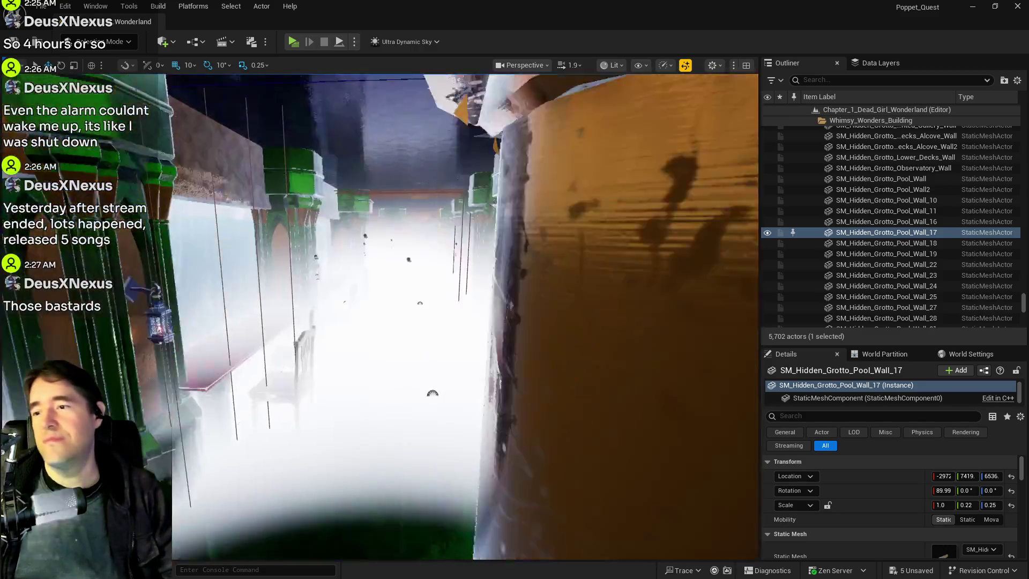
mouse_move(428, 292)
mouse_down()
mouse_move(461, 300)
mouse_move(455, 270)
mouse_up()
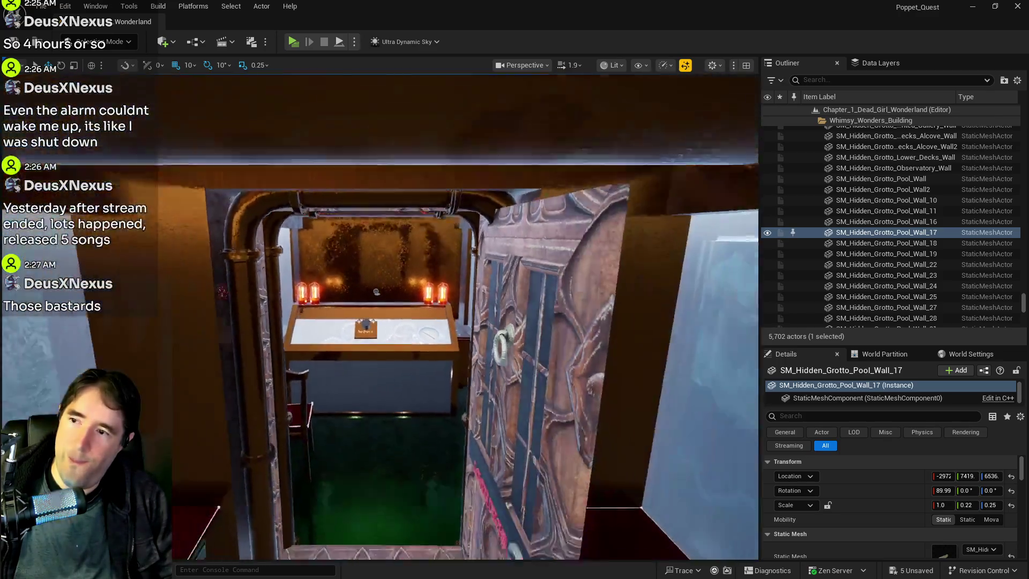
mouse_move(454, 270)
mouse_down()
mouse_move(454, 282)
mouse_move(457, 266)
mouse_up()
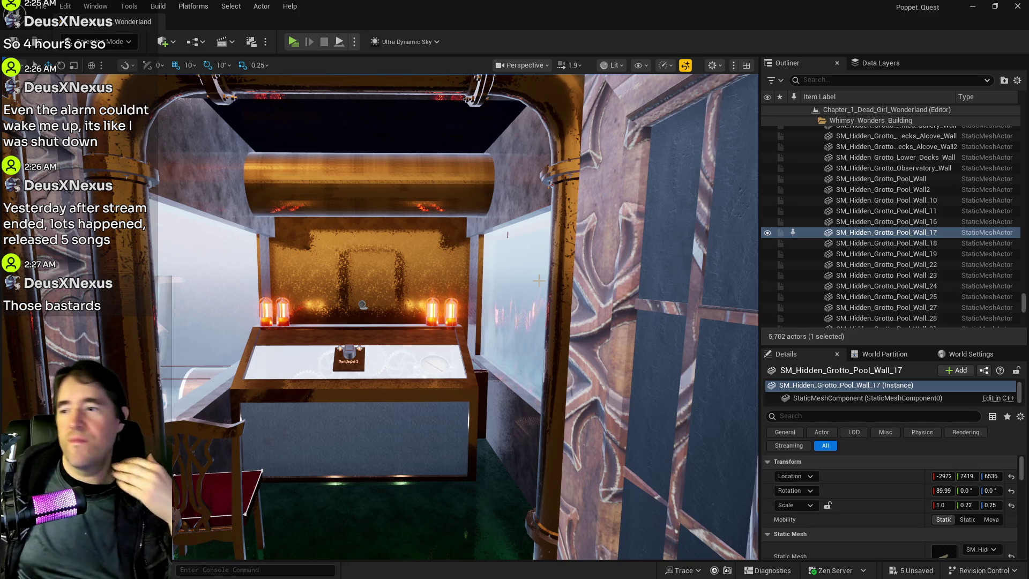
drag(363, 303, 413, 287)
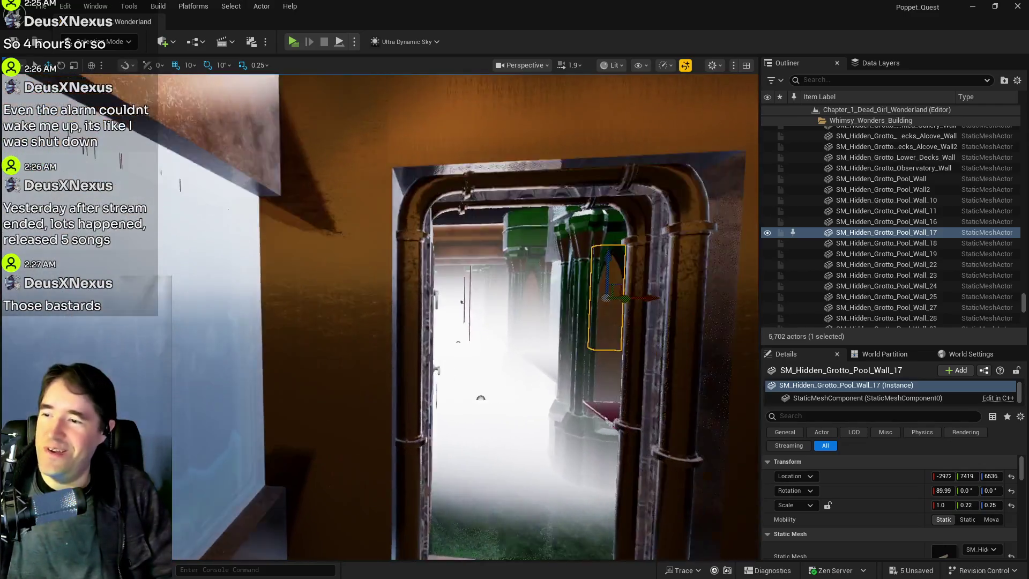
drag(413, 287, 424, 283)
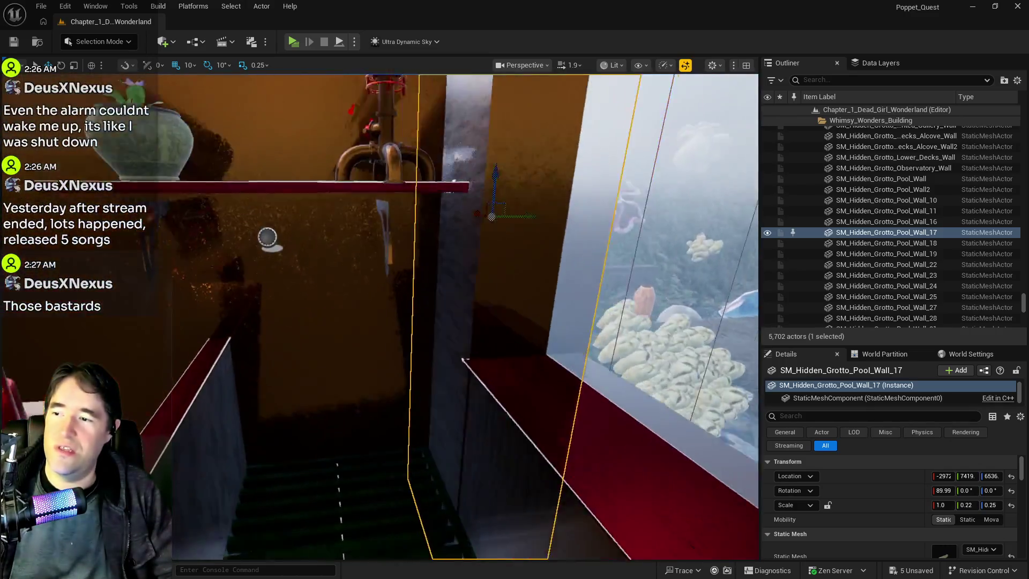
Fly over the brass machine and green grate, then select Pool Kill Plane10.
drag(267, 237, 375, 240)
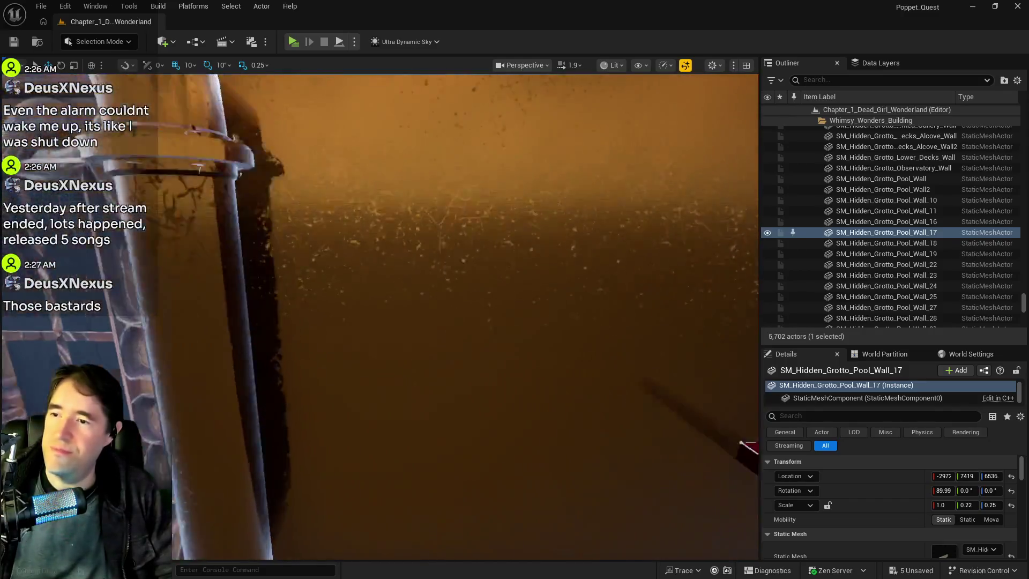
drag(482, 321, 667, 389)
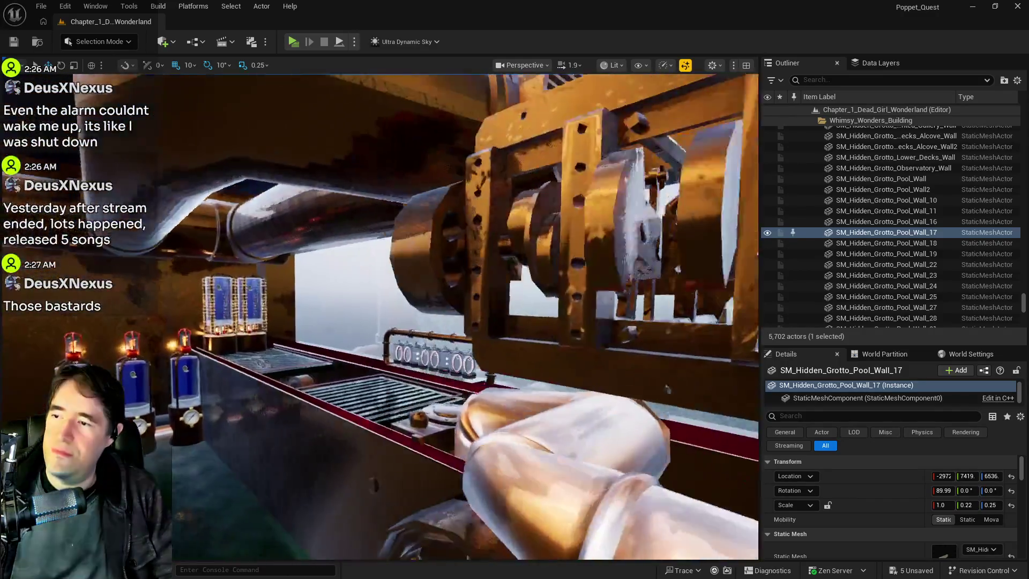
drag(461, 301, 472, 386)
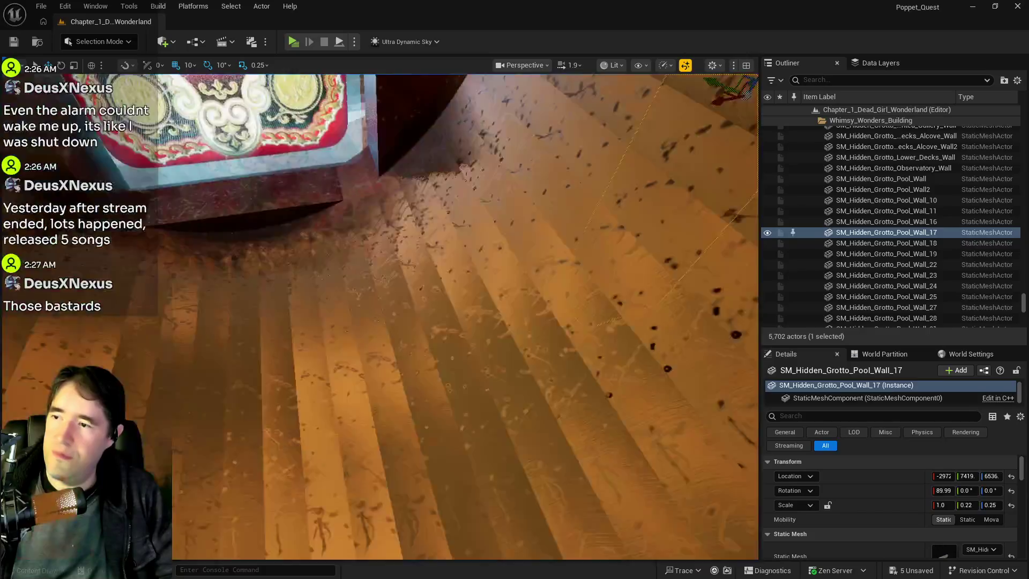
key(f)
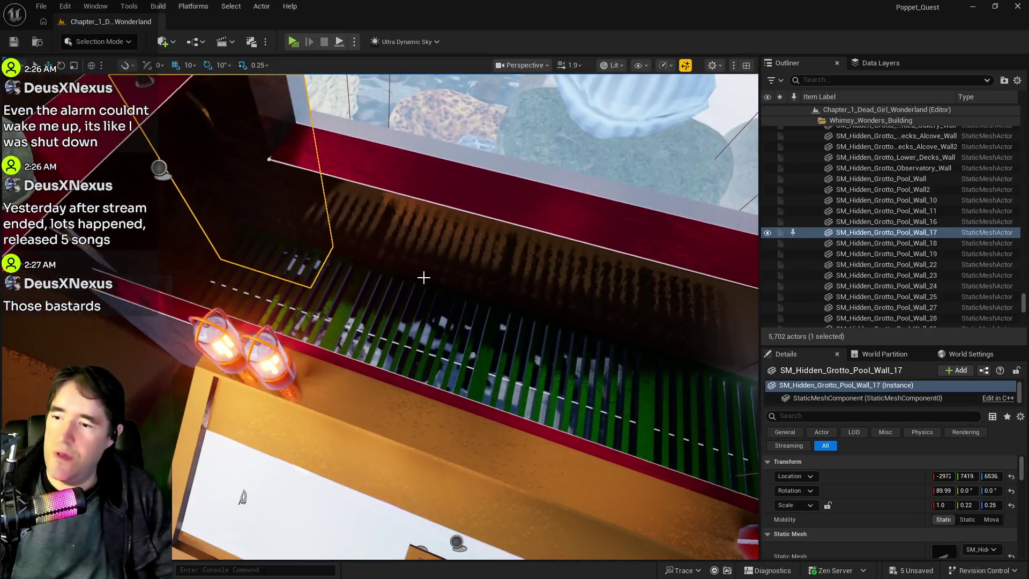
click(414, 321)
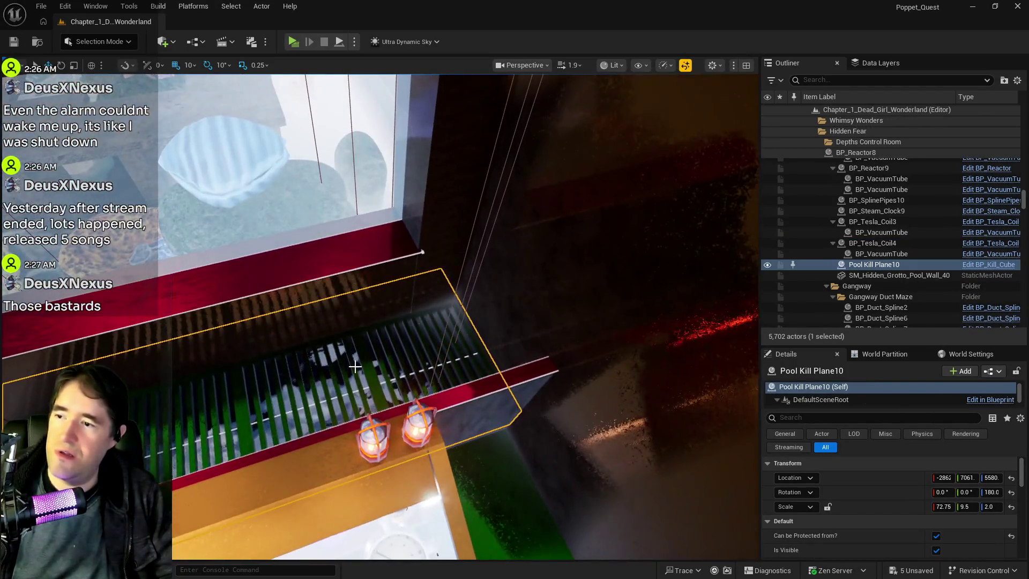
Alt-drag BP_Grate_Spline9 along X to create the copy BP_Grate_Spline11 beside it.
click(355, 367)
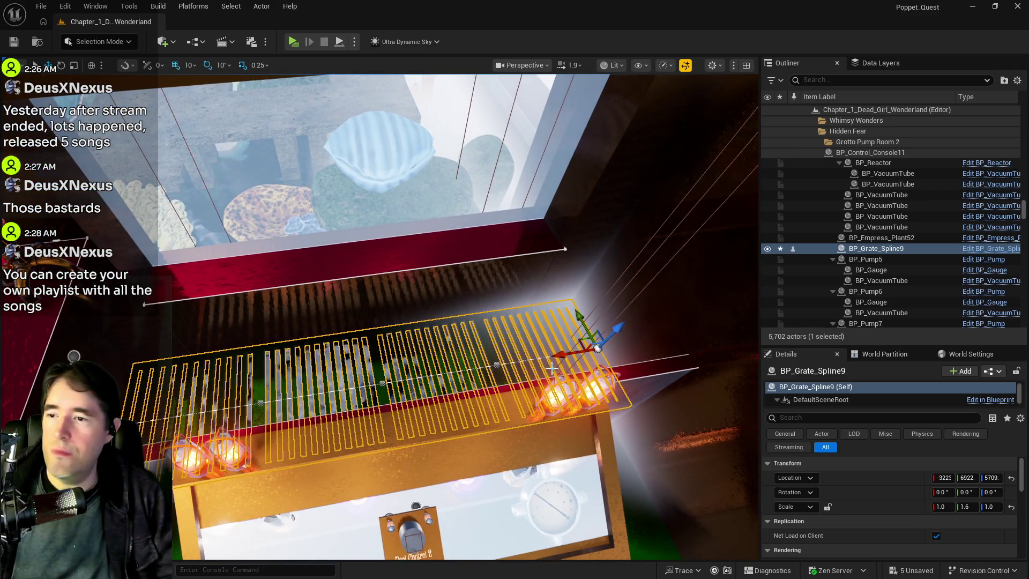
drag(558, 353, 595, 348)
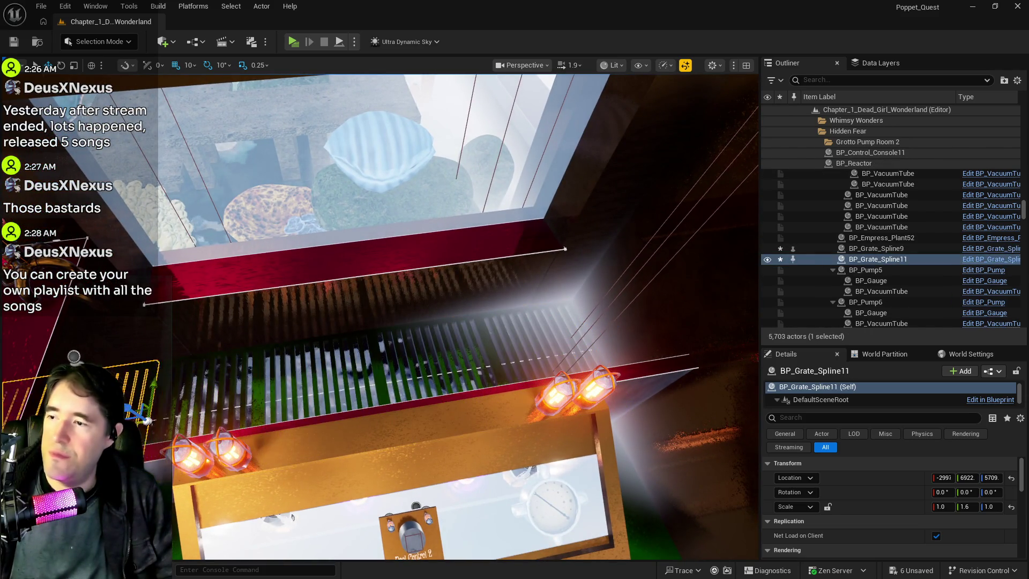
key(f)
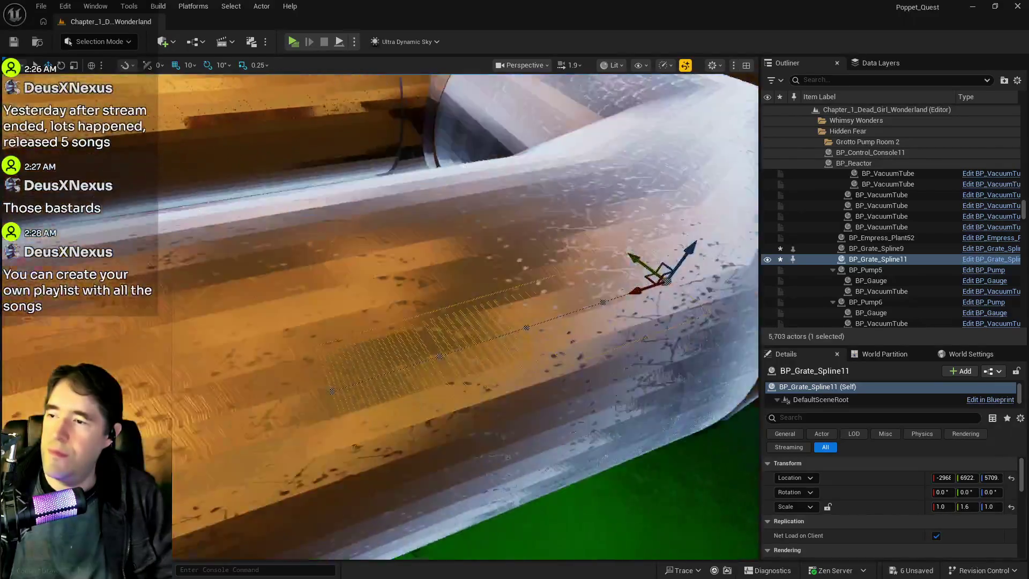
scroll(379, 316, up, 5)
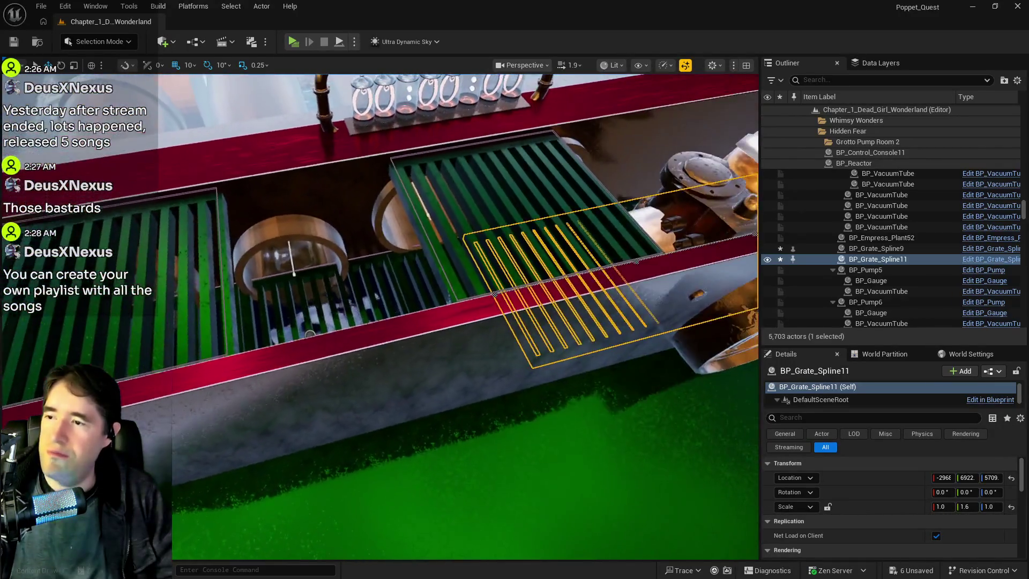
drag(466, 316, 423, 359)
Select duct vents SM_Duct_Vent6, SM_Duct_Vent5 and SM_Duct_Vent4 and delete them.
click(263, 378)
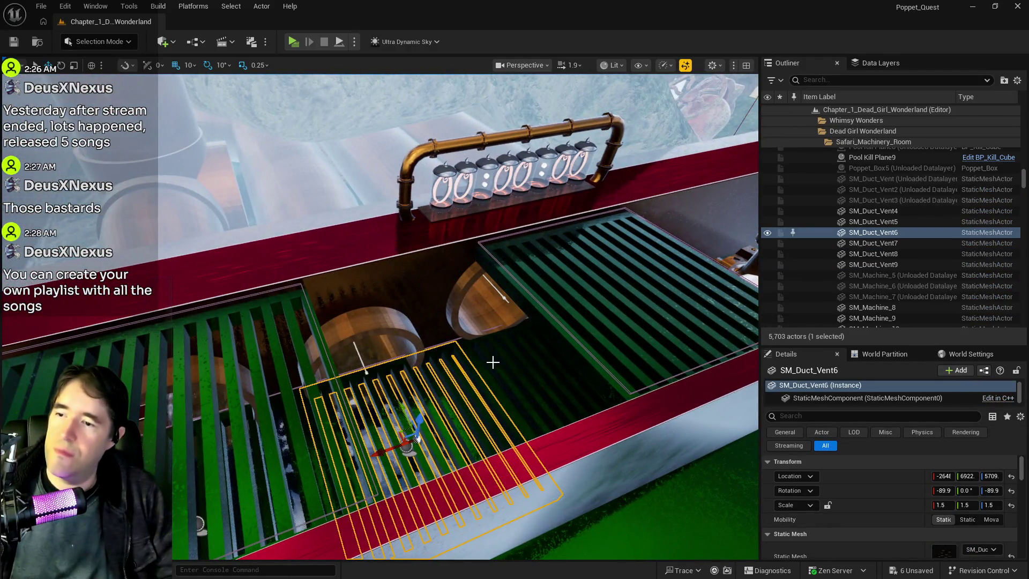
ctrl+click(489, 355)
key(f)
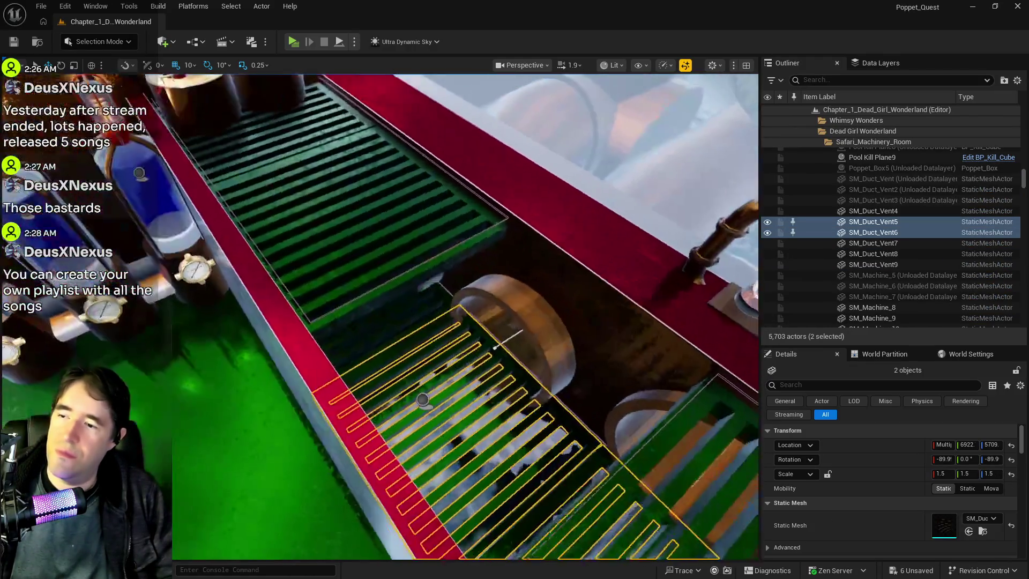
ctrl+click(368, 316)
key(f)
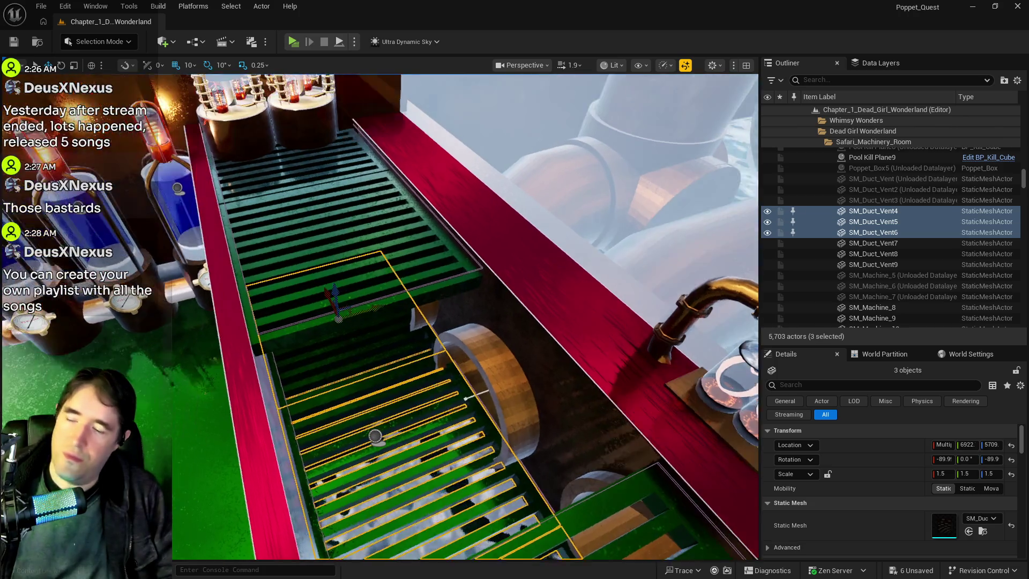
mouse_move(380, 316)
mouse_down()
mouse_move(370, 289)
mouse_move(366, 324)
mouse_move(375, 311)
mouse_up()
key(Delete)
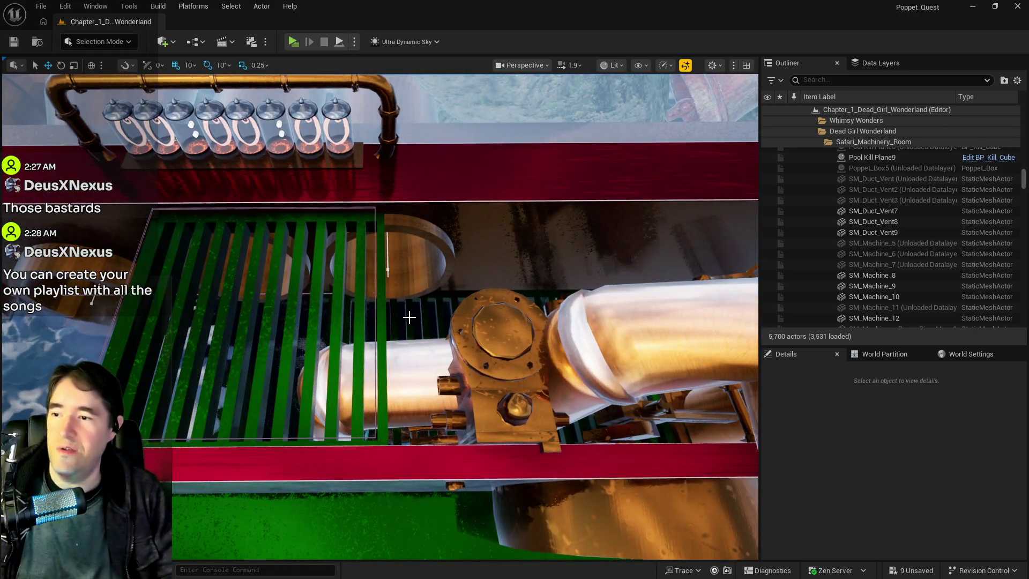
Slide BP_Grate_Spline11 along X to about -2762, 6922, 5709, against the stairwell wall.
click(409, 317)
drag(579, 320, 489, 321)
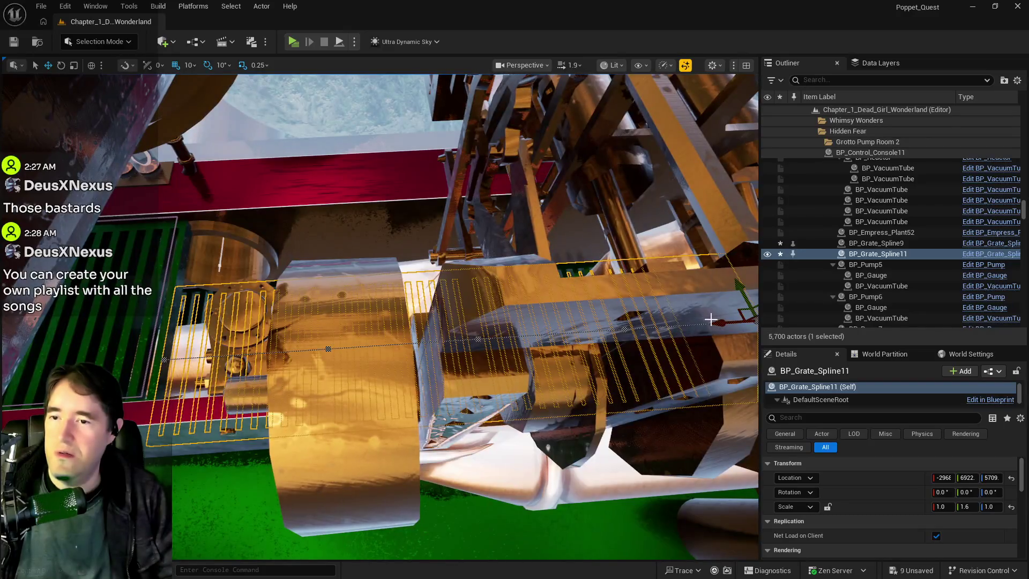
drag(714, 322, 508, 334)
mouse_move(318, 346)
mouse_down()
mouse_move(253, 343)
mouse_move(305, 313)
mouse_move(319, 353)
mouse_move(409, 359)
mouse_up()
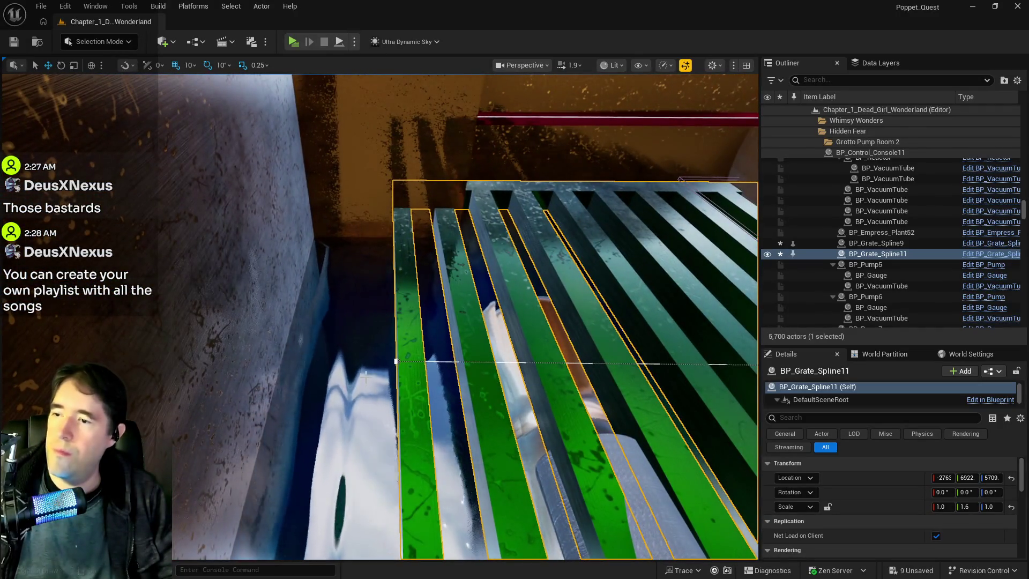
Add a spline point to BP_Grate_Spline11 and drag it left to stretch the grate.
right_click(409, 360)
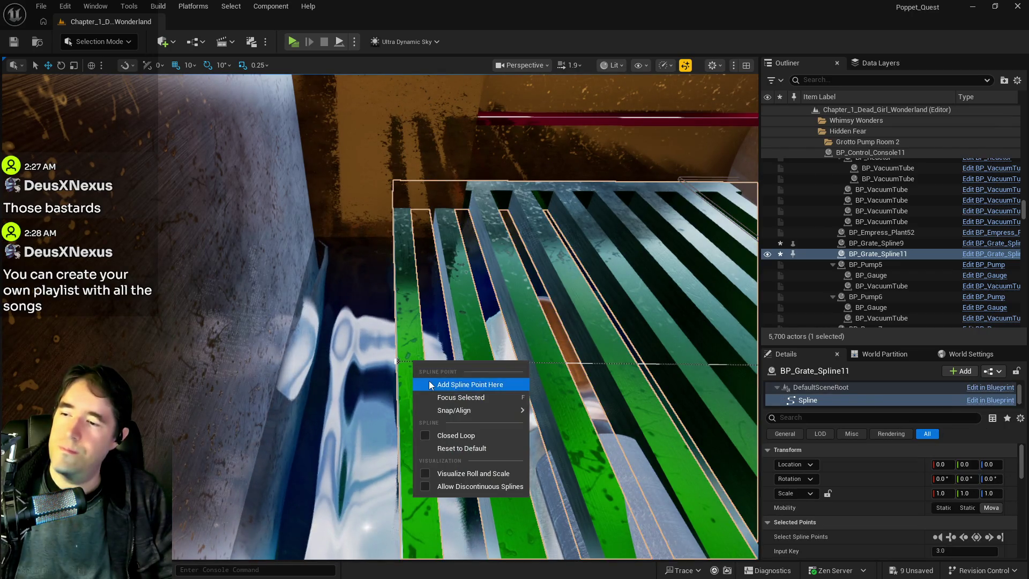
click(429, 382)
mouse_move(396, 365)
mouse_down()
mouse_move(223, 361)
mouse_move(357, 361)
mouse_up()
Delete the extra spline point, pull the end point to the wall, and save the level.
right_click(358, 362)
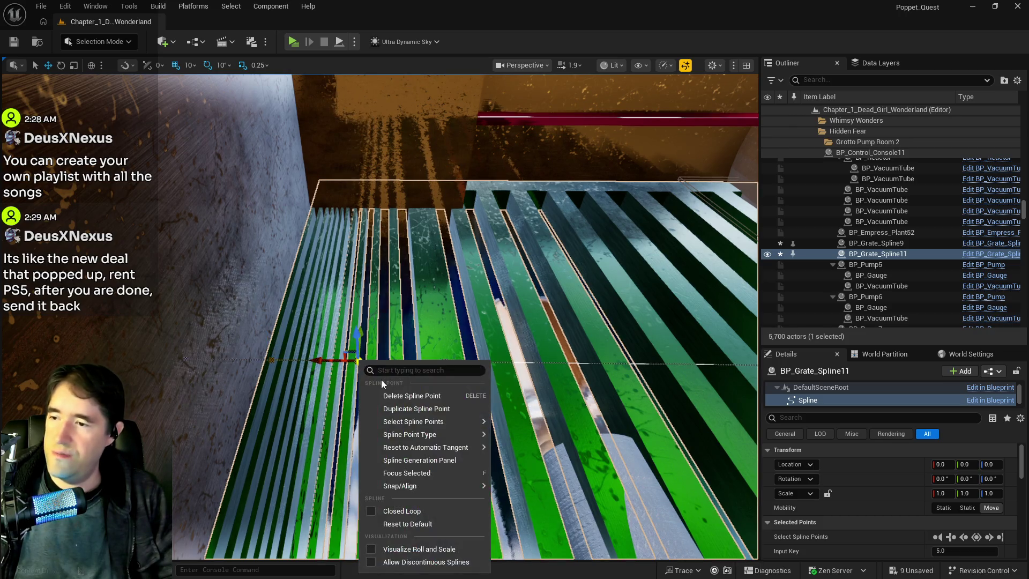
click(391, 395)
click(444, 363)
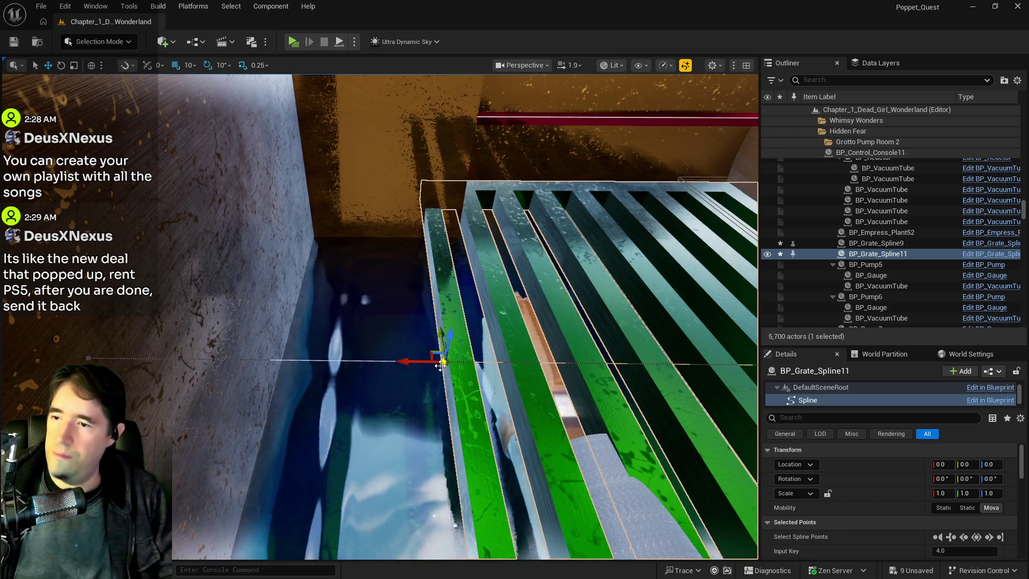
drag(418, 362, 234, 376)
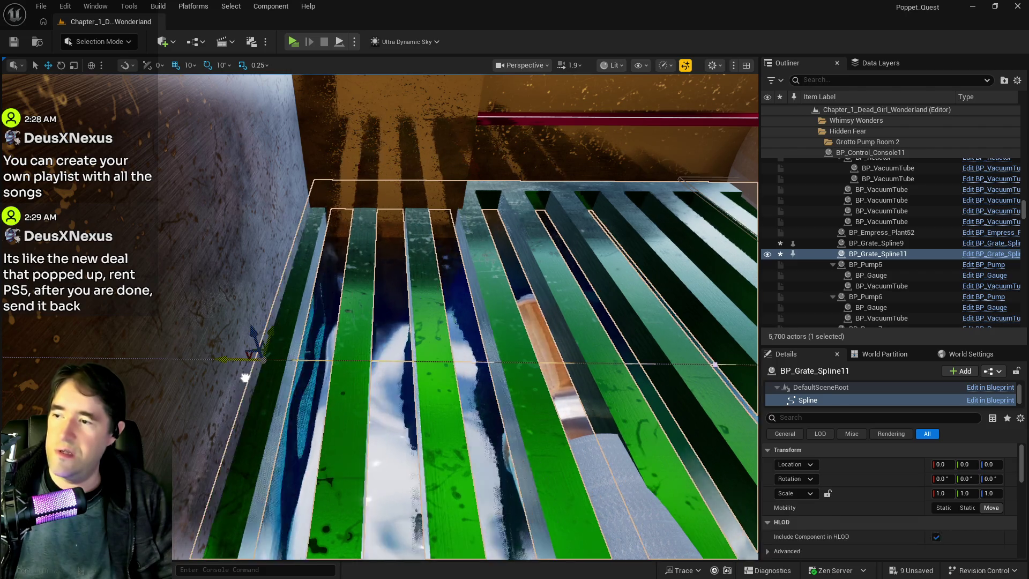
key(f)
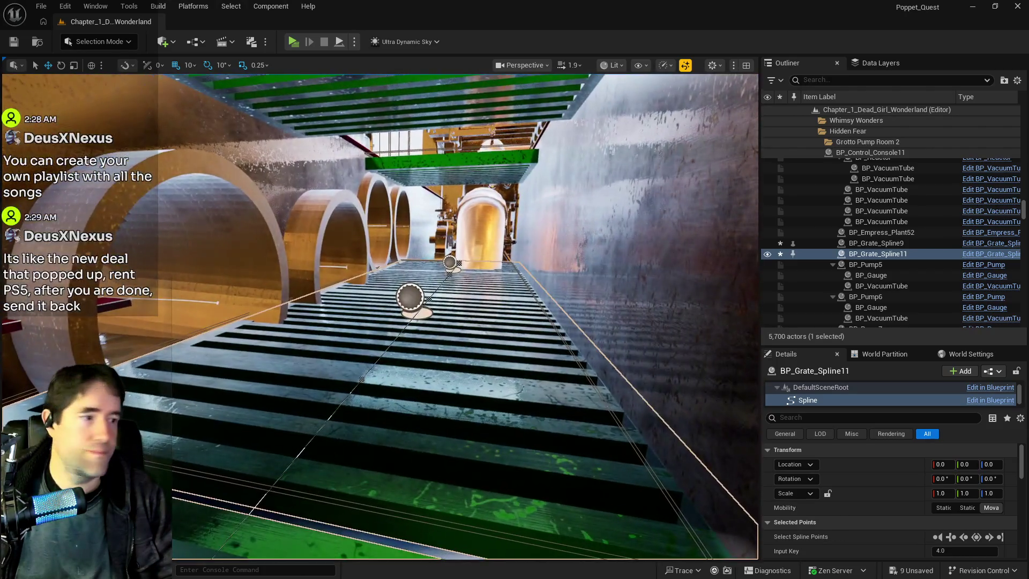
key(ctrl+s)
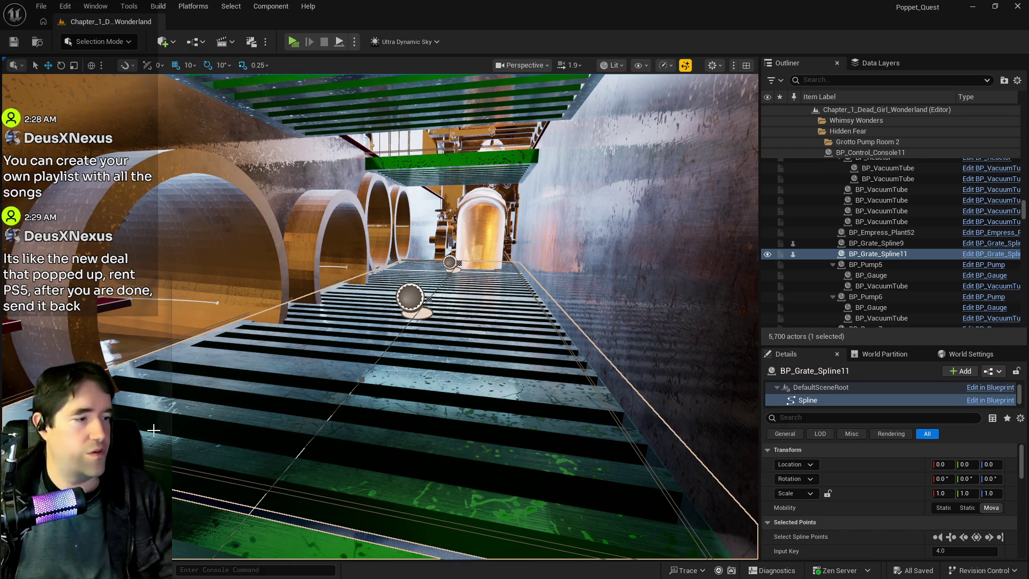
drag(379, 316, 379, 317)
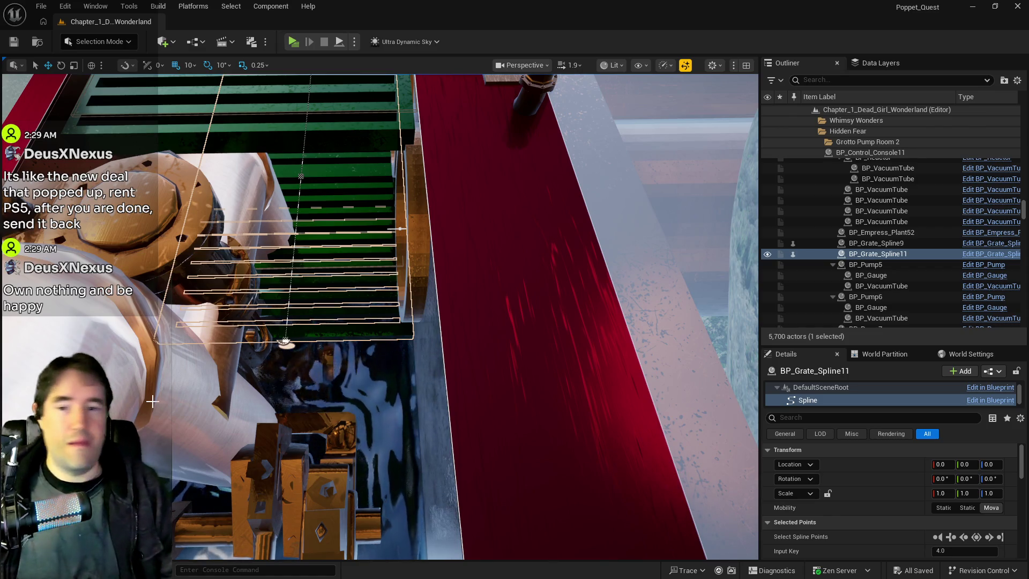
drag(152, 401, 153, 279)
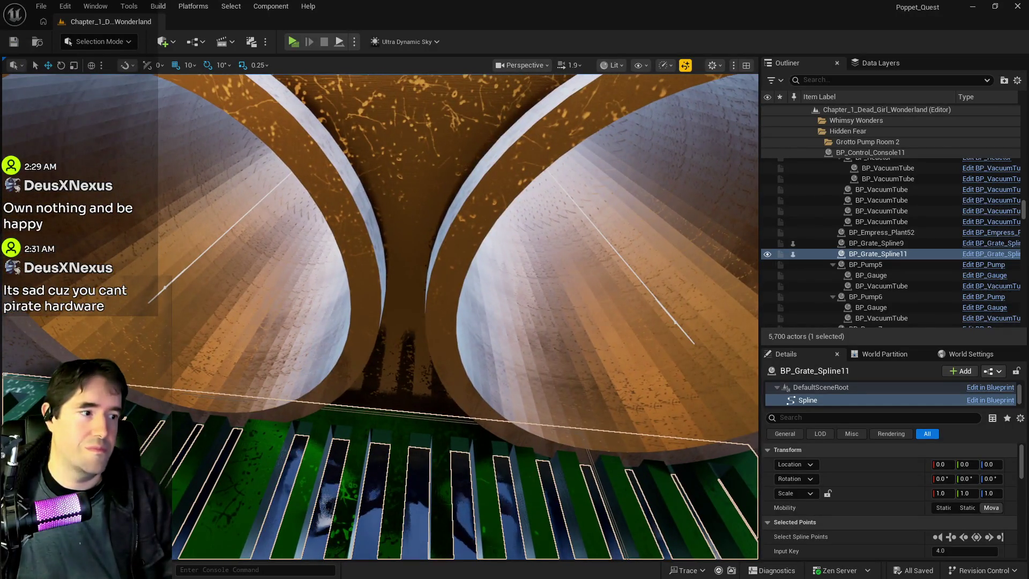
key(f)
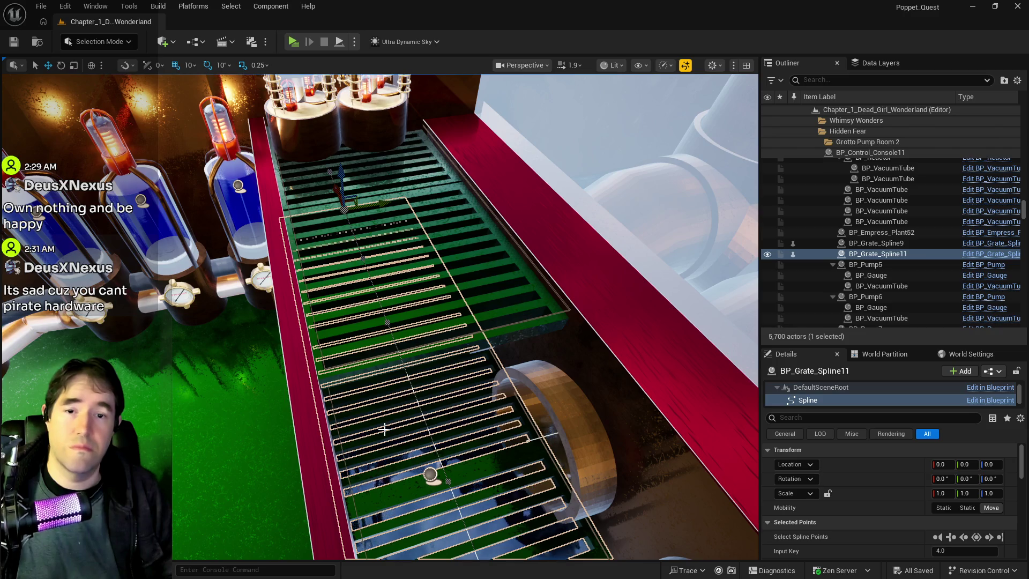
mouse_move(384, 429)
mouse_down()
mouse_move(86, 429)
mouse_move(383, 428)
mouse_up()
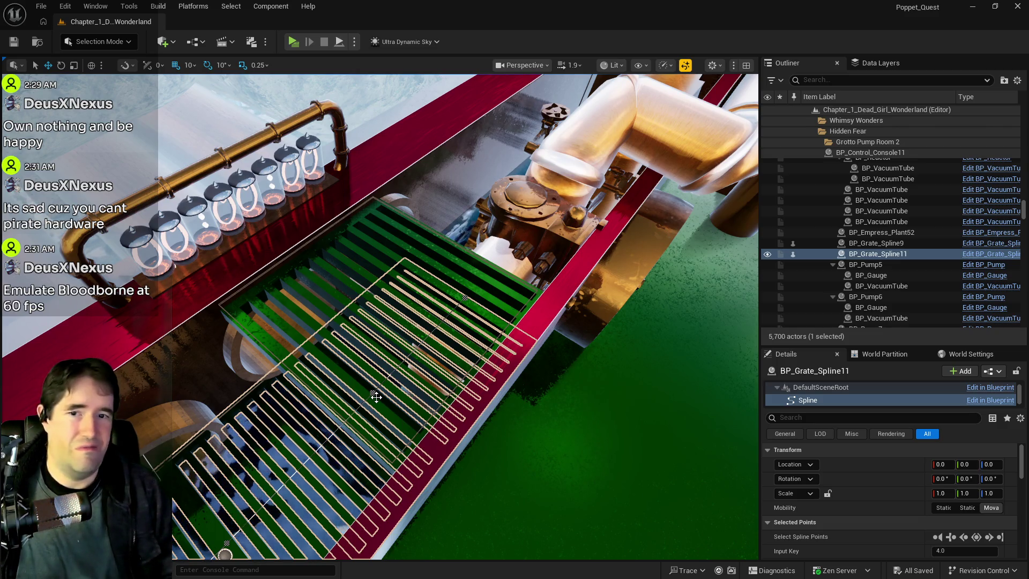
drag(376, 396, 375, 397)
drag(510, 395, 510, 395)
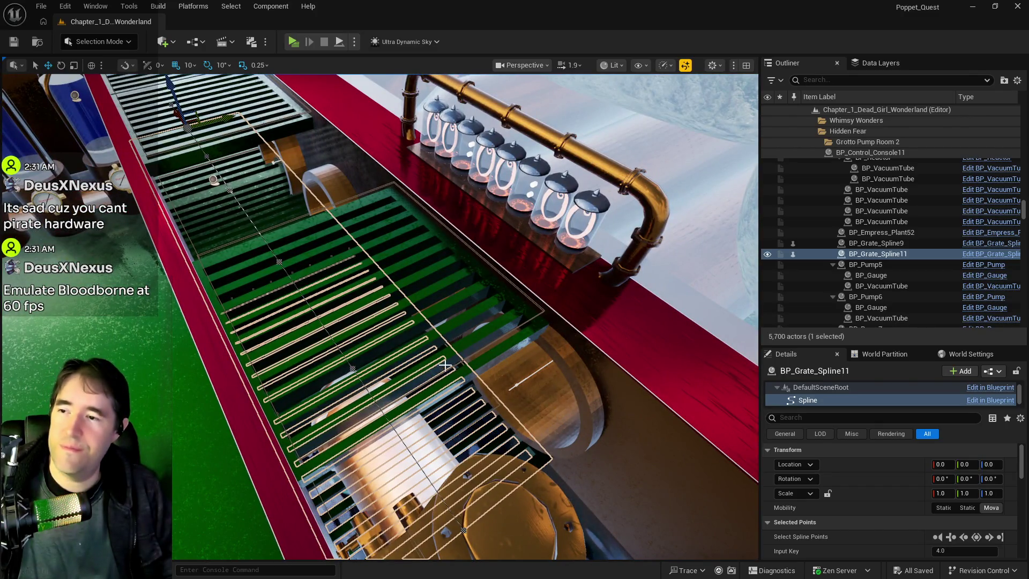
key(f)
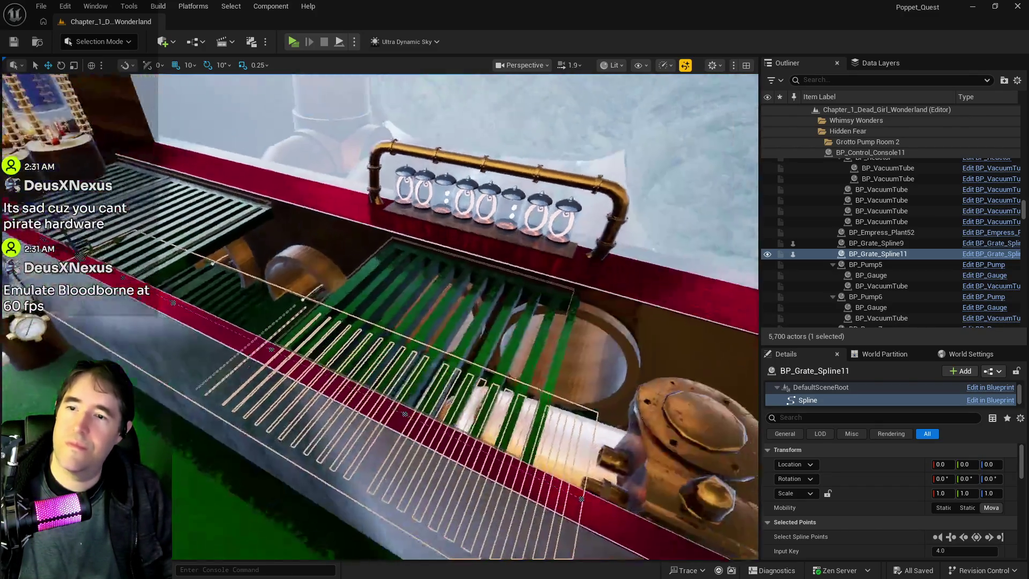
Use Move To on BP_Grate_Spline11, searching 'dept', to file it under Hidden Fear > Depths Control Room.
right_click(856, 253)
mouse_move(735, 512)
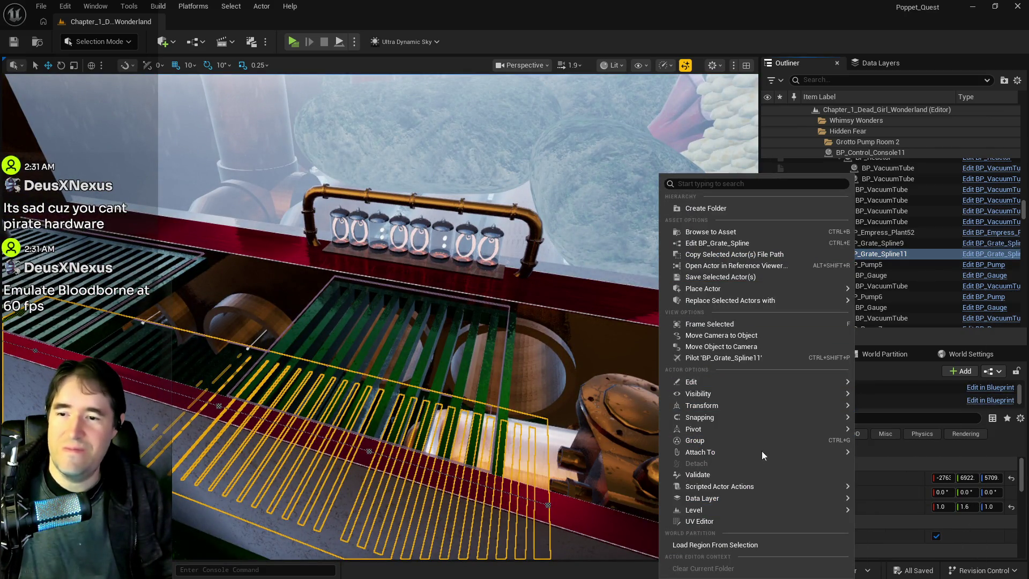
key(Escape)
right_click(872, 252)
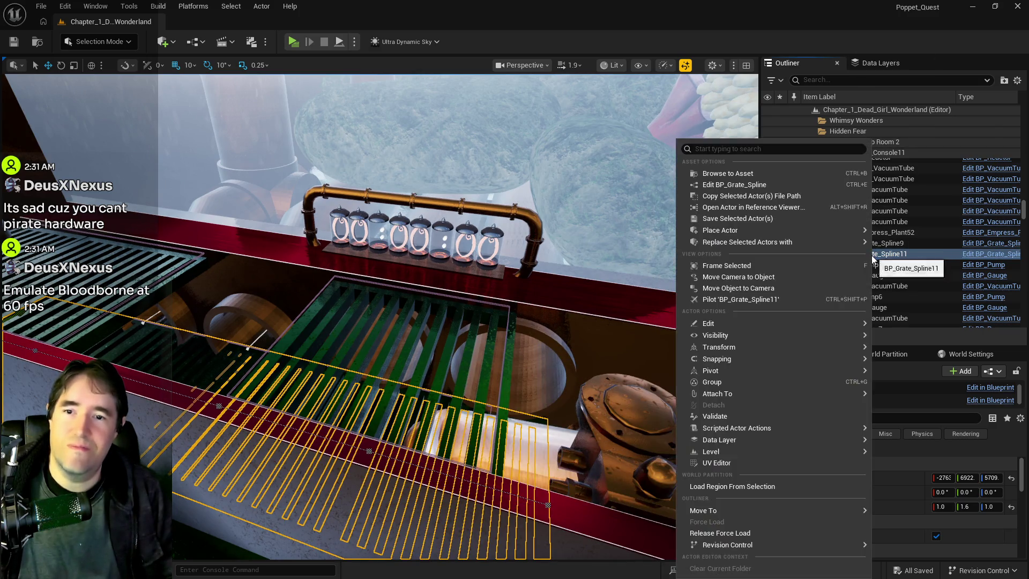
mouse_move(780, 509)
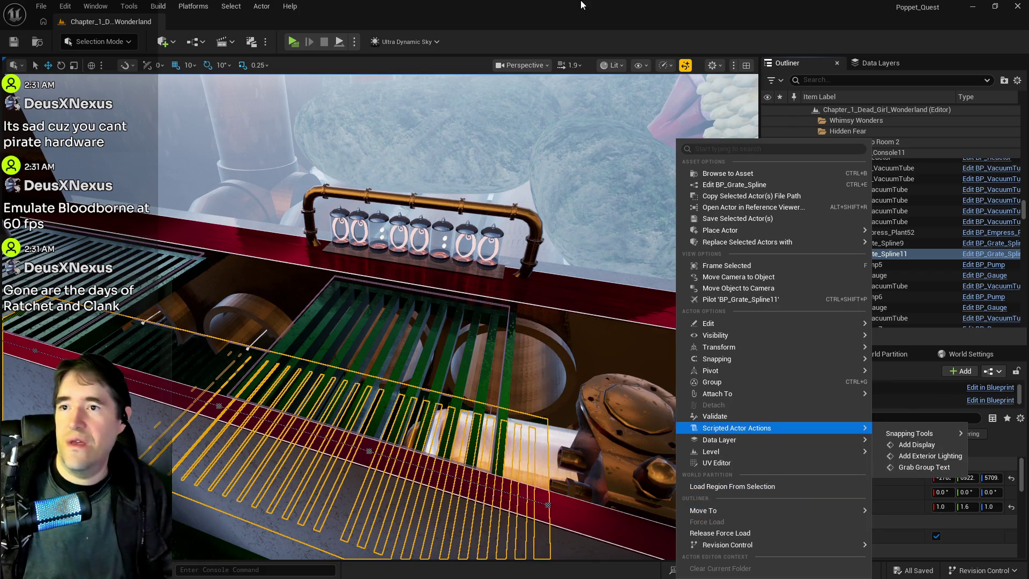
click(494, 316)
drag(494, 316, 477, 376)
right_click(843, 269)
mouse_move(749, 510)
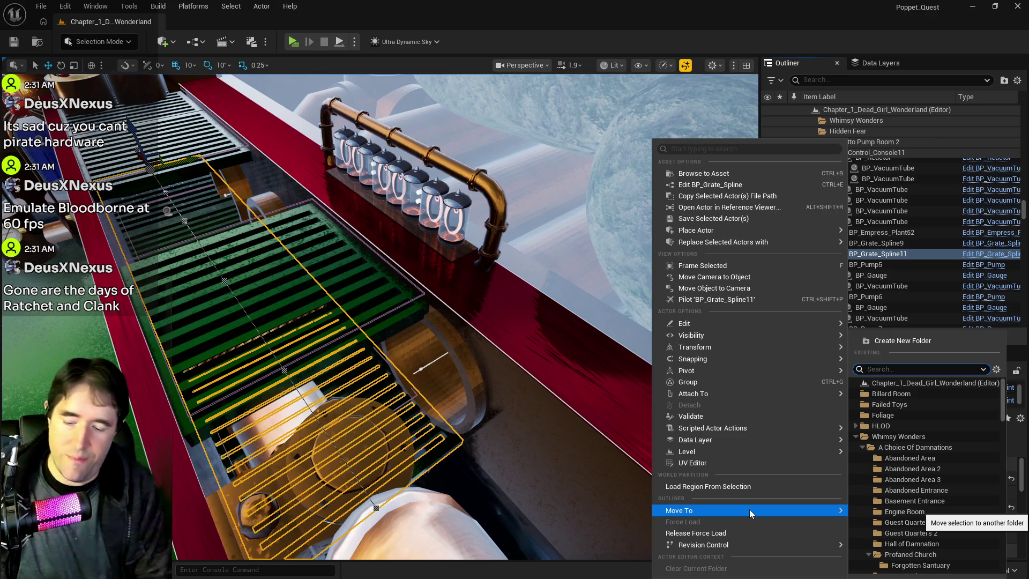
text(dept)
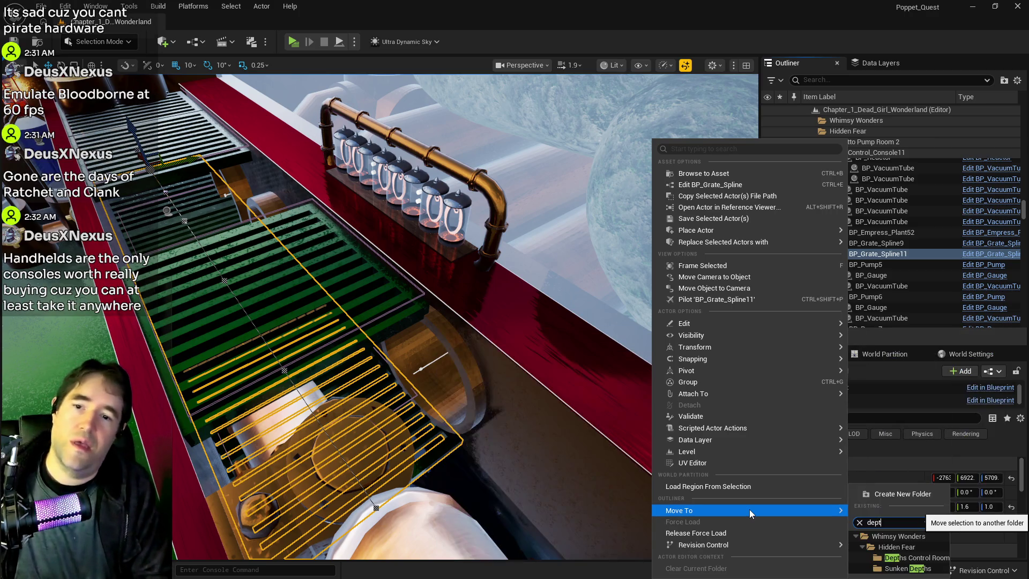
click(911, 558)
drag(547, 437, 547, 437)
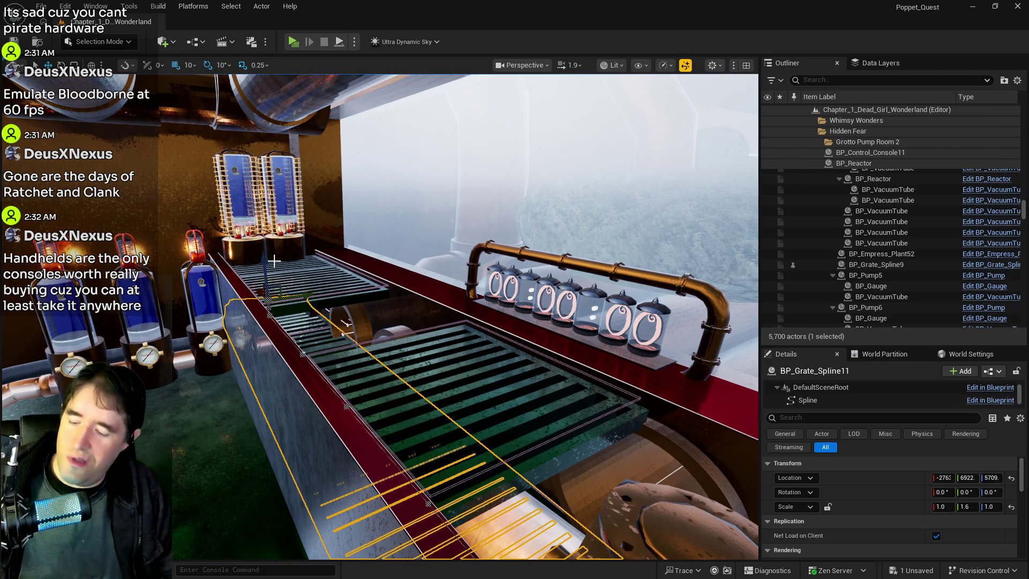
Undo the last change and inspect BP_Grate_Spline11 and vents SM_Duct_Vent7 and SM_Duct_Vent8.
key(ctrl+z)
drag(425, 413, 509, 310)
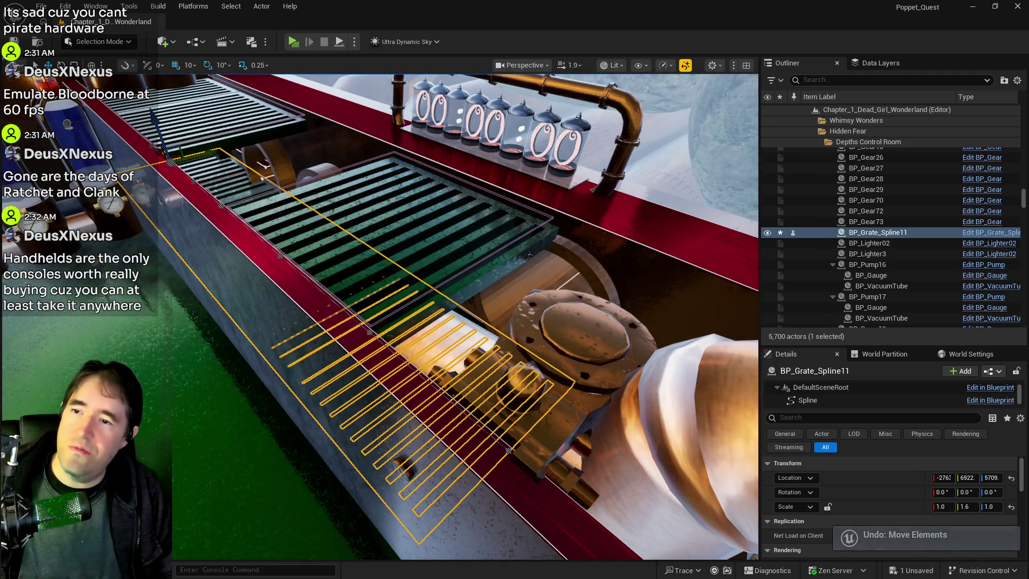
click(494, 396)
mouse_move(494, 395)
mouse_down()
mouse_move(368, 358)
mouse_move(440, 326)
mouse_up()
click(368, 358)
click(440, 326)
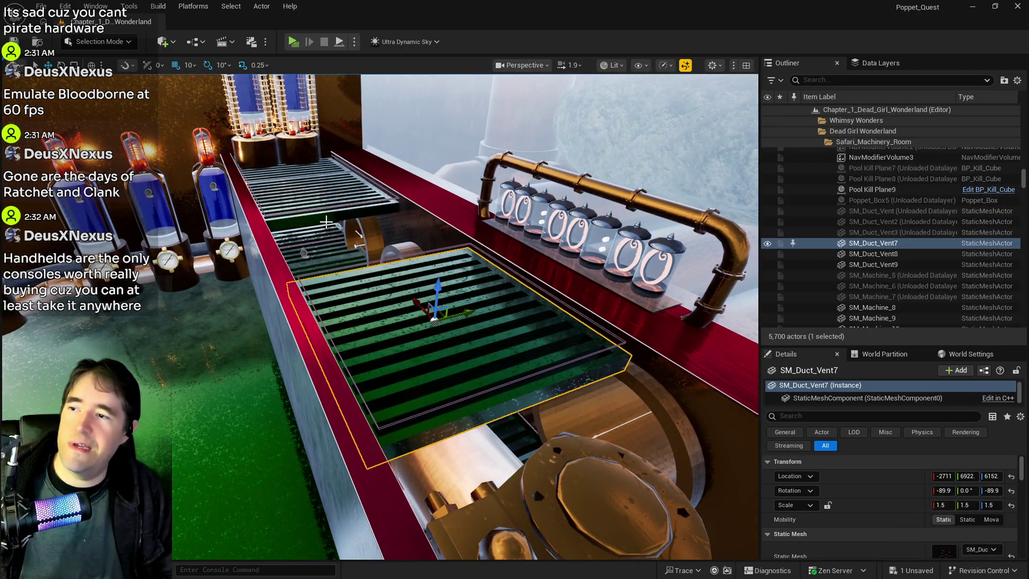
mouse_move(325, 217)
mouse_down()
mouse_move(491, 397)
mouse_move(490, 365)
mouse_move(499, 395)
mouse_move(522, 390)
mouse_up()
click(491, 397)
Alt-drag BP_Grate_Spline11 upward into BP_Grate_Spline12 at Z 6129, then check SM_Duct_Vent7's Z.
click(519, 399)
key(f)
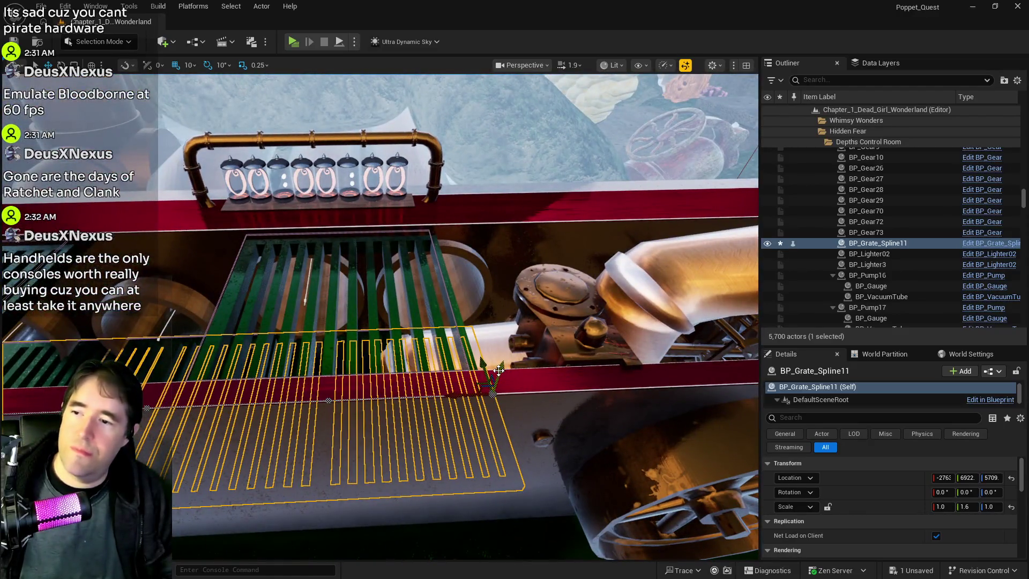
mouse_move(500, 378)
mouse_down()
mouse_move(516, 251)
mouse_move(521, 266)
mouse_up()
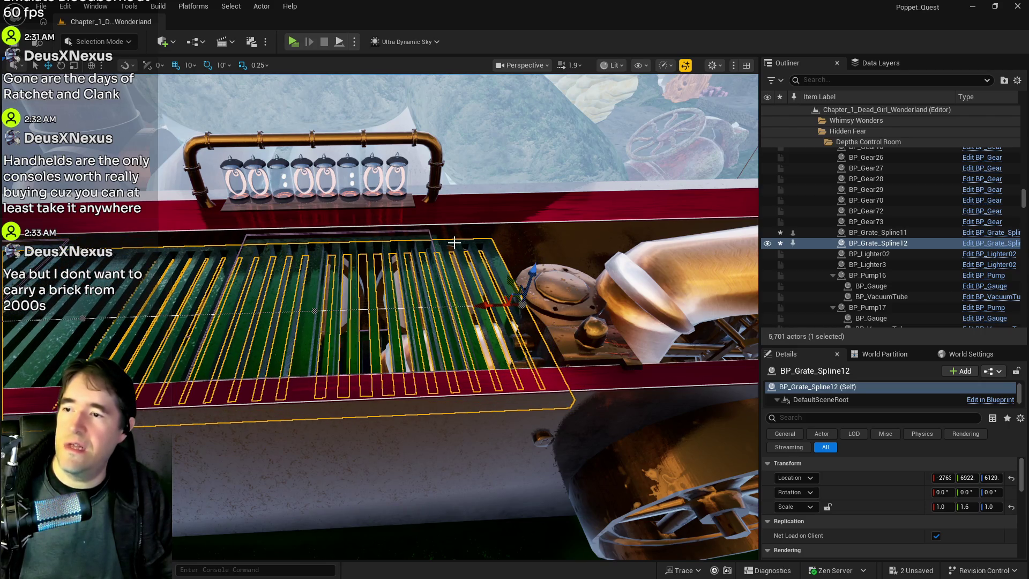
click(558, 327)
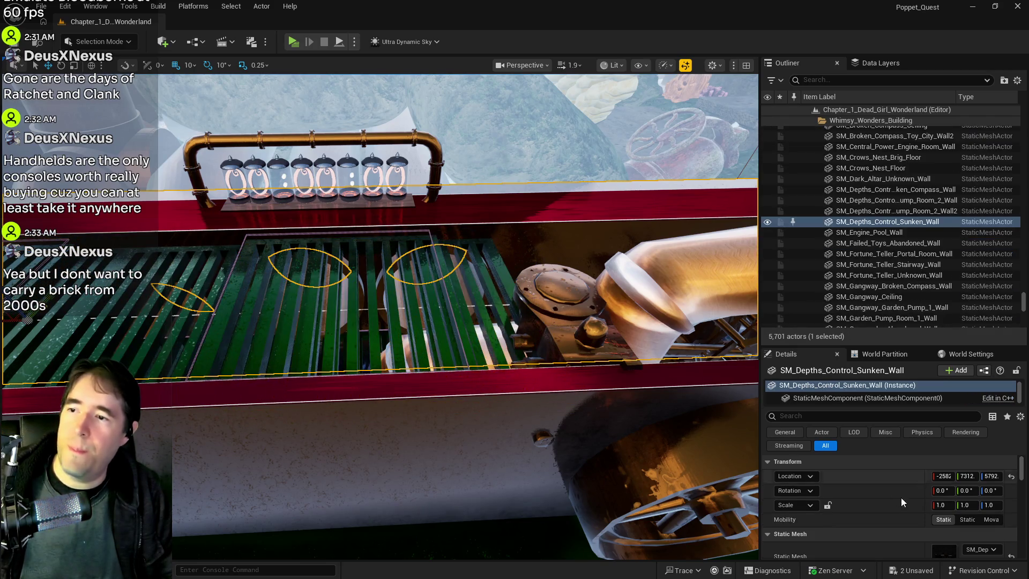
click(458, 308)
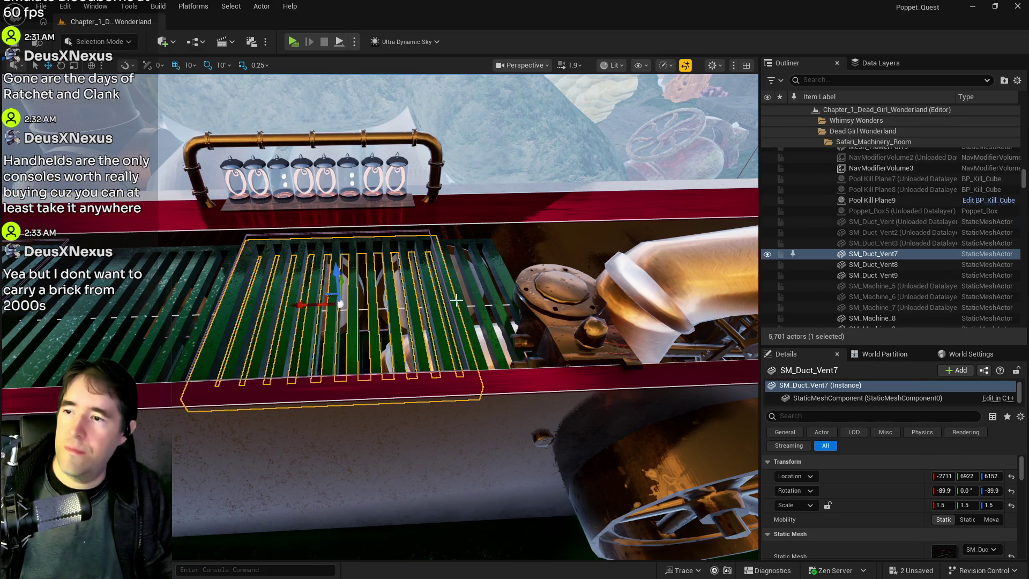
click(990, 477)
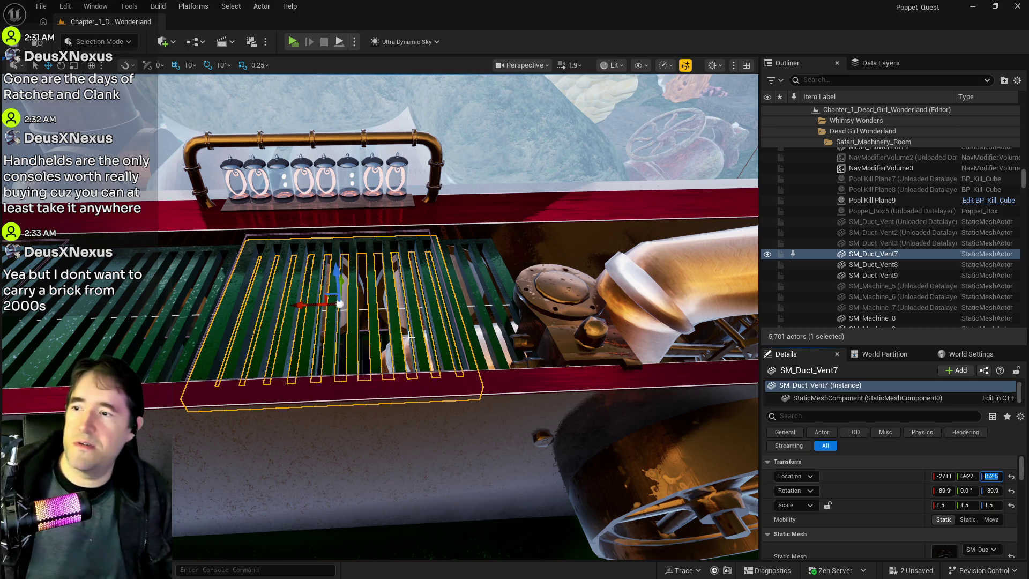
Delete SM_Duct_Vent7 and set BP_Grate_Spline12's Location Z to 6152.
drag(410, 338, 410, 343)
drag(343, 432, 343, 432)
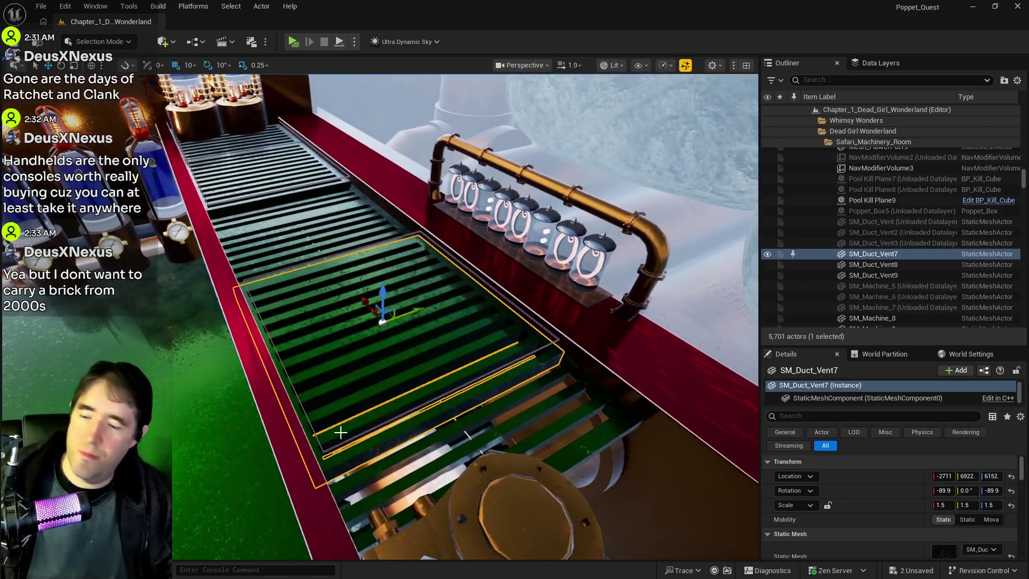
key(Delete)
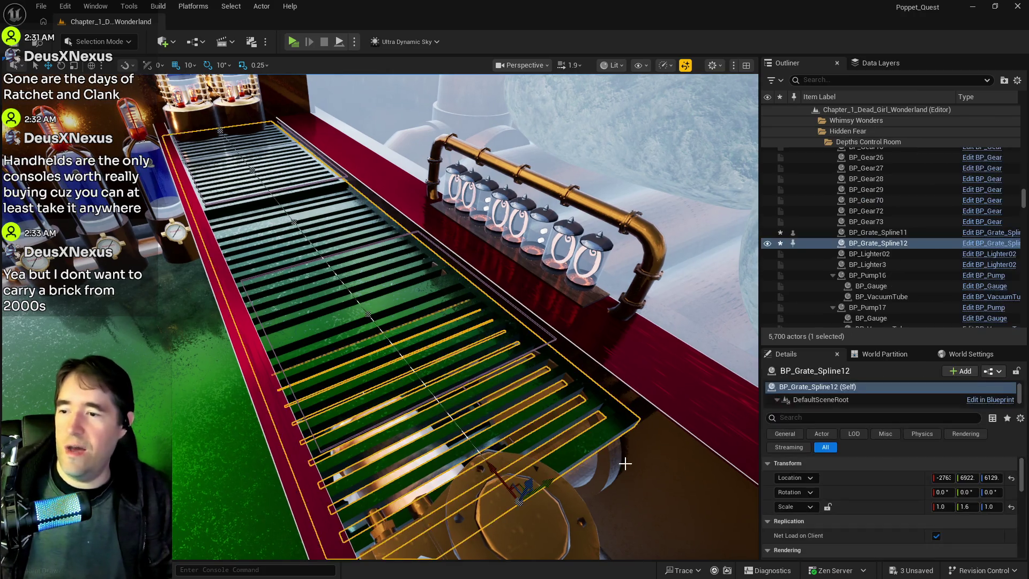
click(423, 418)
click(991, 478)
text(6152)
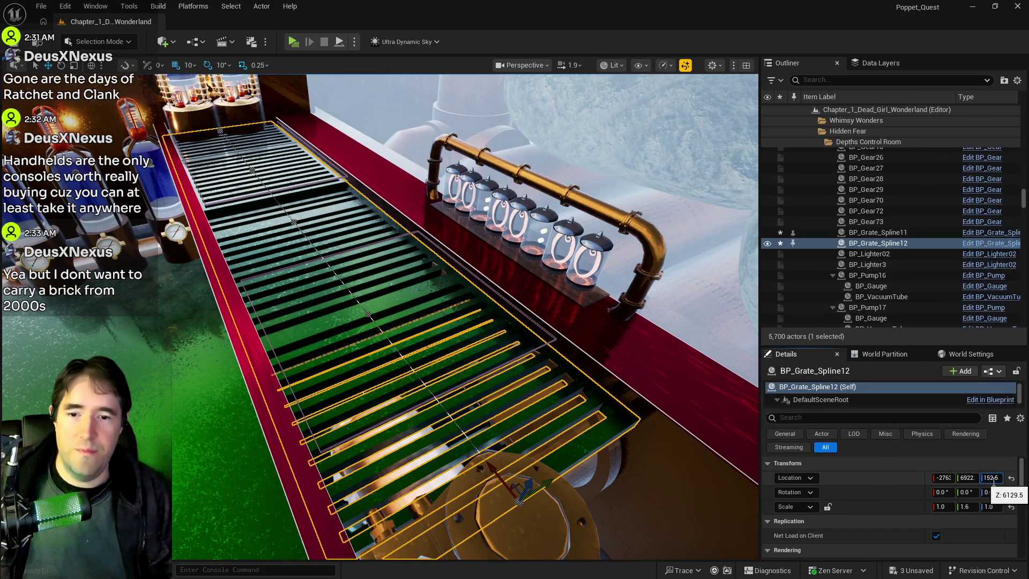
key(Return)
Select vents SM_Duct_Vent8 and SM_Duct_Vent9 together.
drag(602, 383, 602, 383)
drag(490, 475, 491, 476)
click(491, 476)
drag(301, 336, 301, 336)
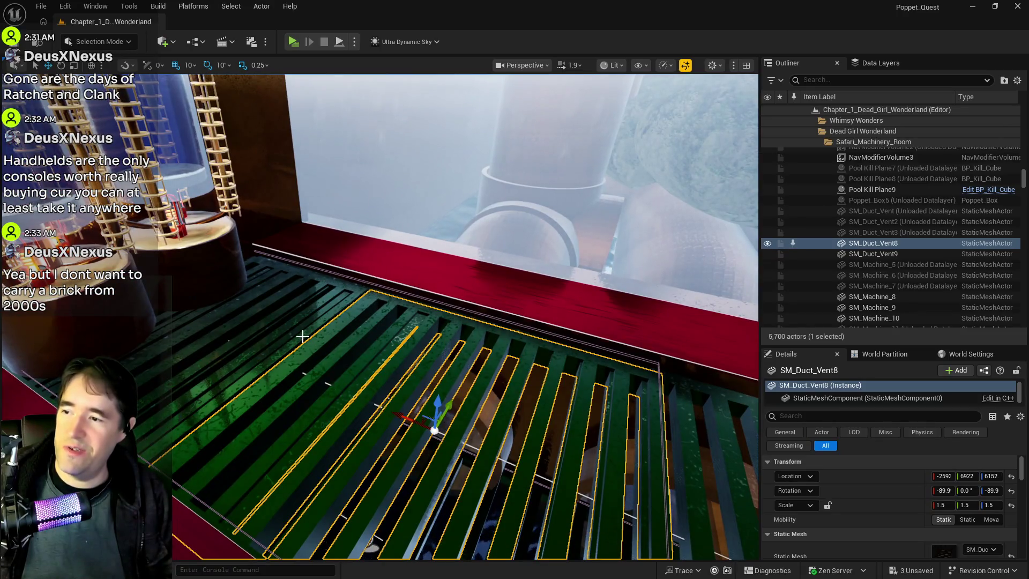
ctrl+click(301, 336)
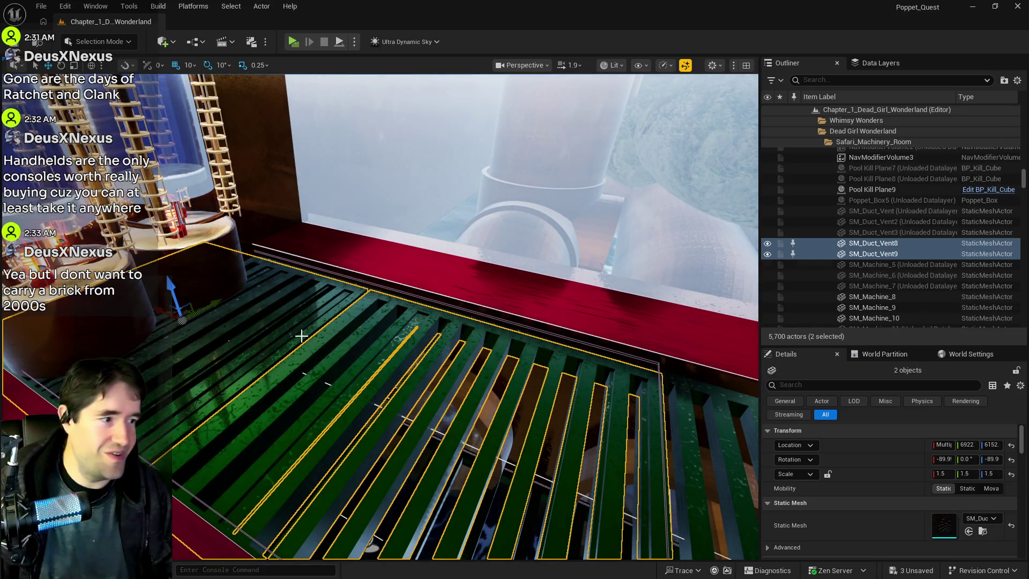
Delete the selected vents SM_Duct_Vent8 and SM_Duct_Vent9.
key(Delete)
drag(302, 336, 301, 336)
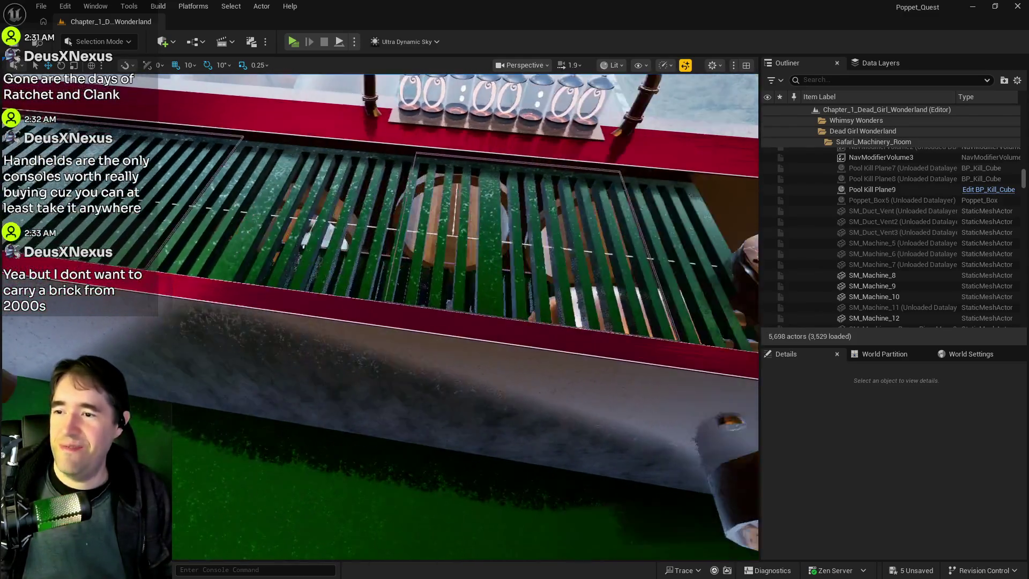
drag(331, 394, 331, 395)
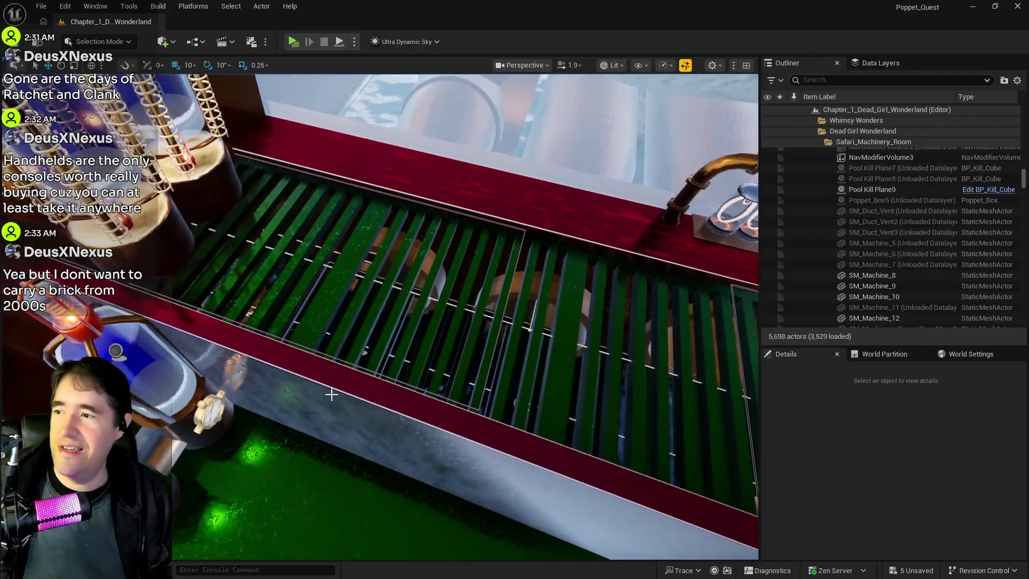
Remove the end spline point from BP_Grate_Spline12 and save the level.
click(332, 395)
key(f)
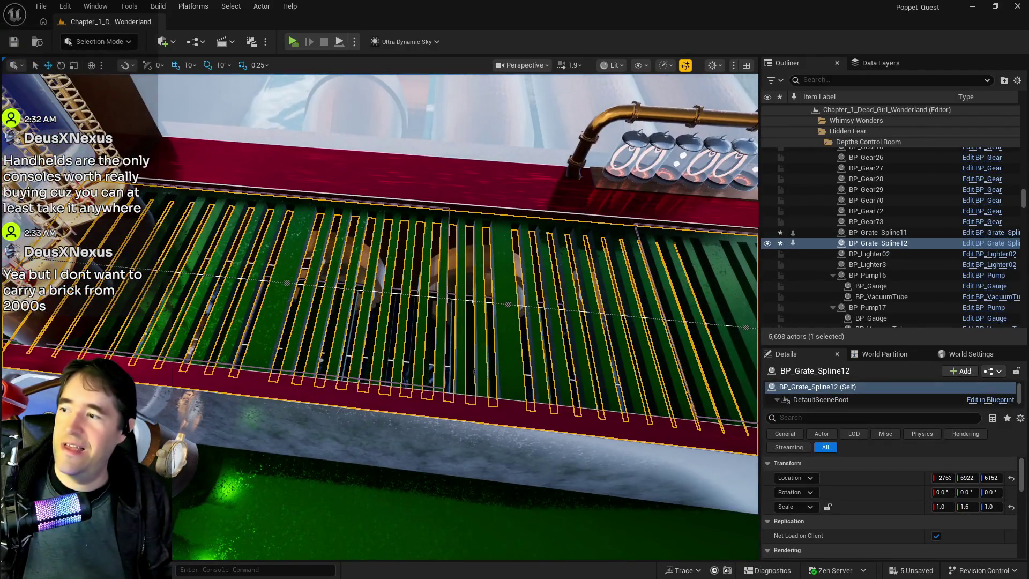
click(508, 304)
key(f)
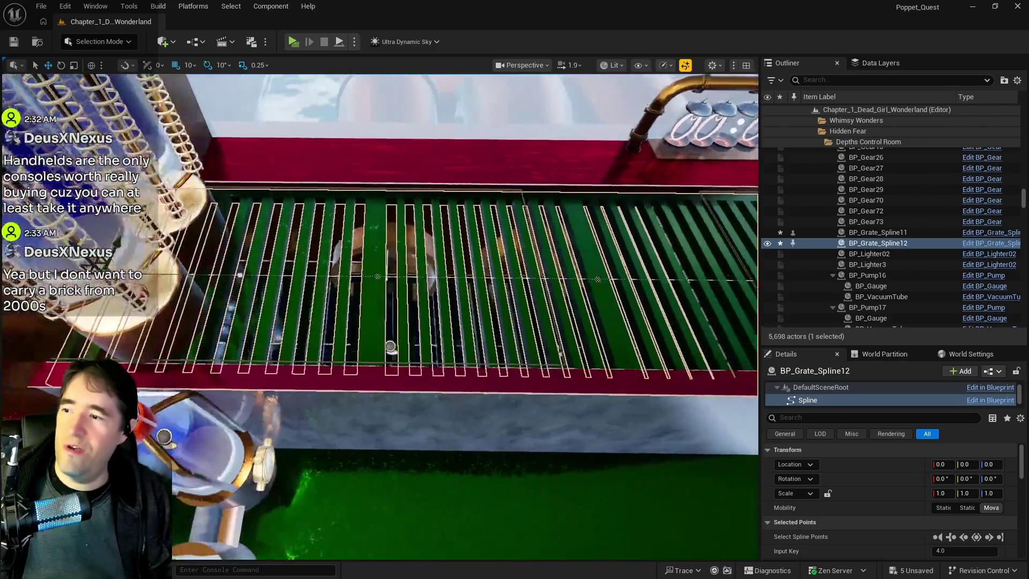
key(Delete)
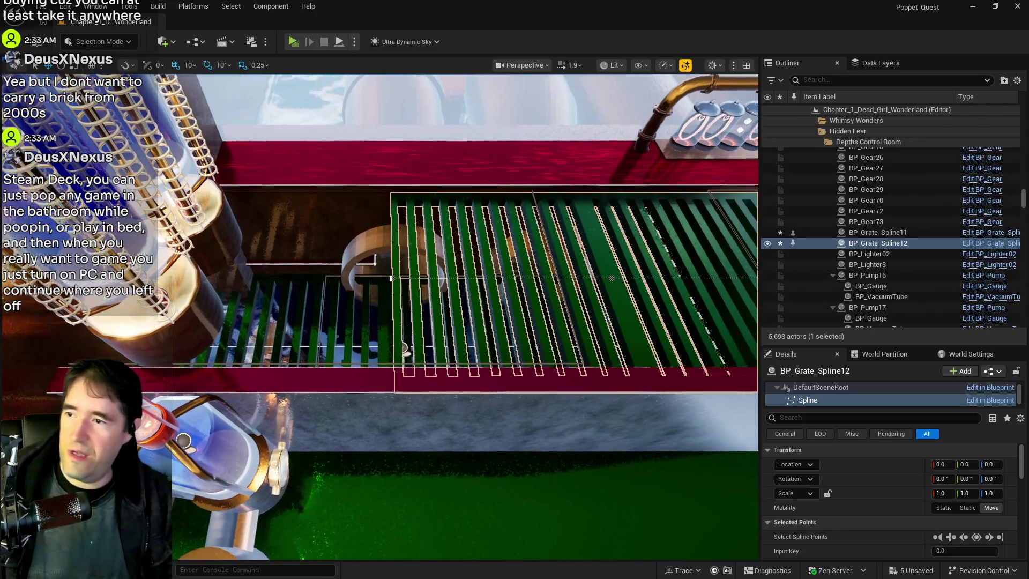
key(ctrl+s)
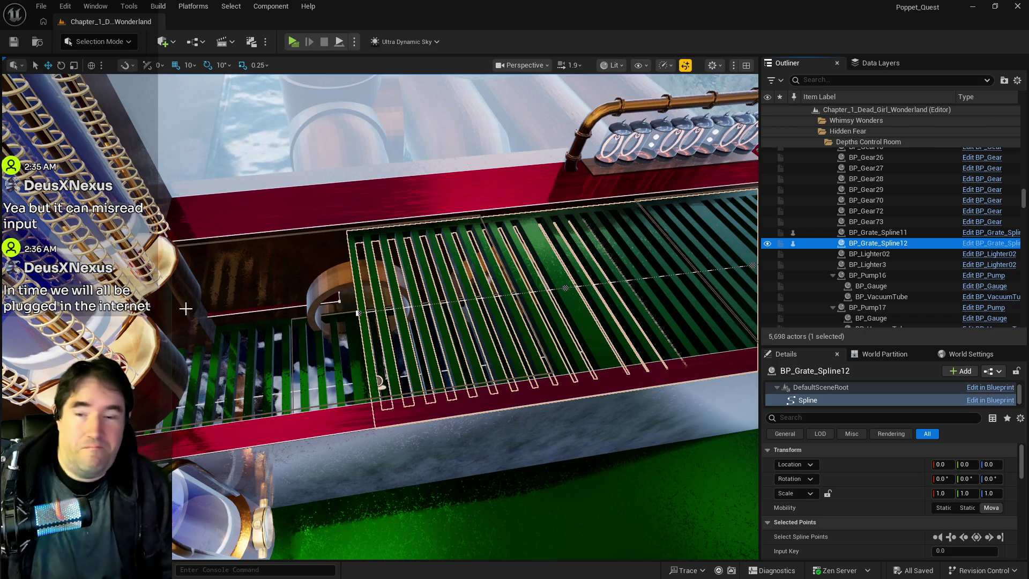
mouse_move(375, 300)
mouse_down()
mouse_move(273, 343)
mouse_move(241, 316)
mouse_up()
key(f)
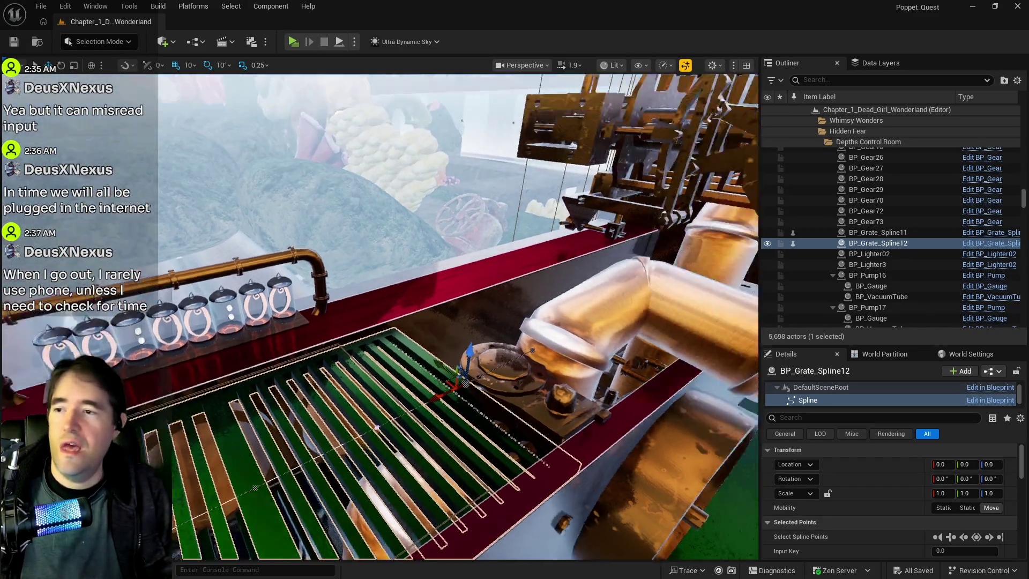
key(d)
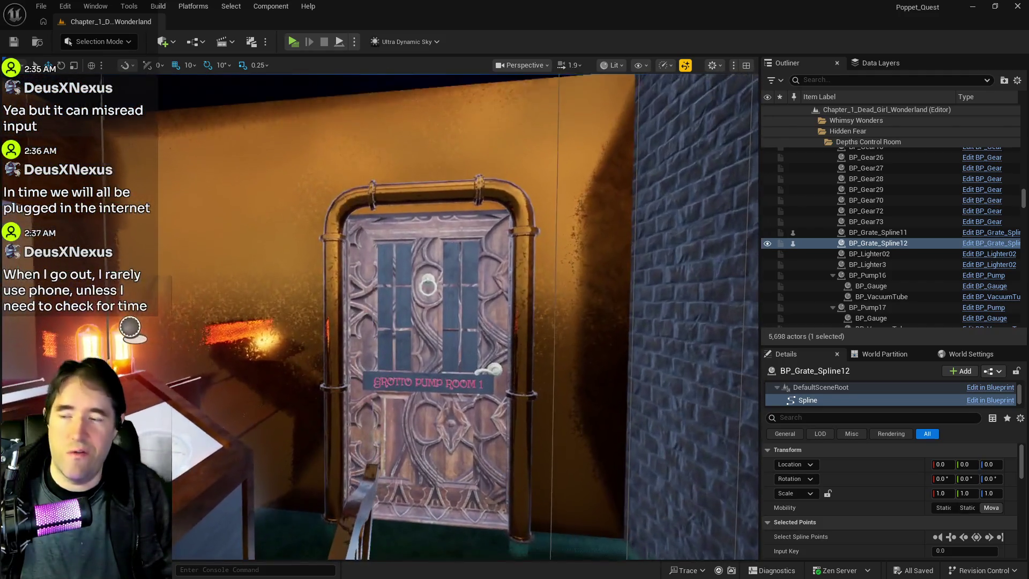
key(d)
key(f)
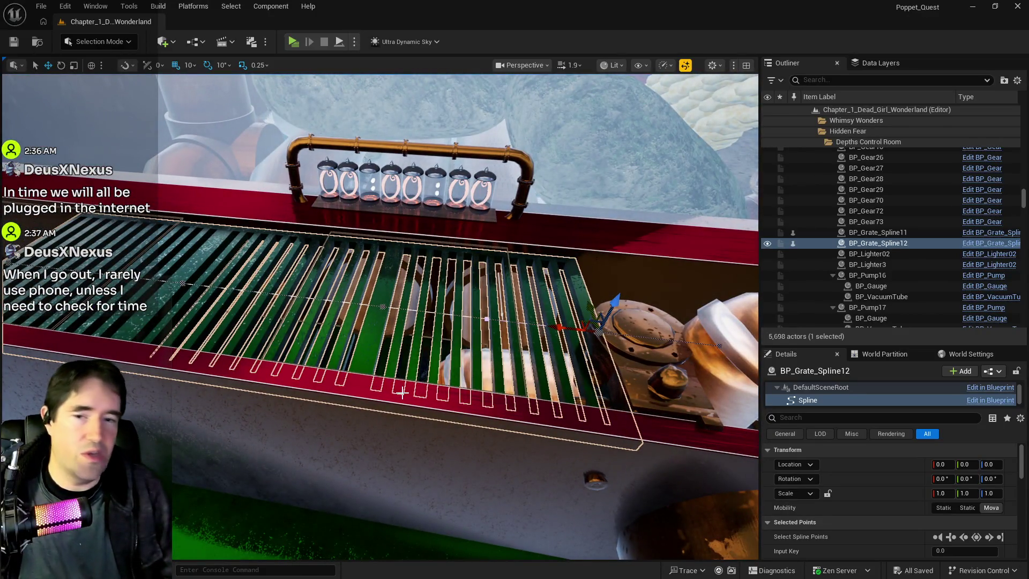
mouse_move(375, 321)
mouse_down()
mouse_move(409, 408)
mouse_move(442, 360)
mouse_up()
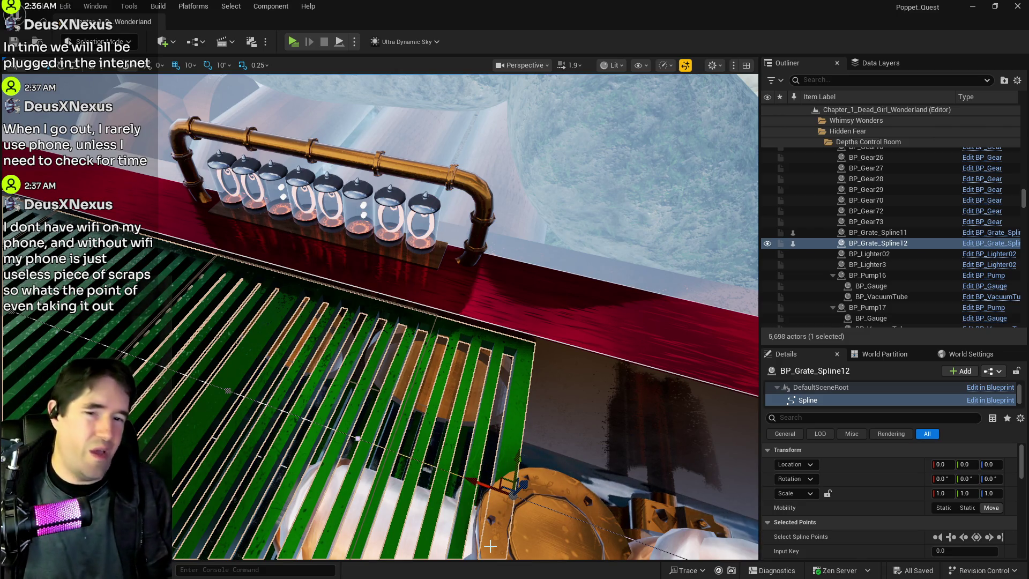
drag(490, 546, 429, 513)
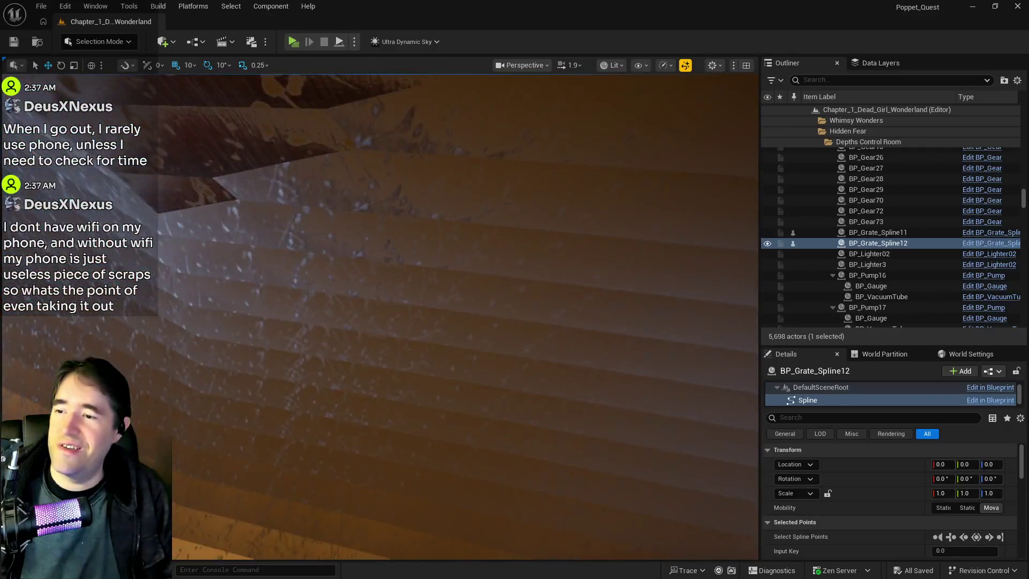
drag(429, 513, 421, 506)
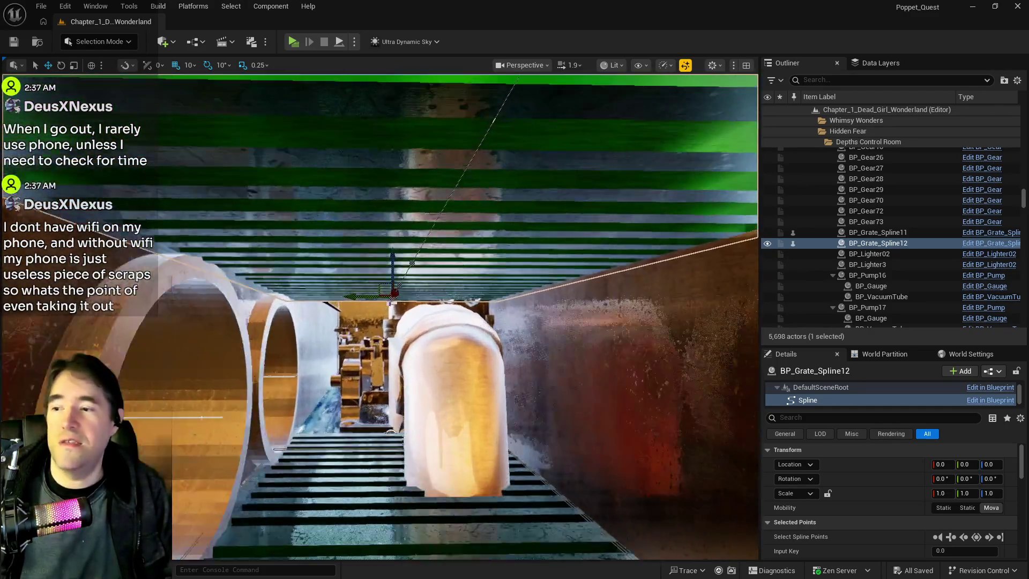
mouse_move(421, 506)
mouse_down()
mouse_move(410, 495)
mouse_move(536, 418)
mouse_move(556, 384)
mouse_up()
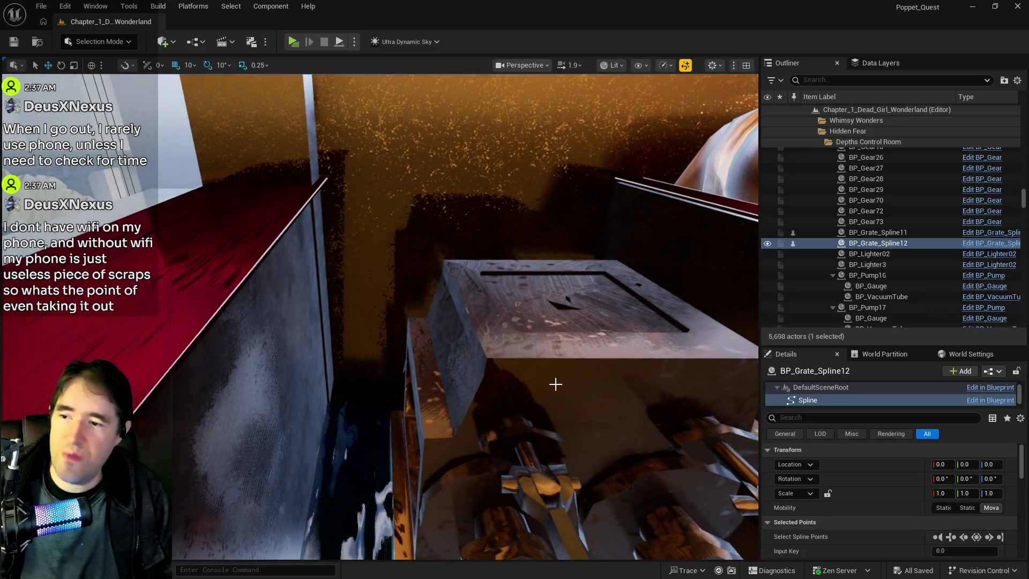
click(523, 435)
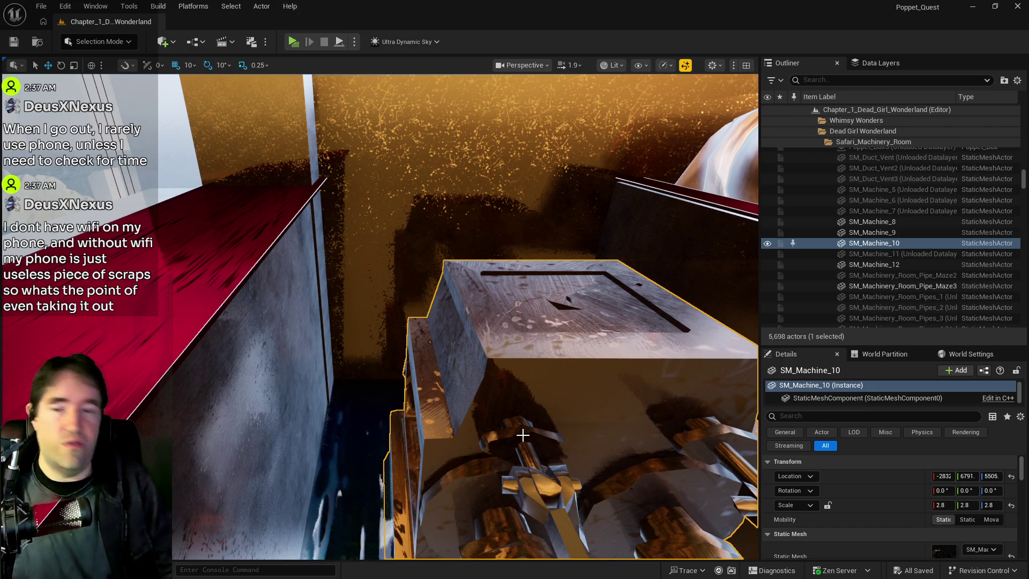
mouse_move(501, 452)
mouse_down()
mouse_move(467, 321)
mouse_move(437, 279)
mouse_up()
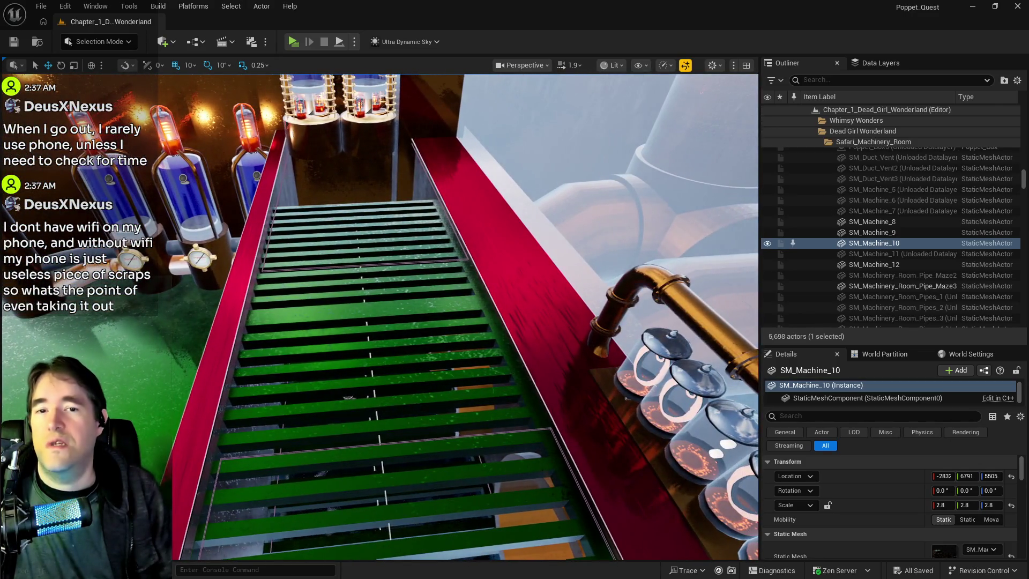
drag(437, 279, 424, 265)
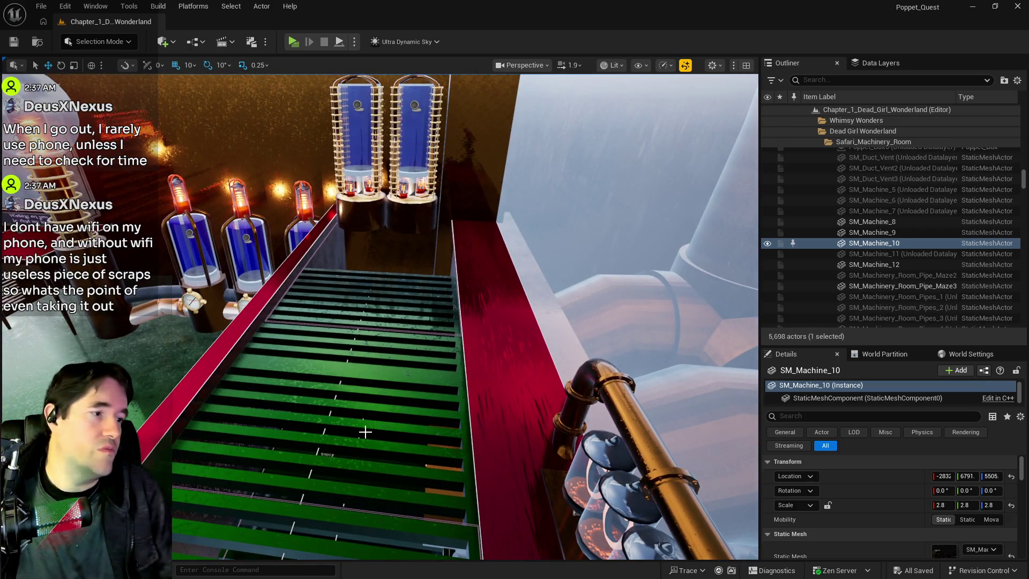
click(401, 375)
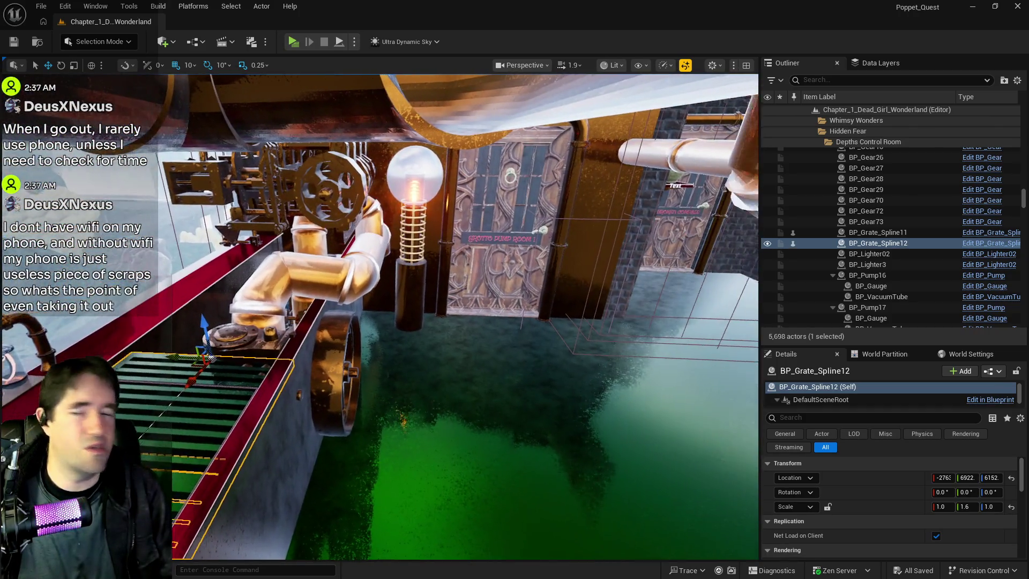
drag(402, 376, 397, 370)
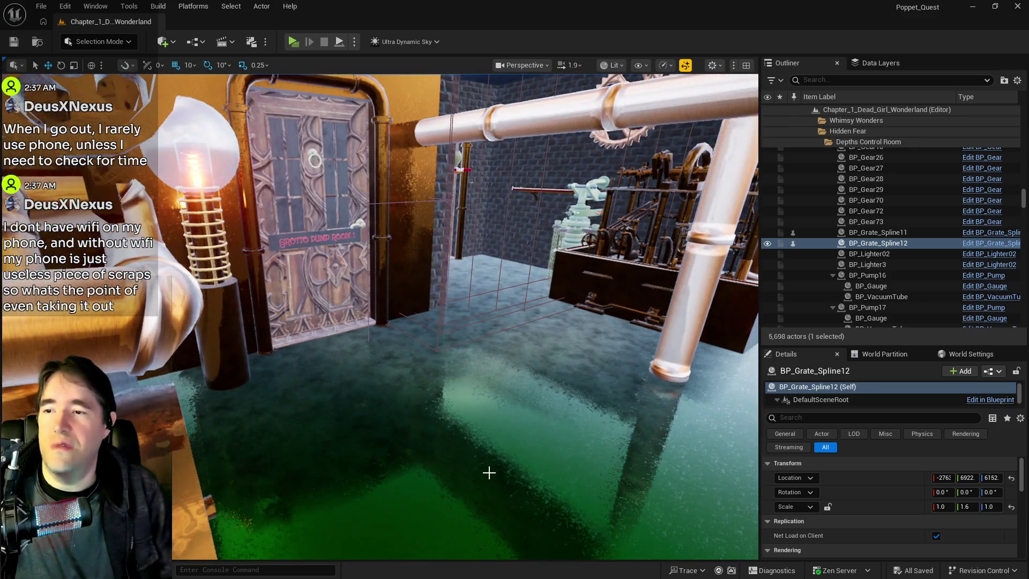
click(375, 413)
drag(489, 472, 374, 413)
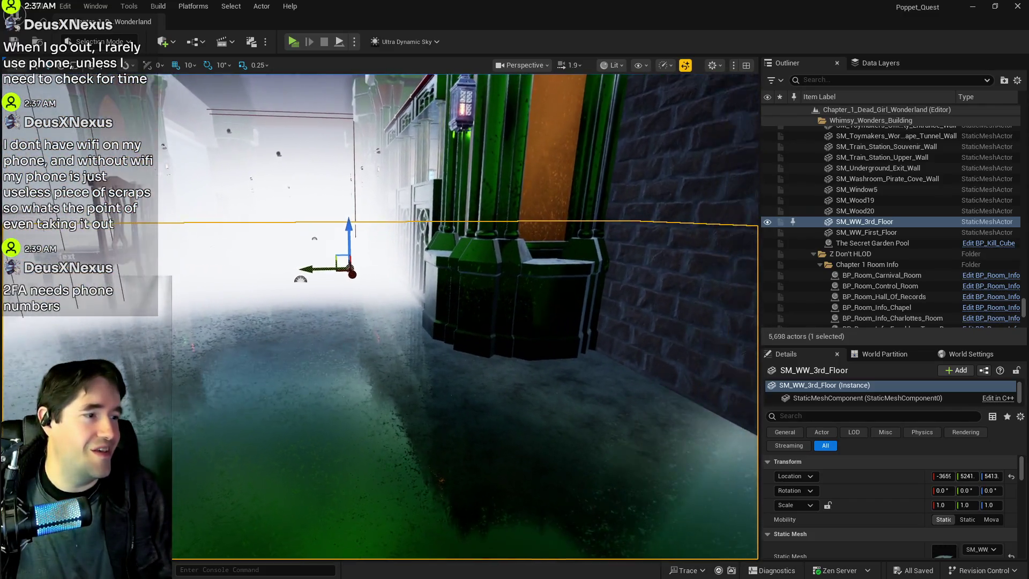
mouse_move(374, 413)
mouse_down()
mouse_move(354, 455)
mouse_move(316, 485)
mouse_move(709, 456)
mouse_up()
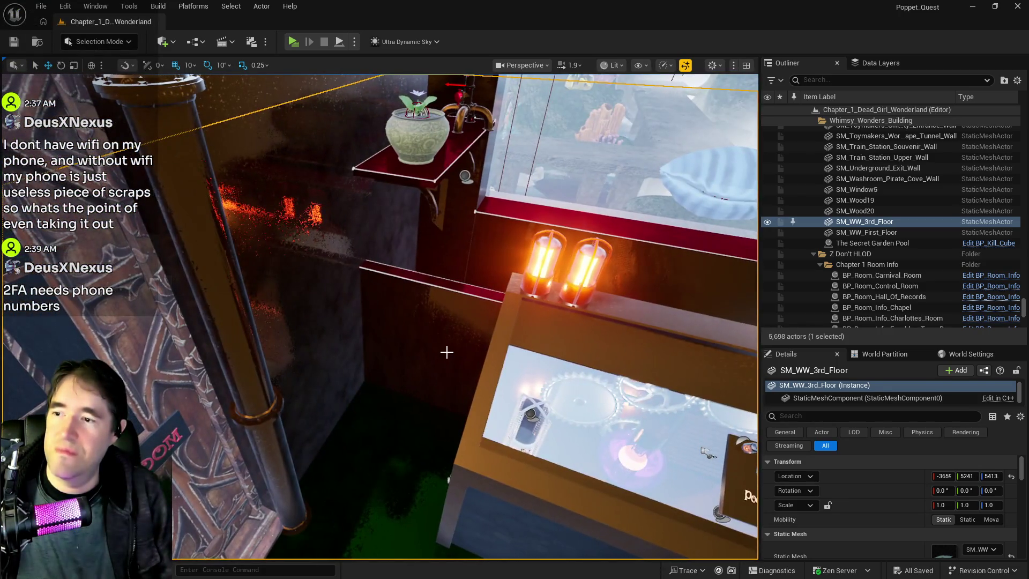
click(448, 348)
mouse_move(448, 348)
mouse_down()
mouse_move(428, 359)
mouse_move(491, 415)
mouse_up()
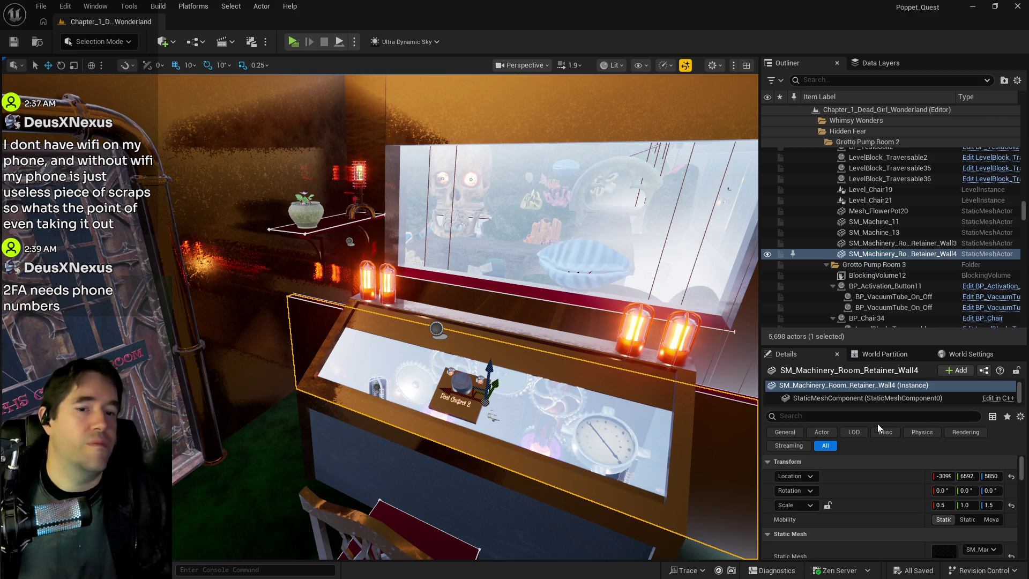
Locate the red beam LevelBlock_Traversable34 above the grate stairs, frame it, and delete it.
drag(687, 410, 638, 406)
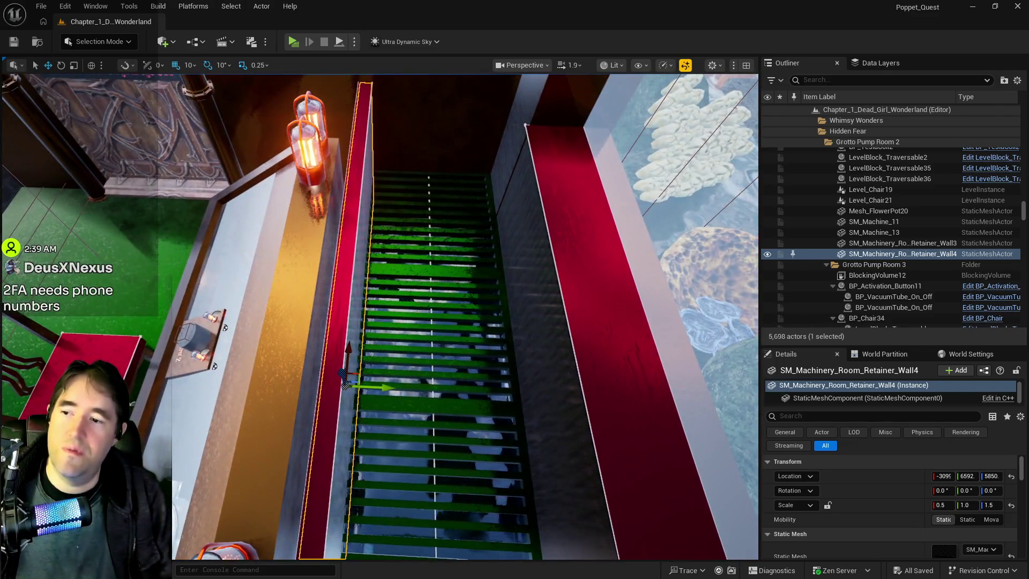
click(469, 409)
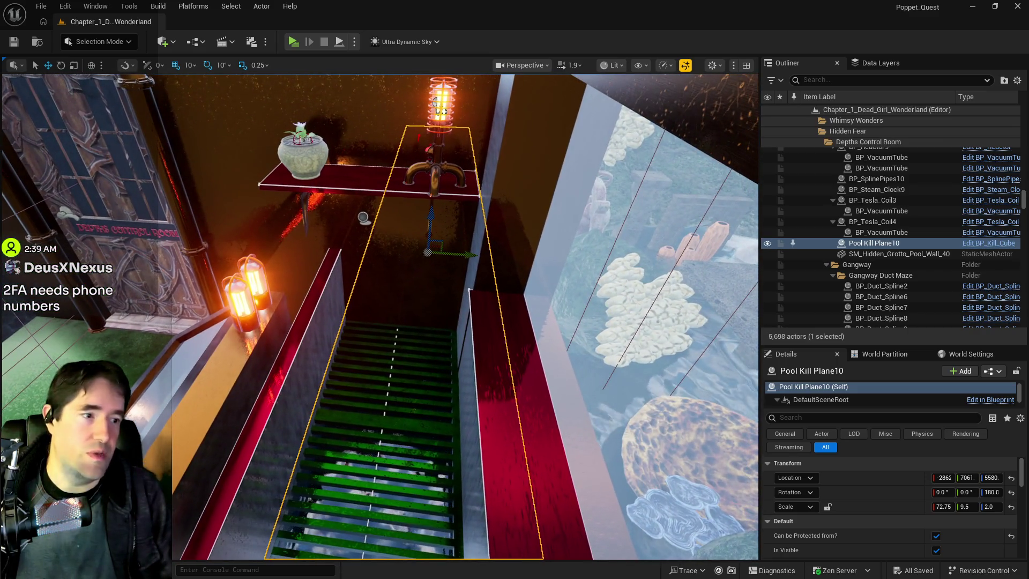
key(f)
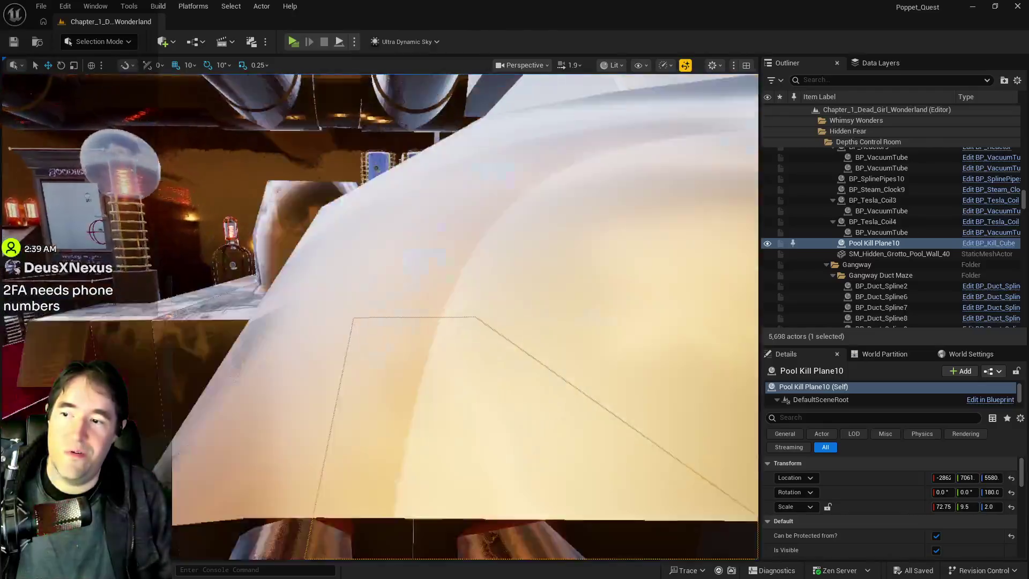
key(f)
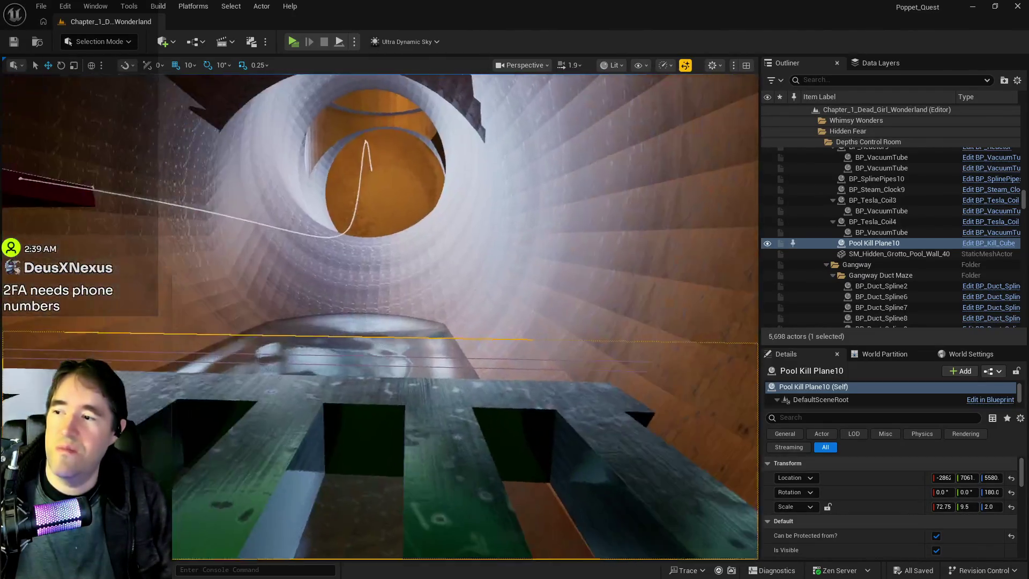
key(f)
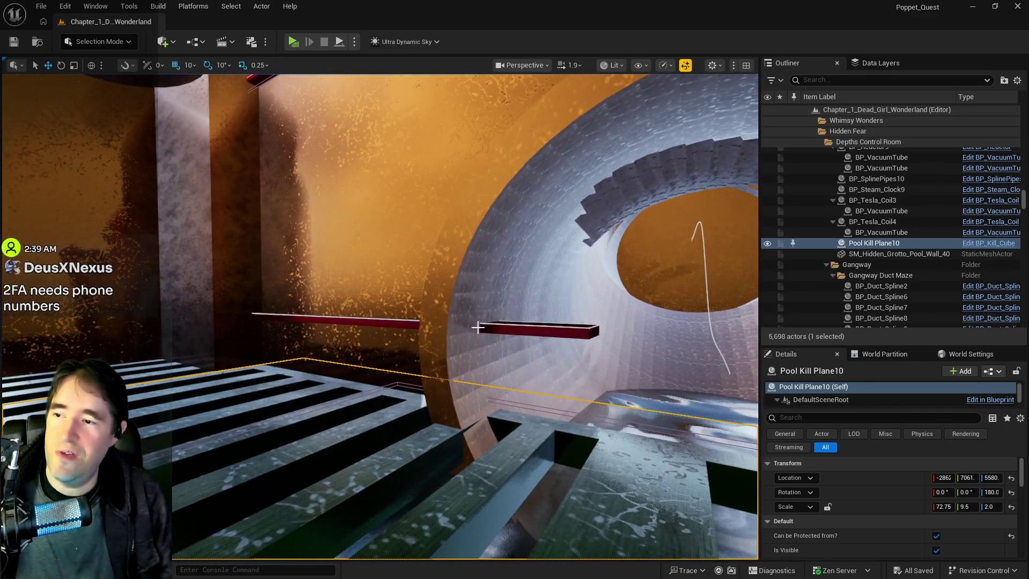
click(478, 327)
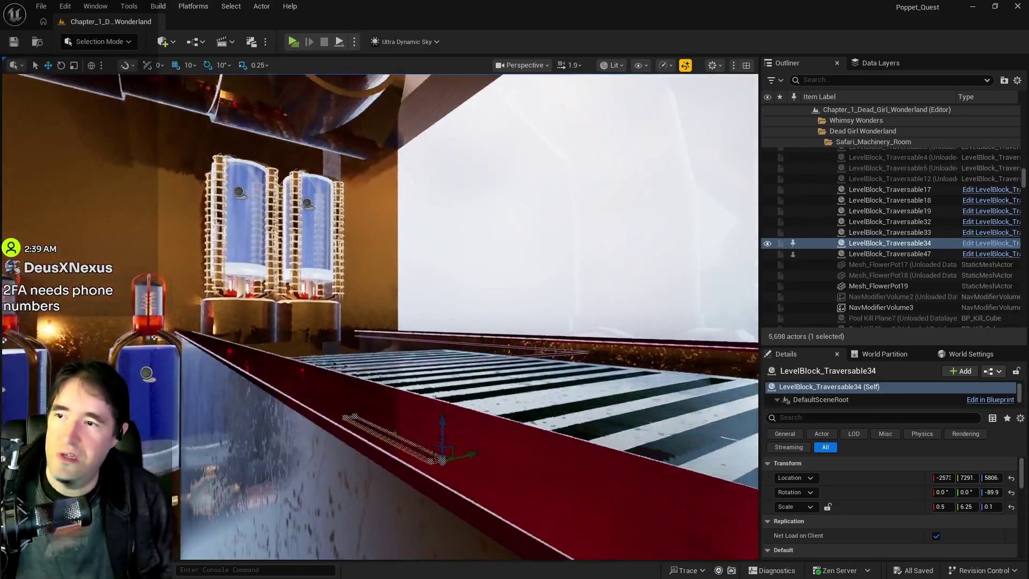
key(f)
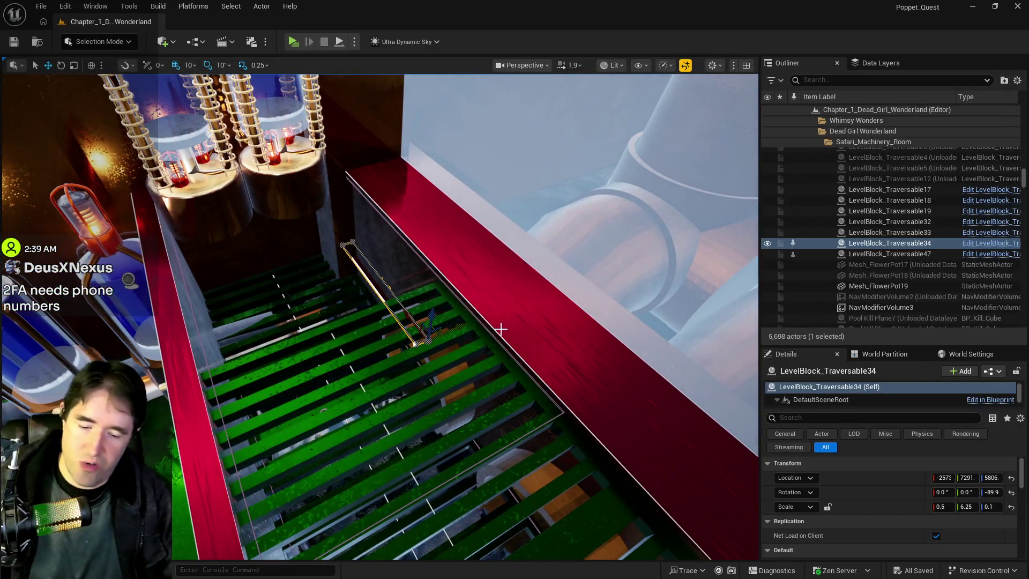
key(Delete)
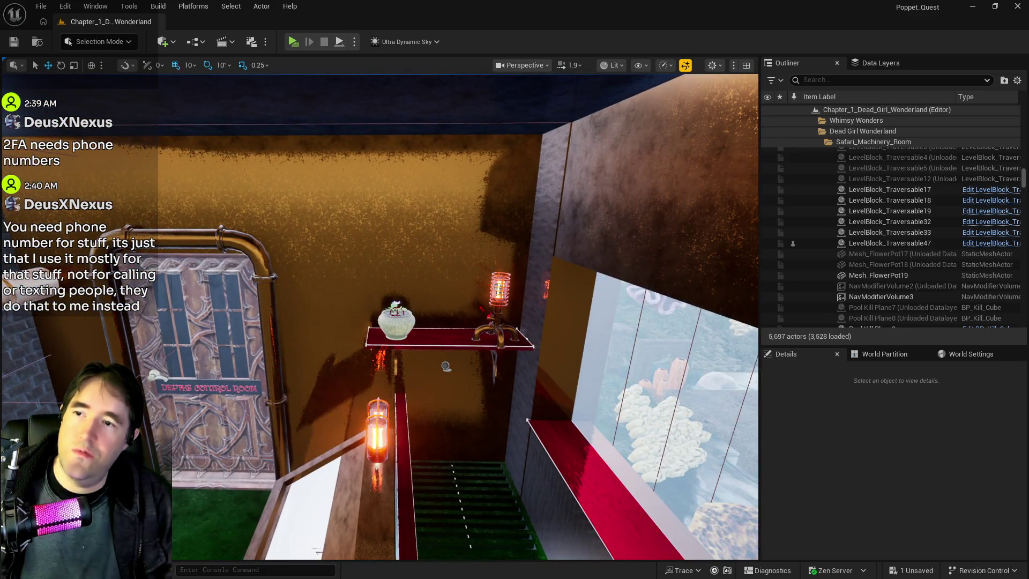
click(446, 366)
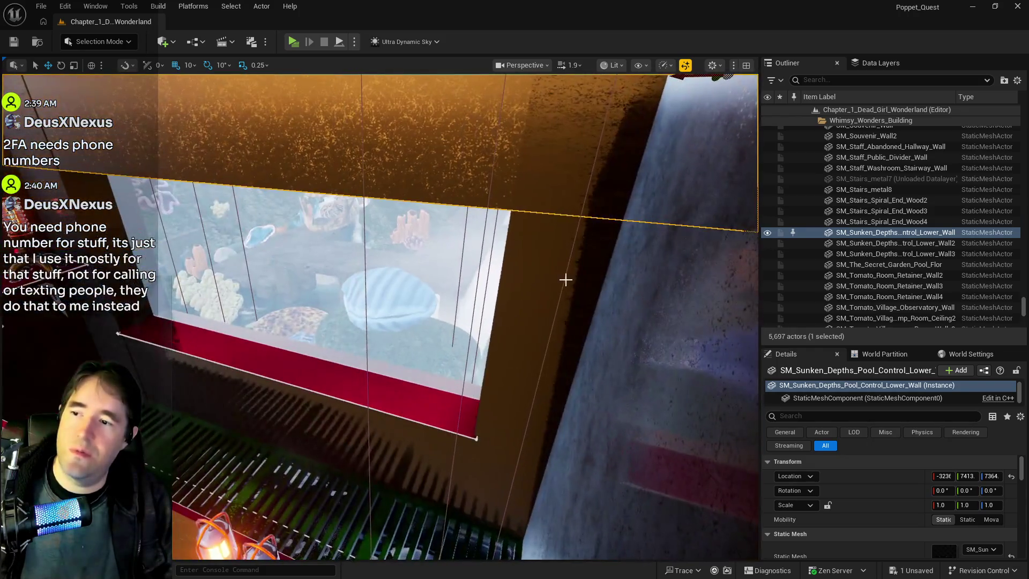
click(565, 279)
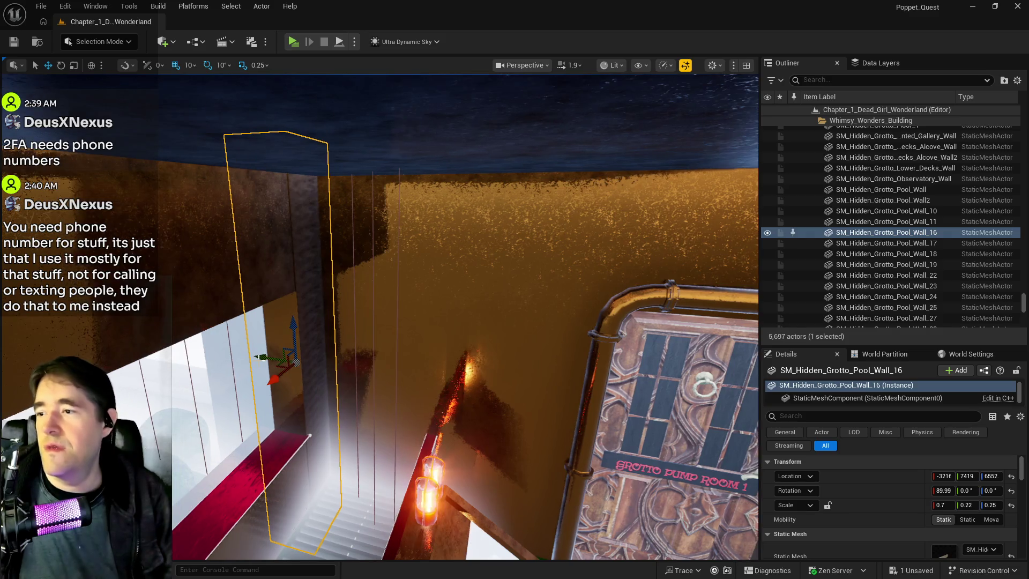
Duplicate the wall piece, rotate the copy horizontal, and raise it toward the ceiling.
alt+drag(265, 358, 308, 357)
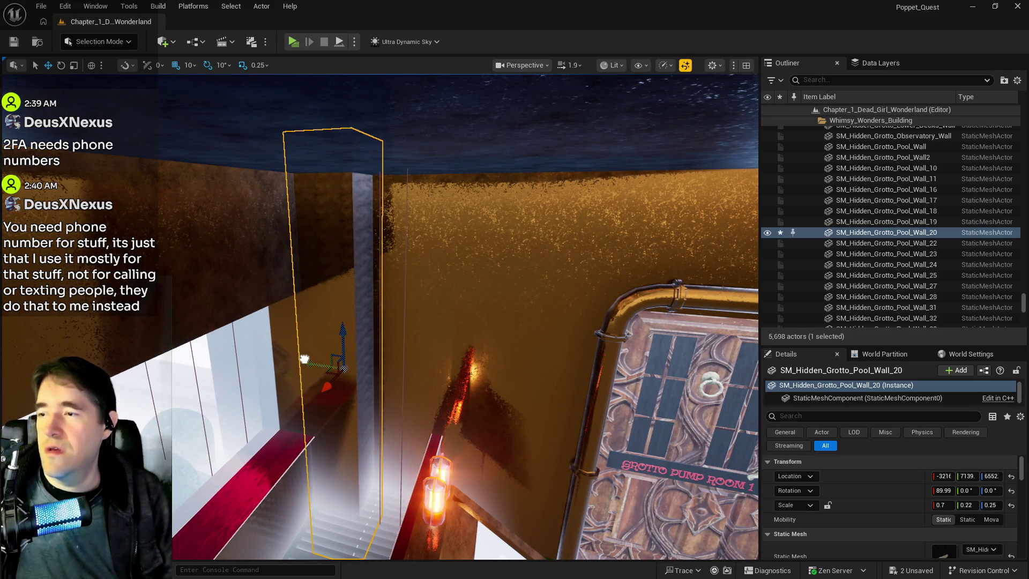
key(e)
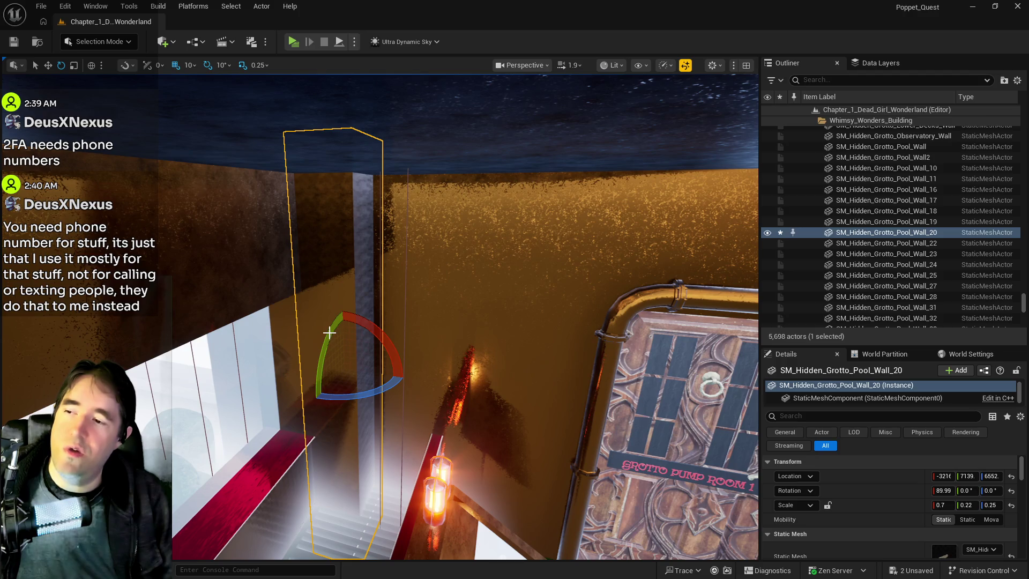
mouse_move(317, 359)
mouse_down()
mouse_move(317, 413)
mouse_move(337, 429)
mouse_move(348, 418)
mouse_up()
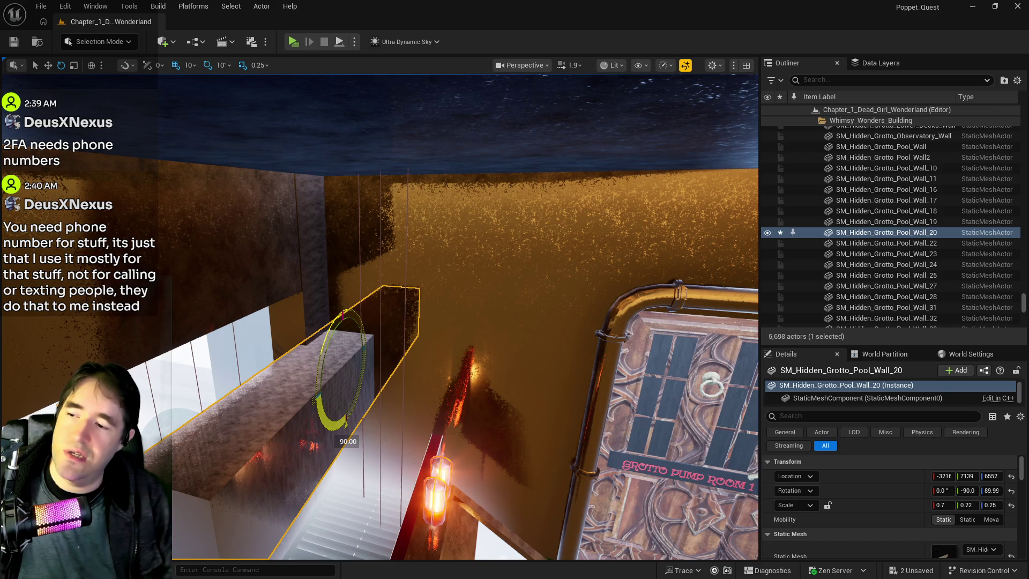
key(f)
key(w)
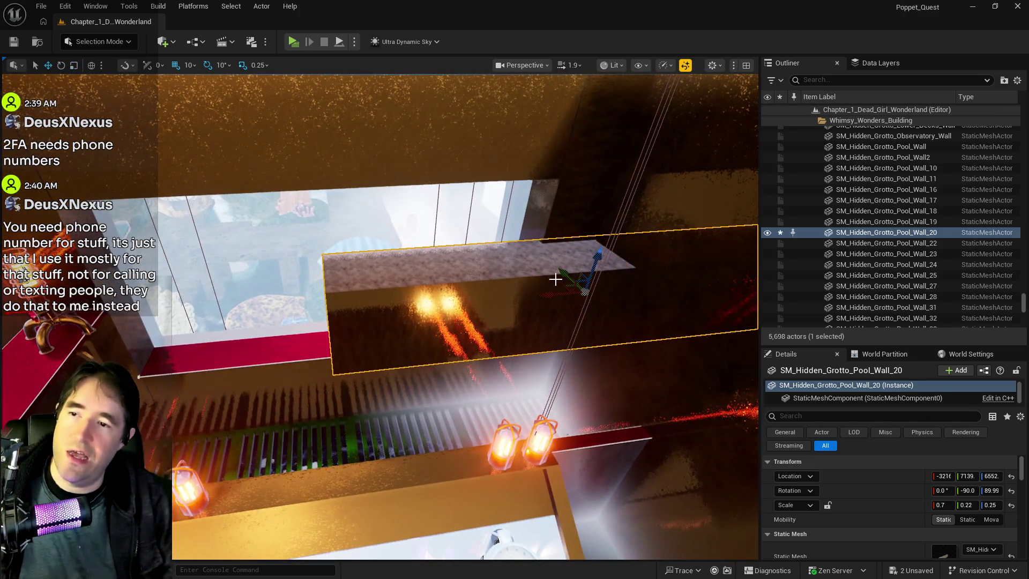
mouse_move(595, 258)
mouse_down()
mouse_move(619, 201)
mouse_move(630, 129)
mouse_move(604, 148)
mouse_up()
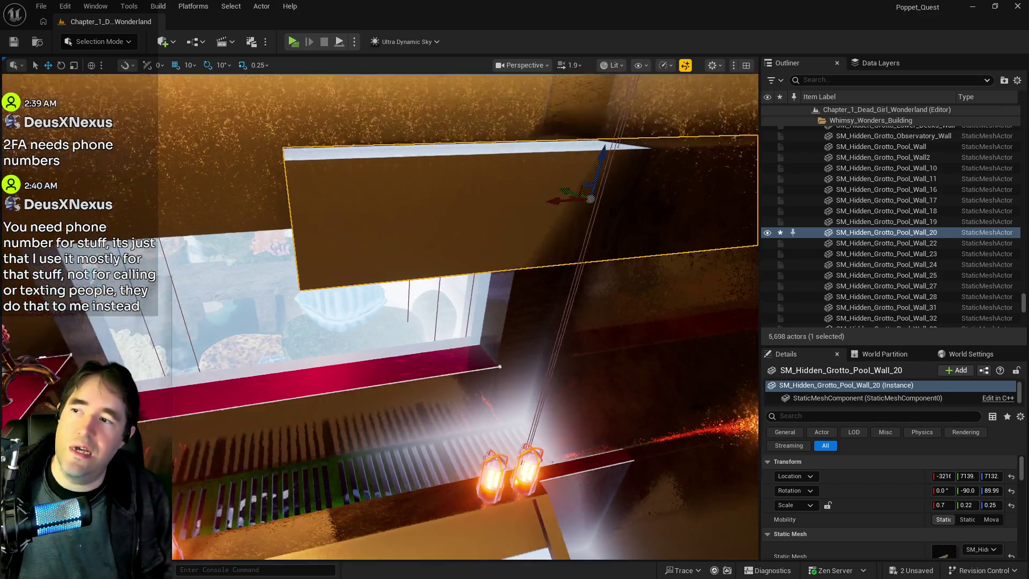
key(f)
Slim the beam copy, settling on a Z scale of 0.2.
key(e)
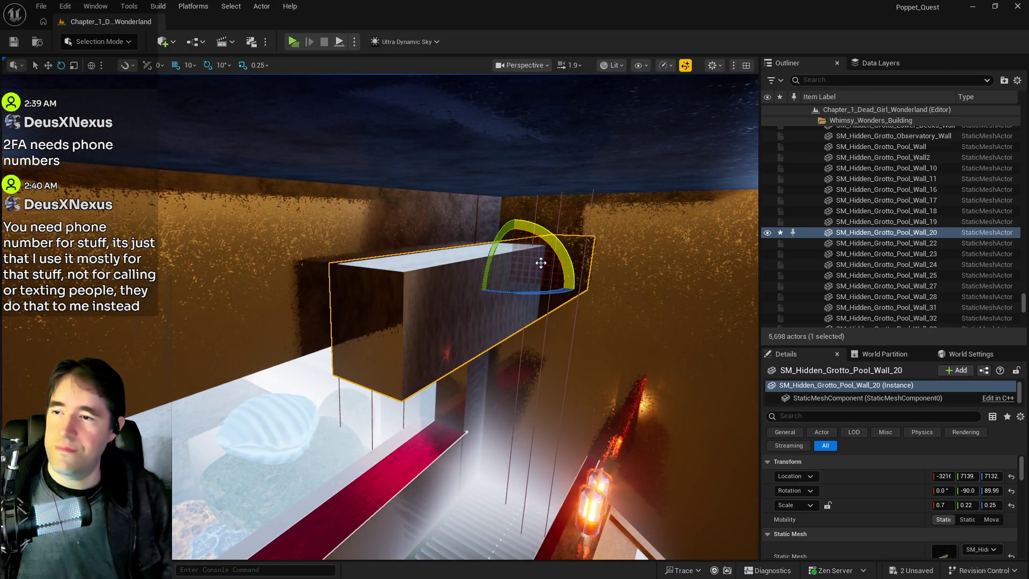
key(r)
mouse_move(505, 316)
mouse_down()
mouse_move(506, 290)
mouse_move(459, 273)
mouse_move(480, 280)
mouse_up()
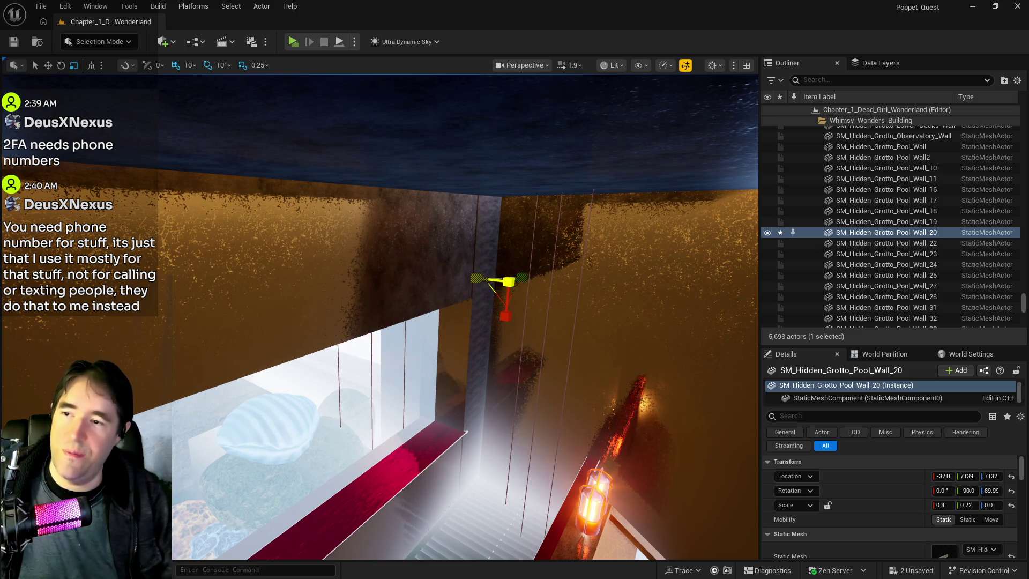
key(ctrl+z)
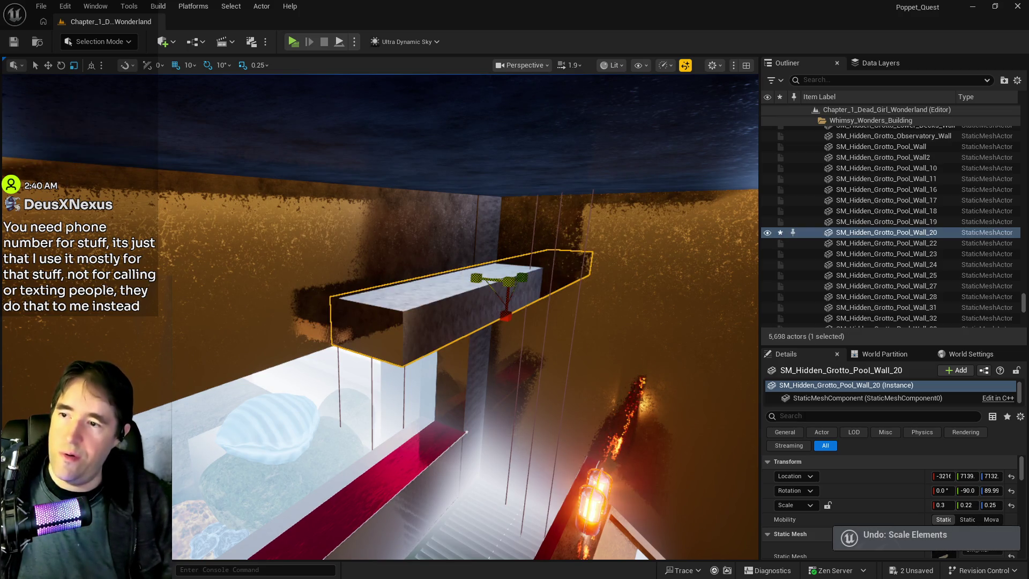
key(f)
scroll(460, 276, up, 3)
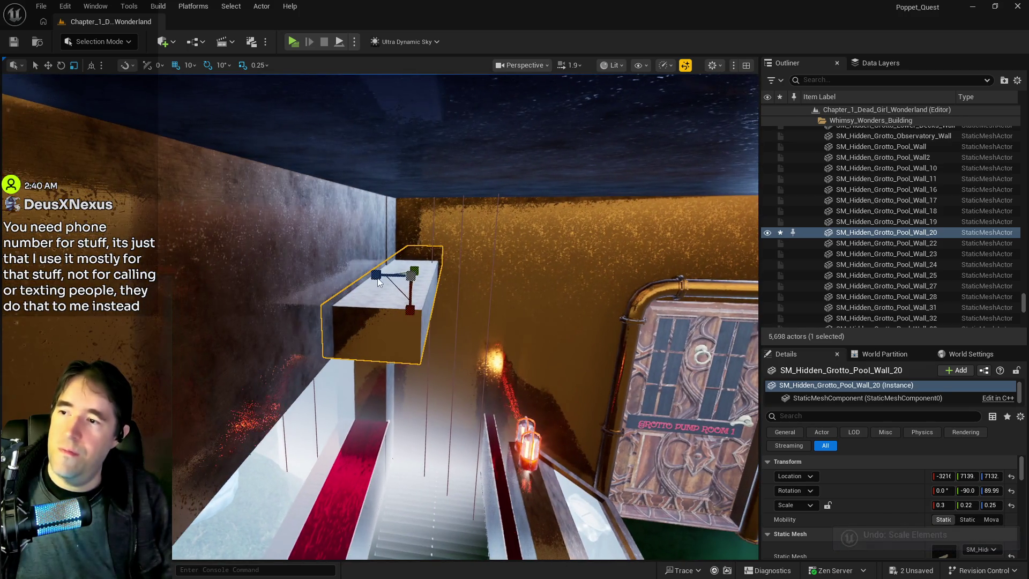
drag(411, 289, 411, 276)
key(ctrl+z)
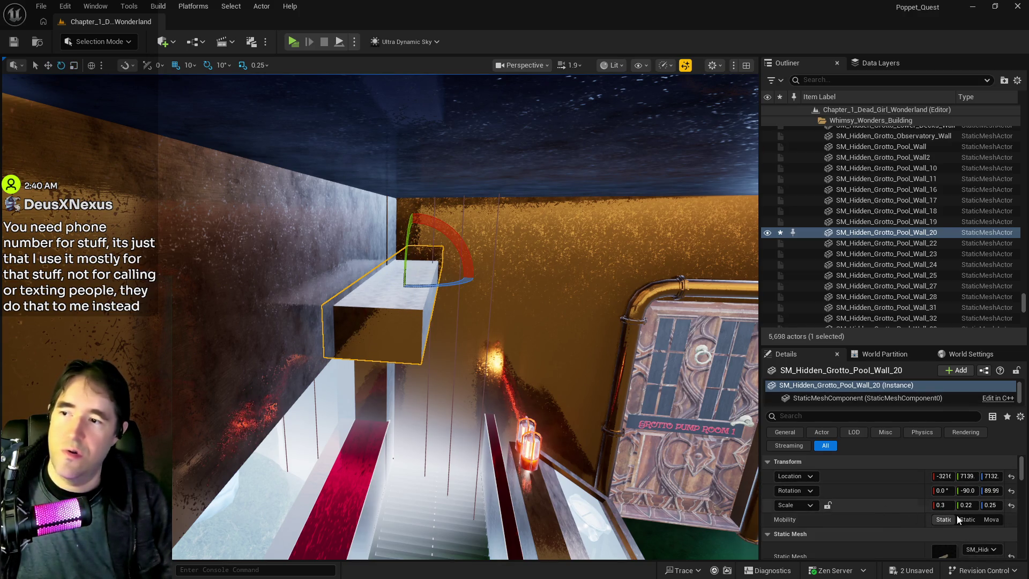
click(994, 507)
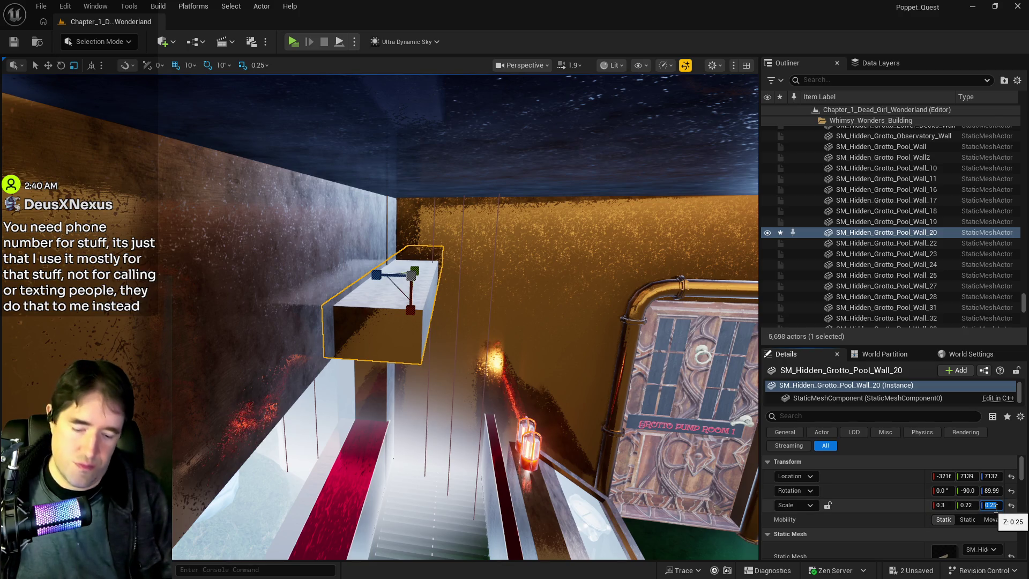
text(0.2)
key(Return)
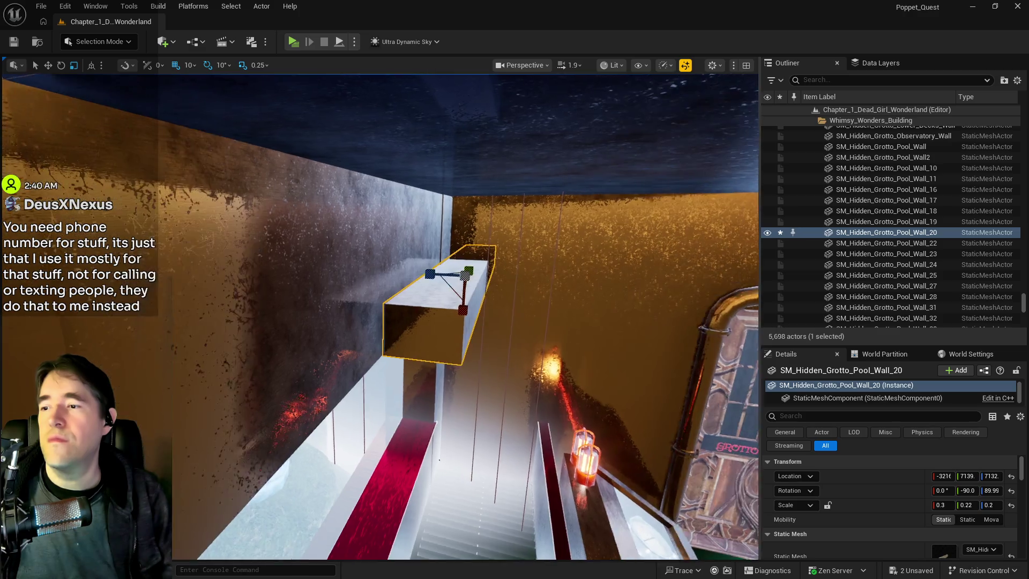
Set the beam's X scale to 0.3 and Y scale to 0.23.
mouse_move(571, 307)
mouse_down()
mouse_move(436, 304)
mouse_move(192, 351)
mouse_up()
drag(353, 322, 353, 321)
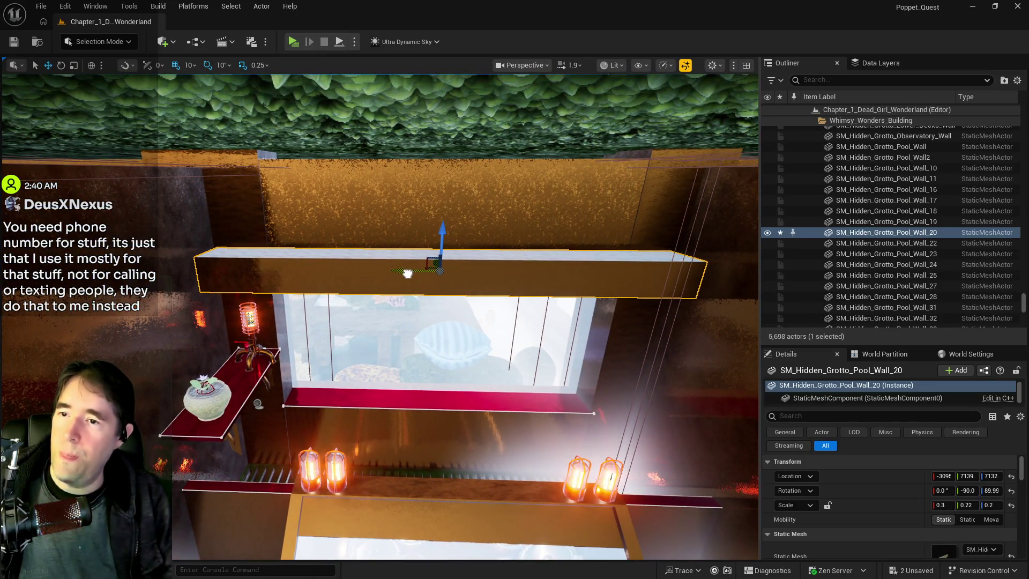
drag(408, 274, 395, 266)
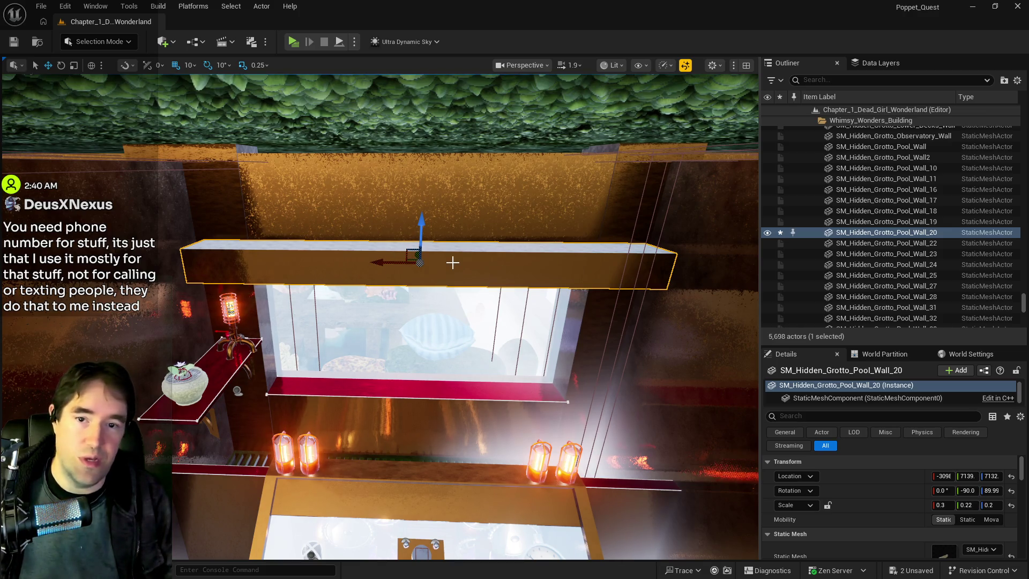
drag(453, 262, 453, 262)
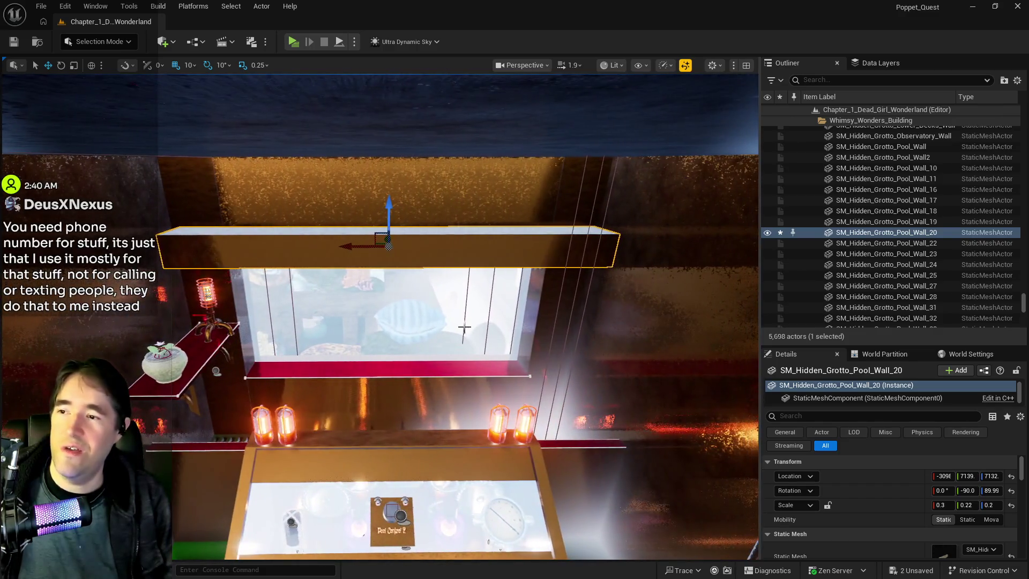
click(942, 505)
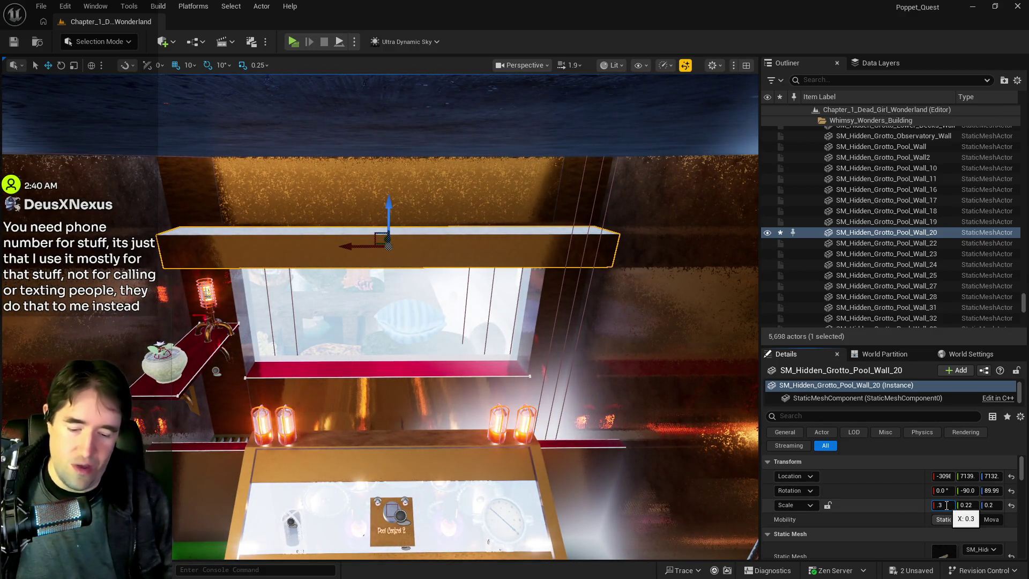
text(2)
key(Return)
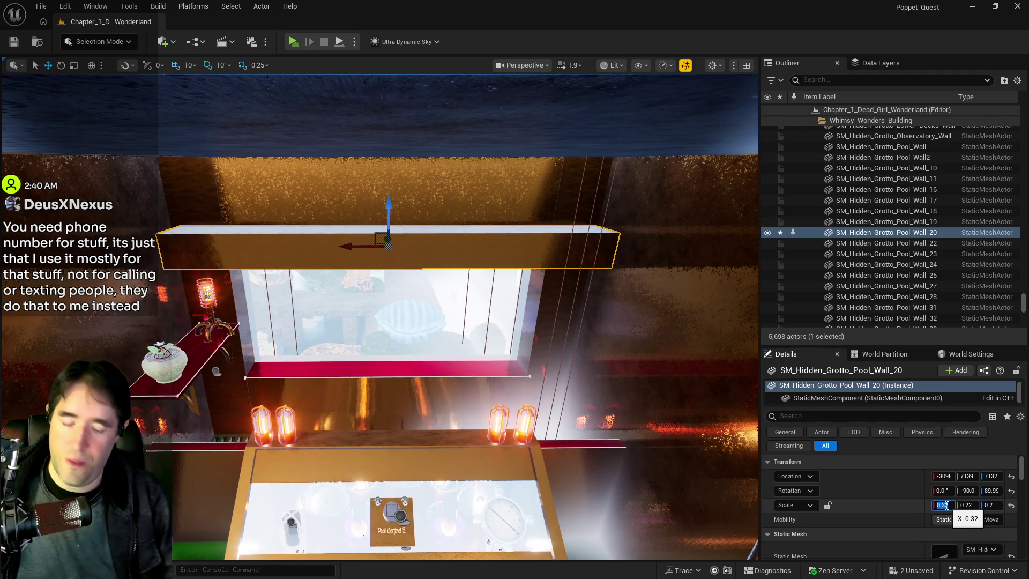
text(.3)
key(Return)
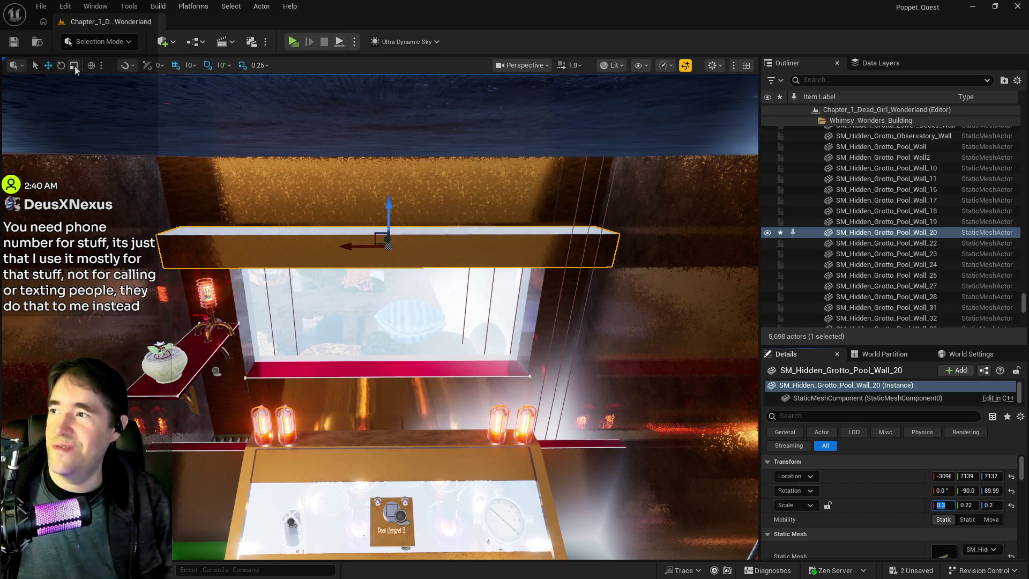
click(74, 65)
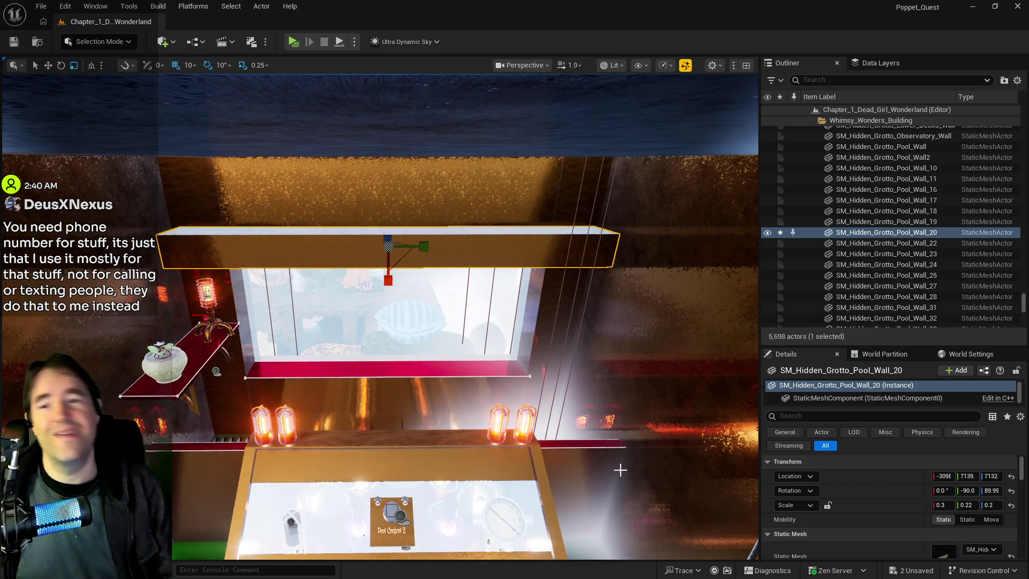
drag(620, 470, 359, 258)
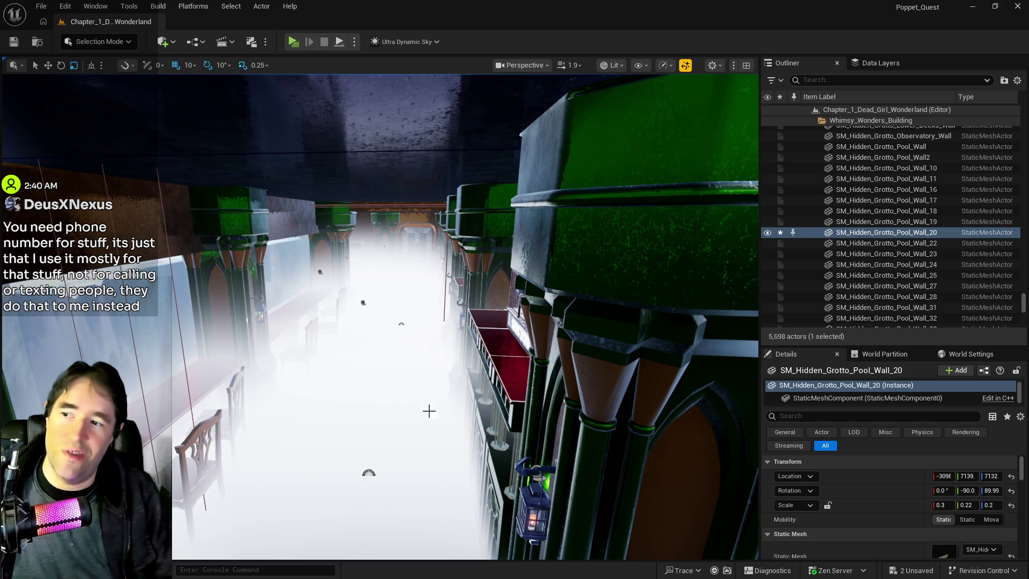
key(f)
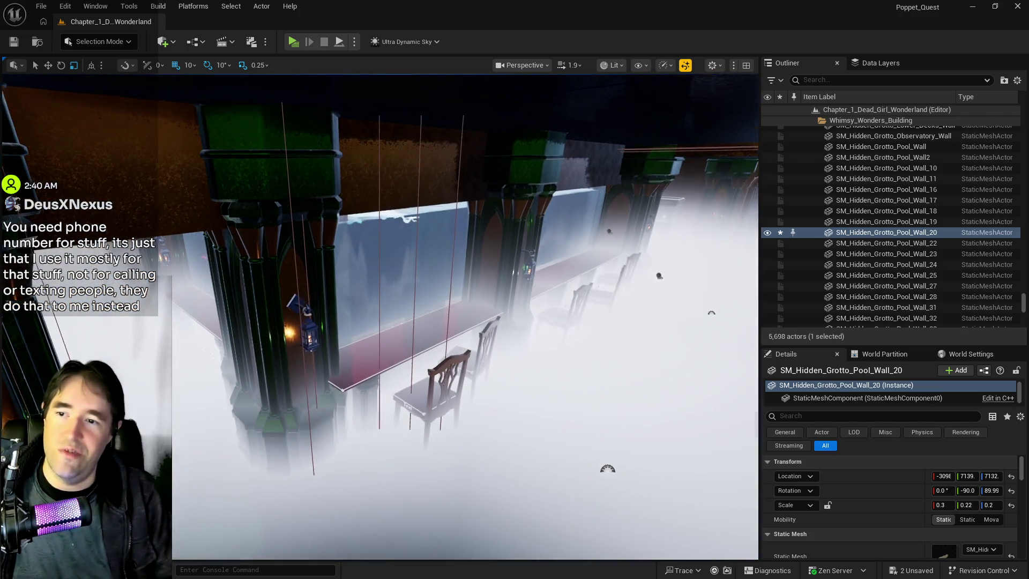
drag(466, 317, 466, 257)
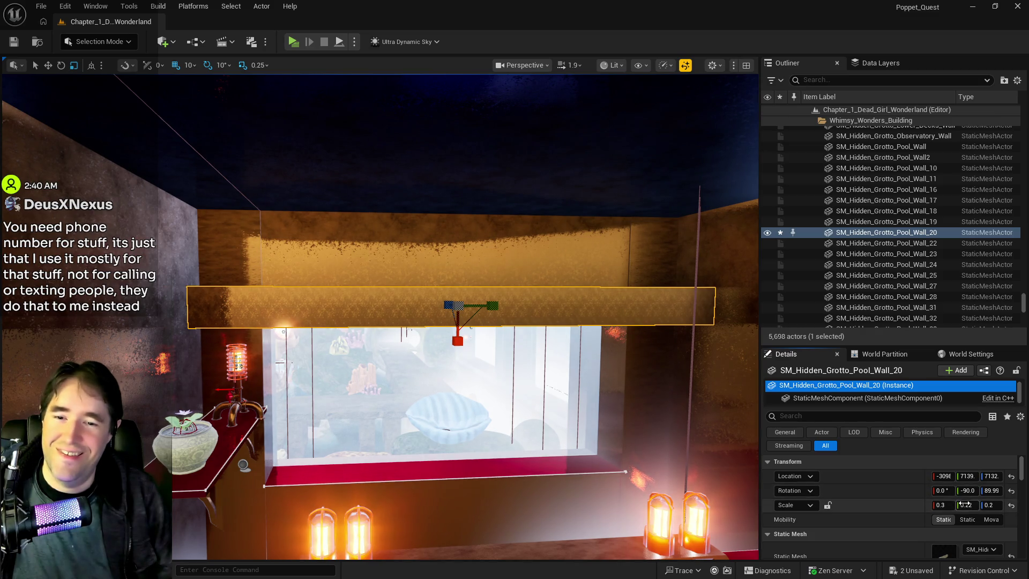
click(967, 505)
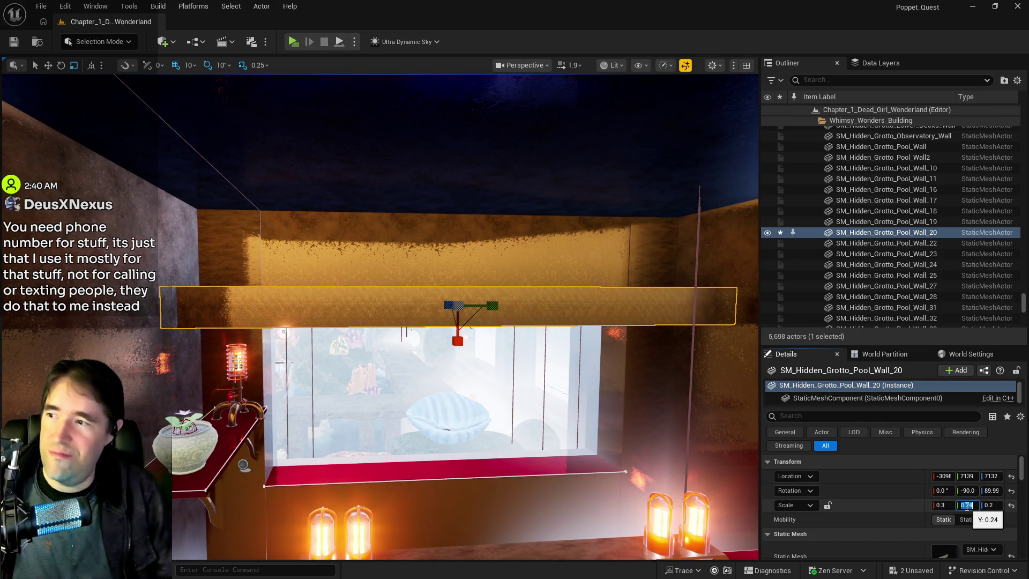
key(Return)
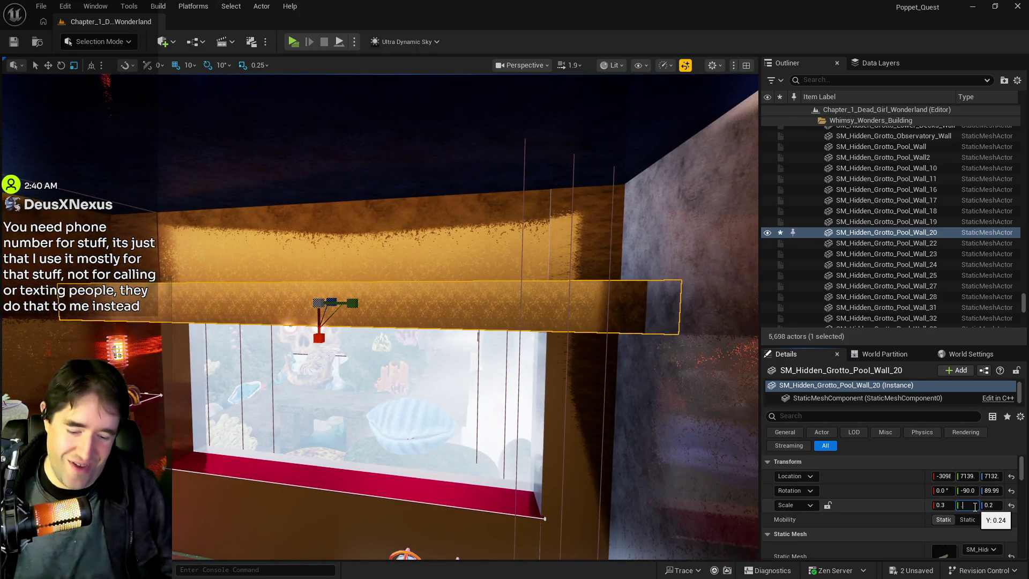
text(0.23)
key(Return)
Lower the beam slightly so it sits just above the aquarium window.
mouse_move(547, 489)
mouse_down()
mouse_move(515, 390)
mouse_move(515, 399)
mouse_move(568, 403)
mouse_move(571, 338)
mouse_move(570, 424)
mouse_move(544, 454)
mouse_move(454, 246)
mouse_move(458, 284)
mouse_move(457, 236)
mouse_move(475, 423)
mouse_up()
key(w)
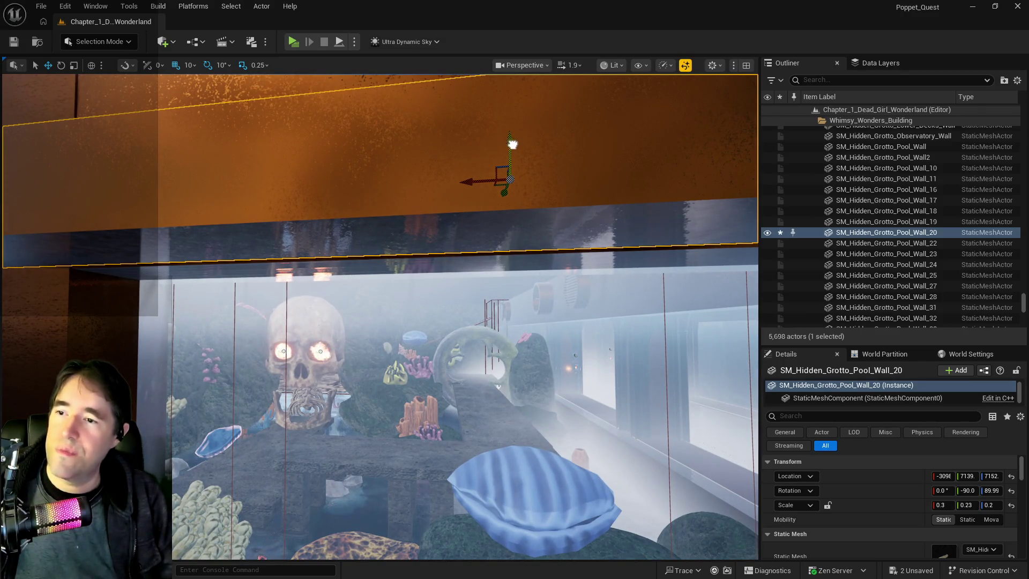
drag(513, 143, 513, 145)
scroll(662, 236, down, 10)
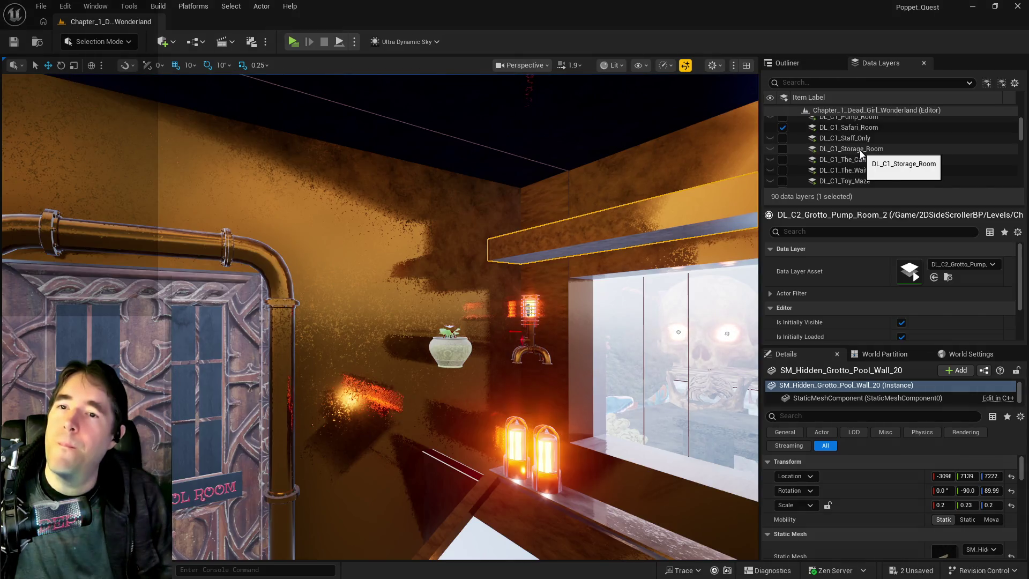
Make the DL_C2_Depths_Control_Room data layer visible and fly toward the pump room door.
scroll(860, 151, down, 5)
scroll(861, 154, down, 3)
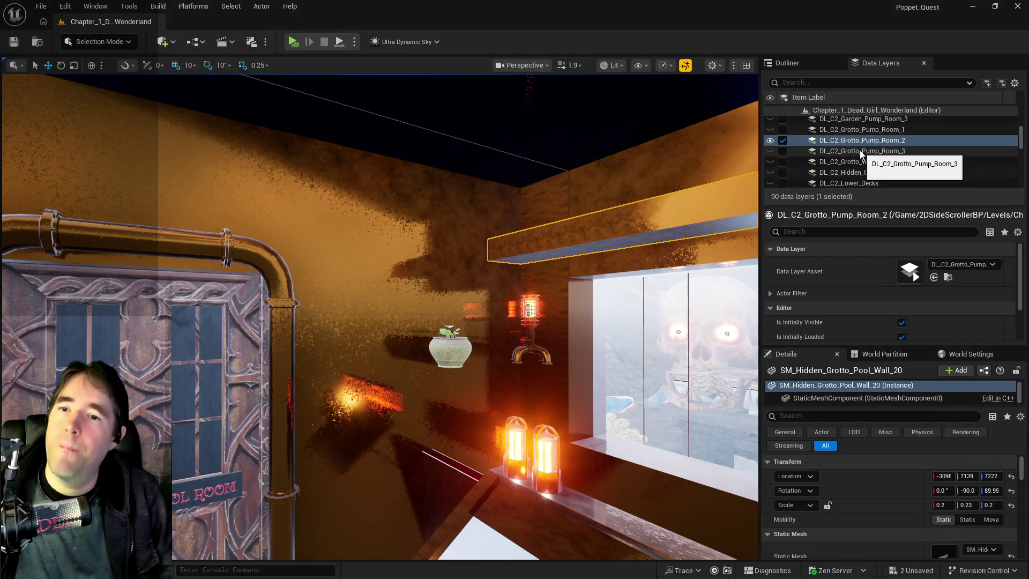
scroll(859, 150, up, 3)
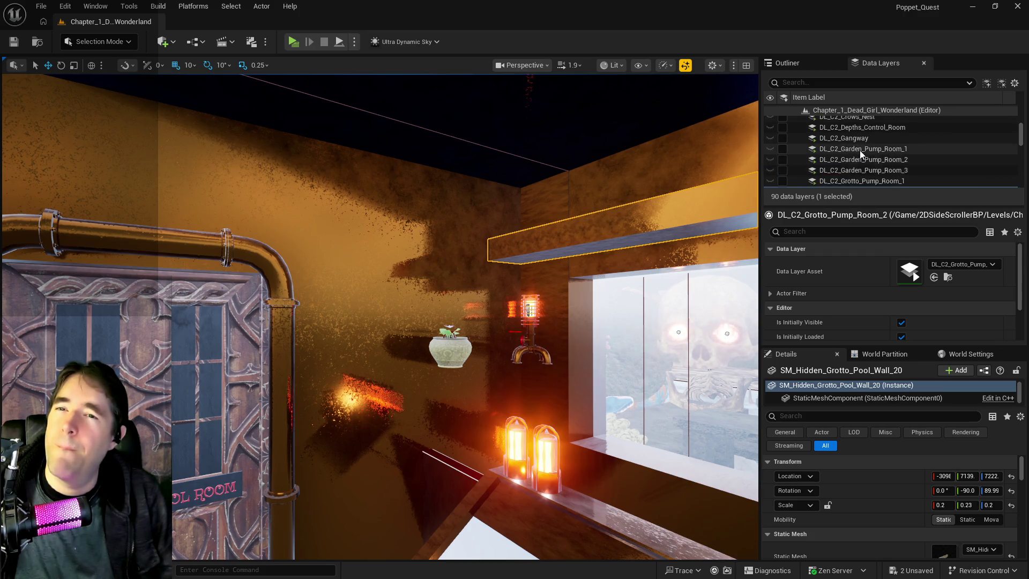
click(854, 144)
click(783, 145)
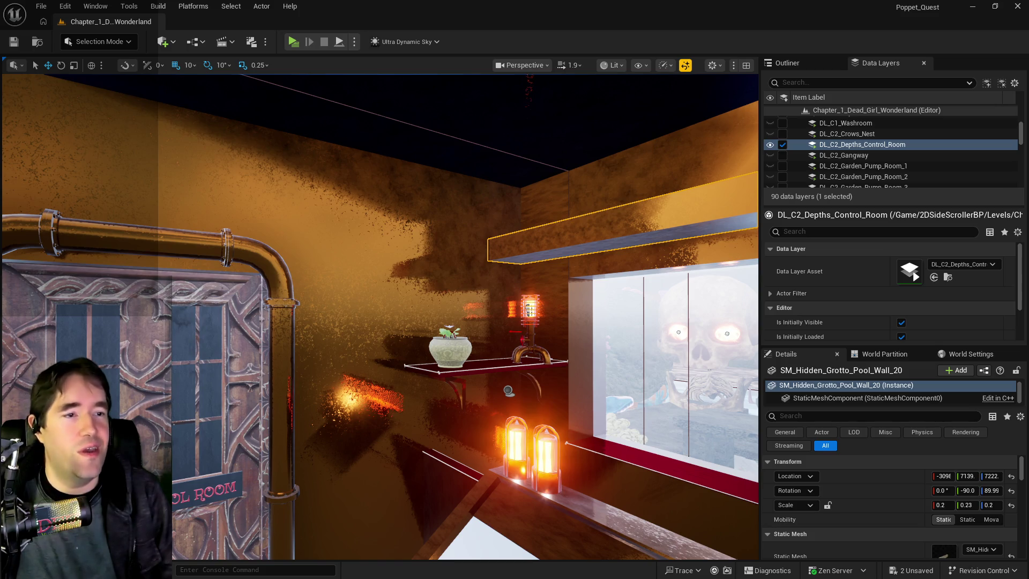
key(w)
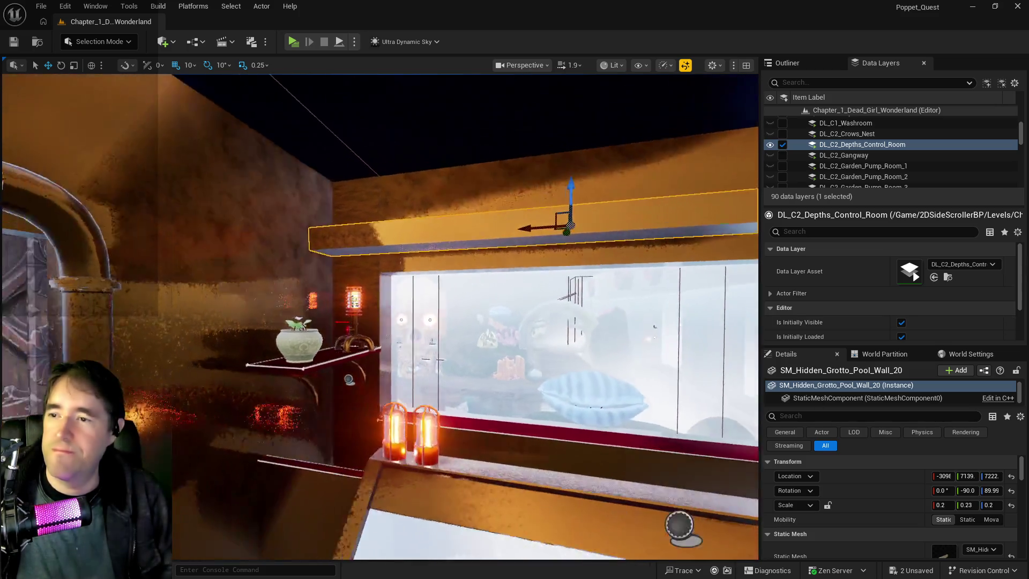
key(w)
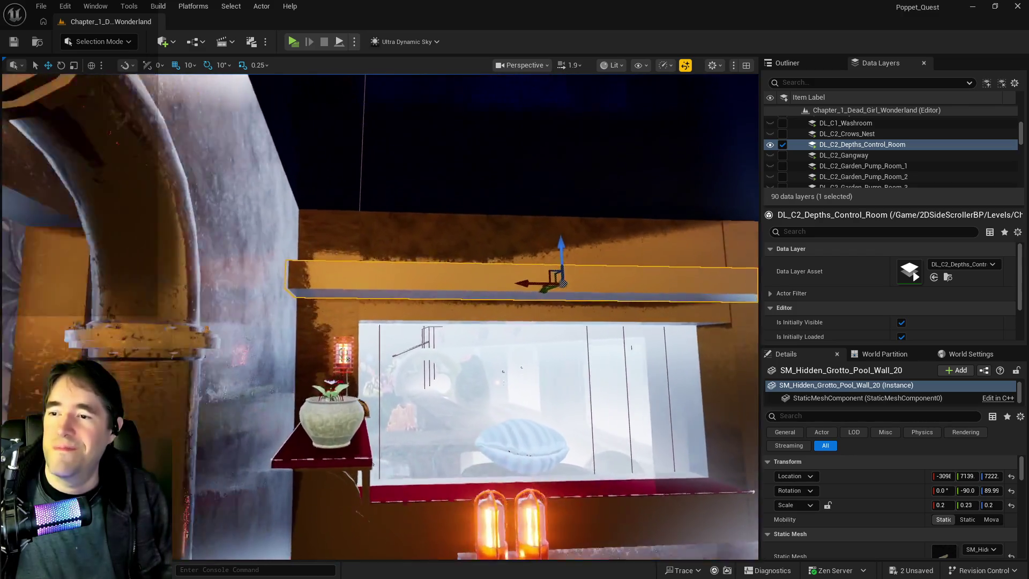
key(w)
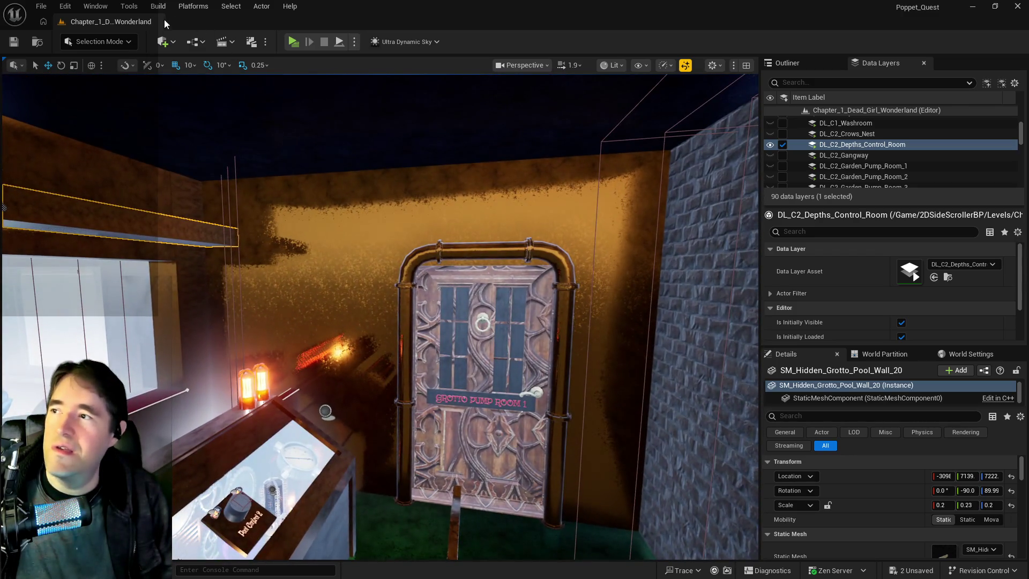
Drag a box brush from Quick Add > Geometry into the viewport above the door.
click(164, 42)
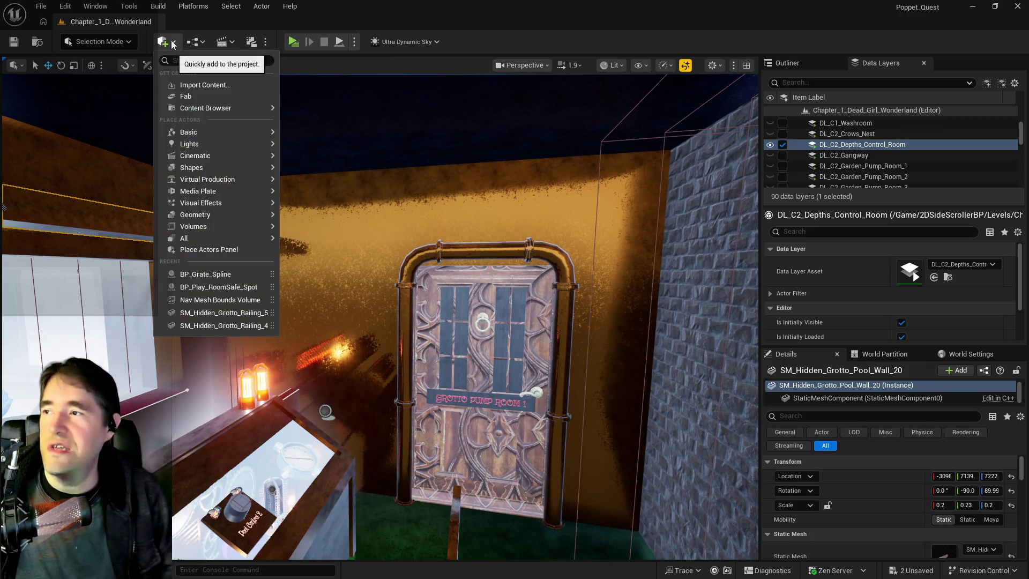
mouse_move(212, 217)
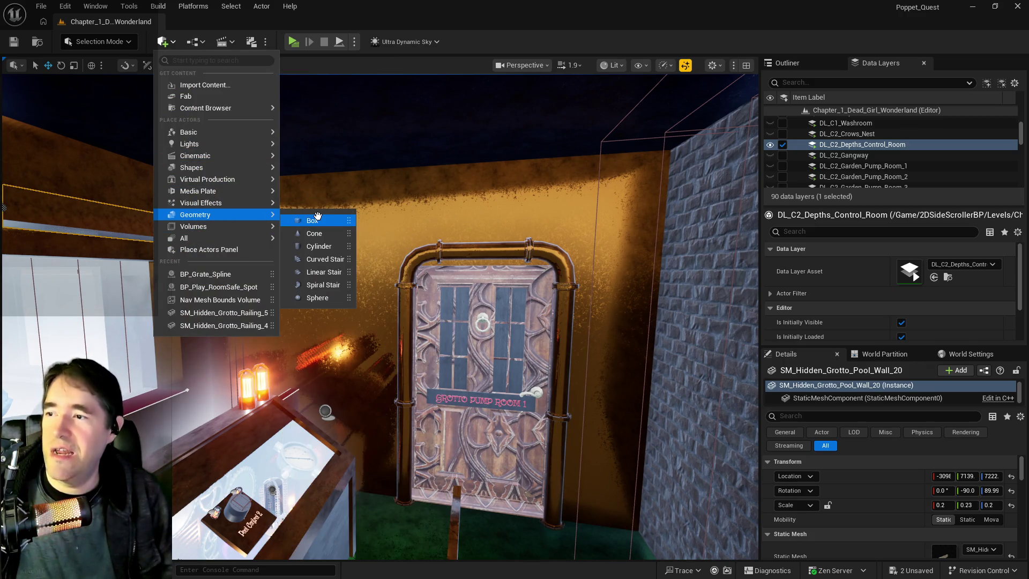
mouse_move(317, 216)
mouse_down()
mouse_move(397, 222)
mouse_move(362, 213)
mouse_up()
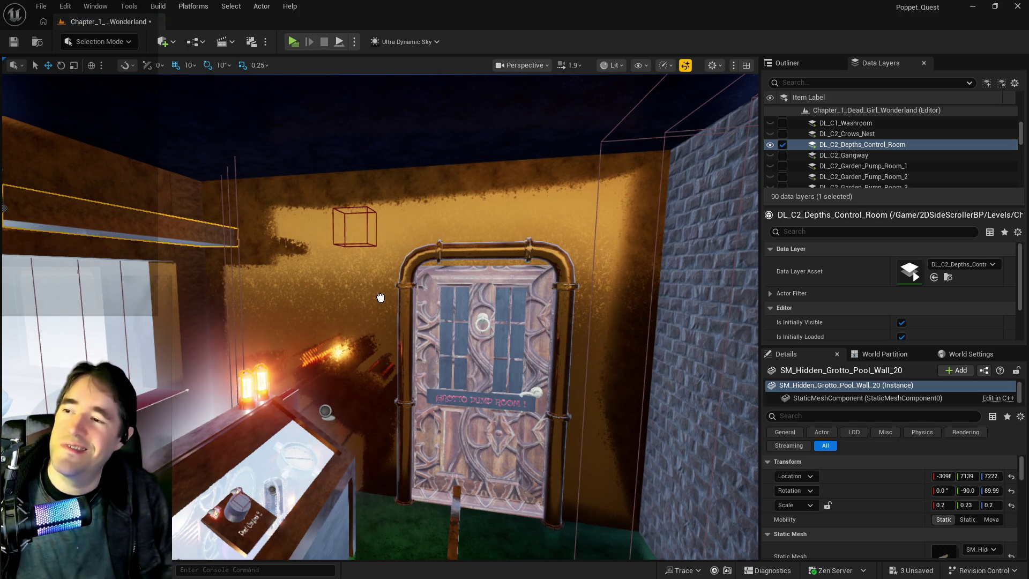
click(354, 225)
scroll(354, 231, up, 3)
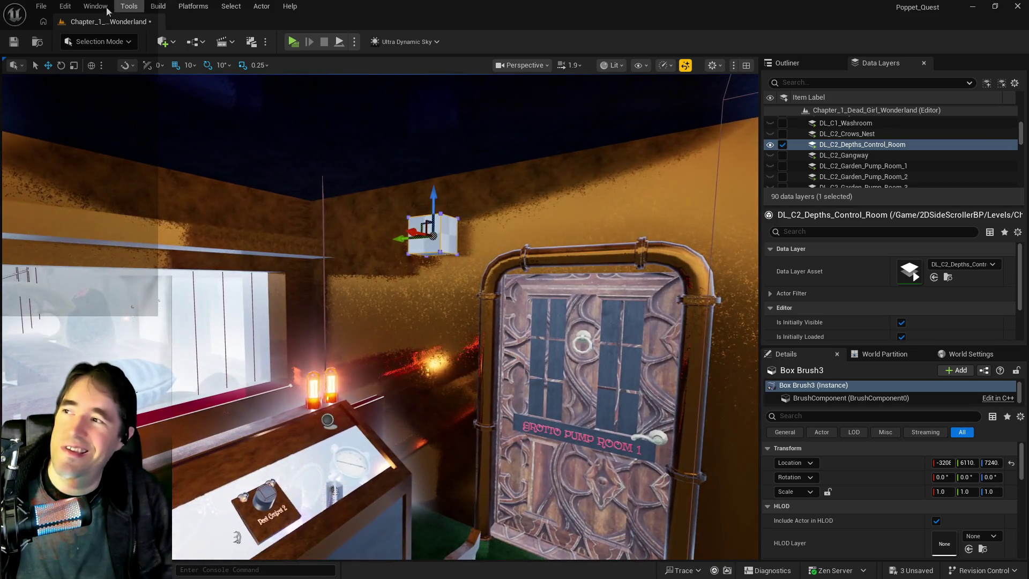
click(64, 7)
click(73, 52)
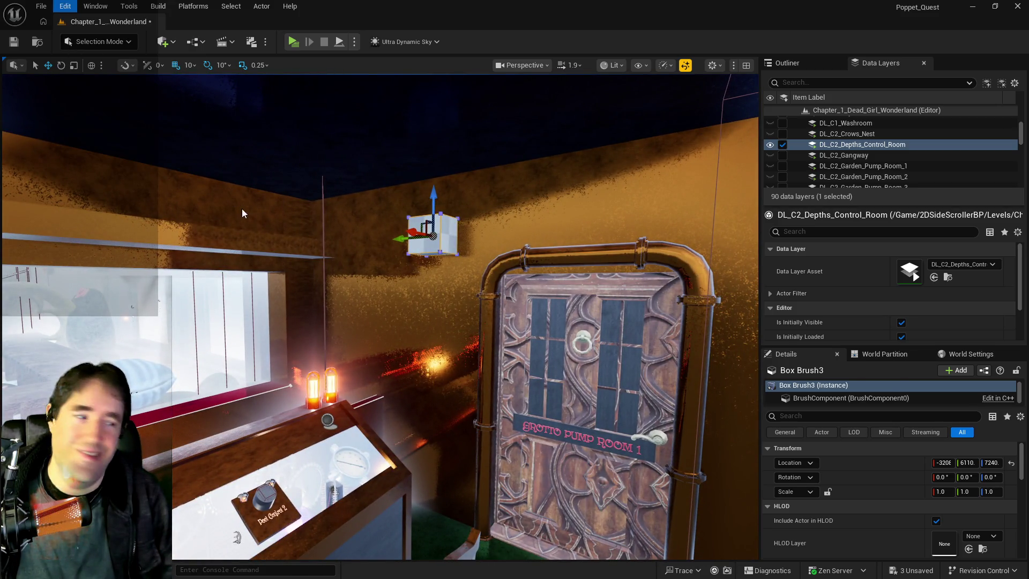
scroll(841, 473, down, 5)
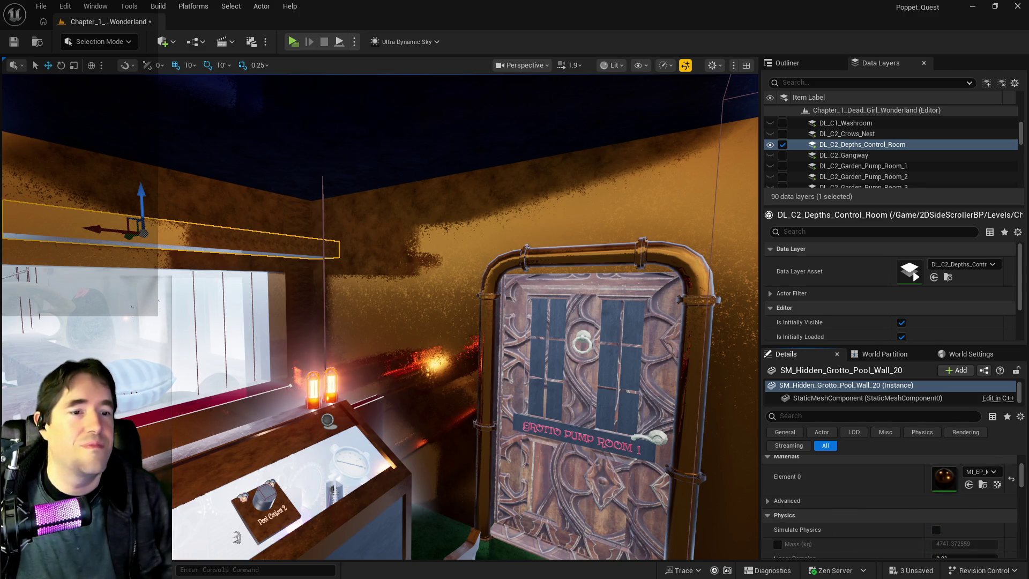
Place a new box brush in the level and flatten it to Z scale 0.5.
click(163, 41)
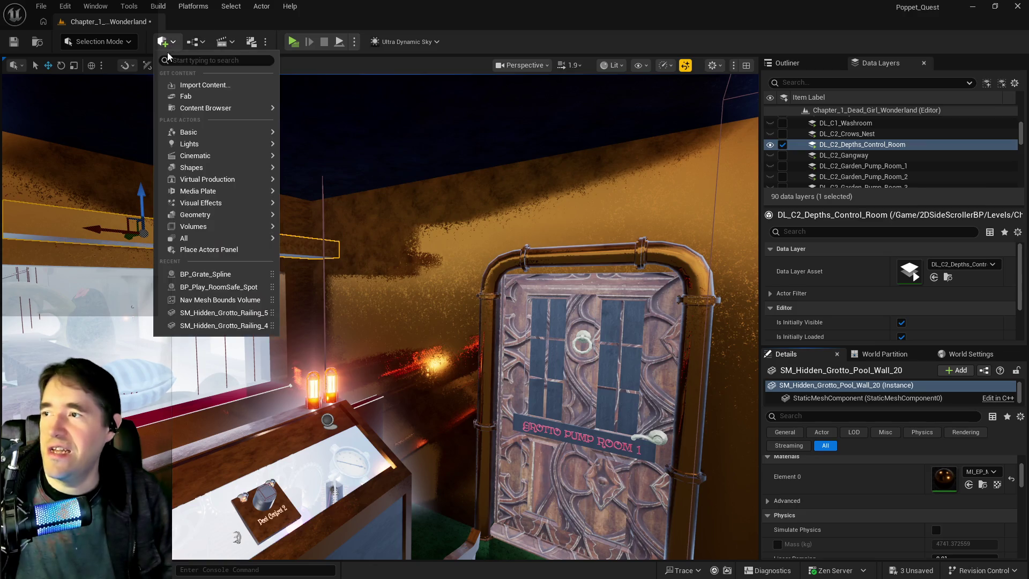
mouse_move(217, 228)
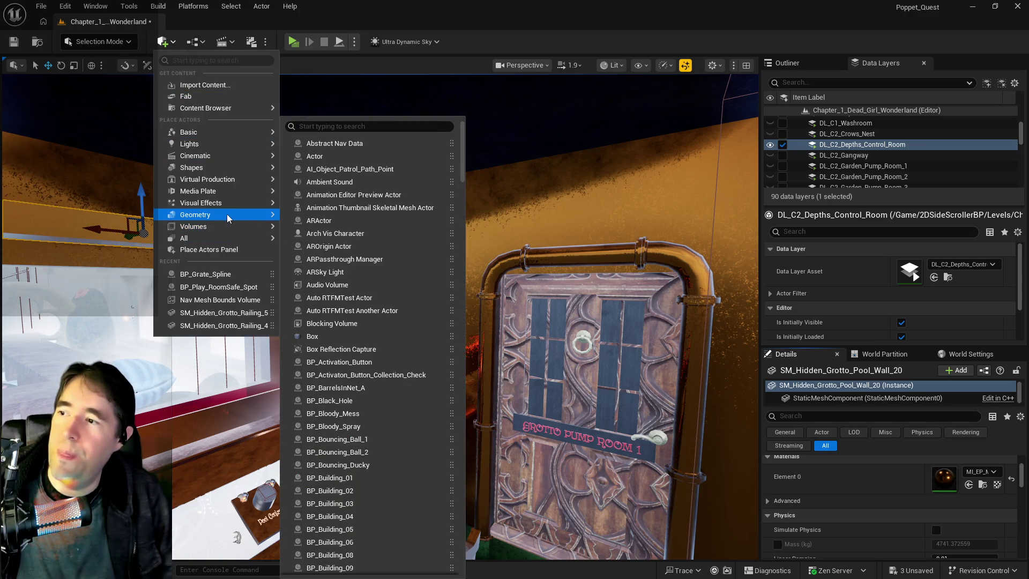
drag(314, 220, 413, 226)
drag(628, 384, 508, 354)
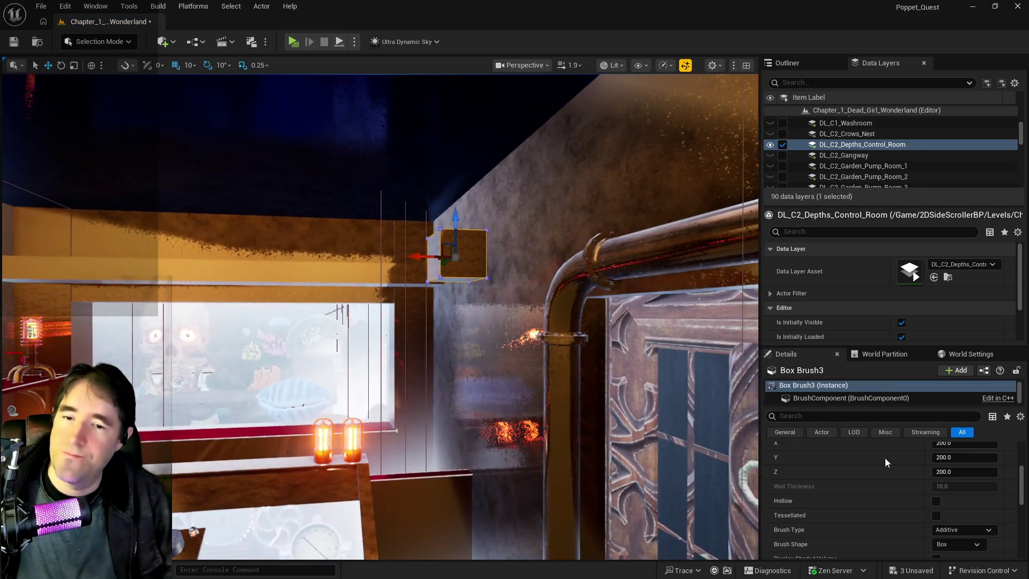
scroll(915, 458, up, 5)
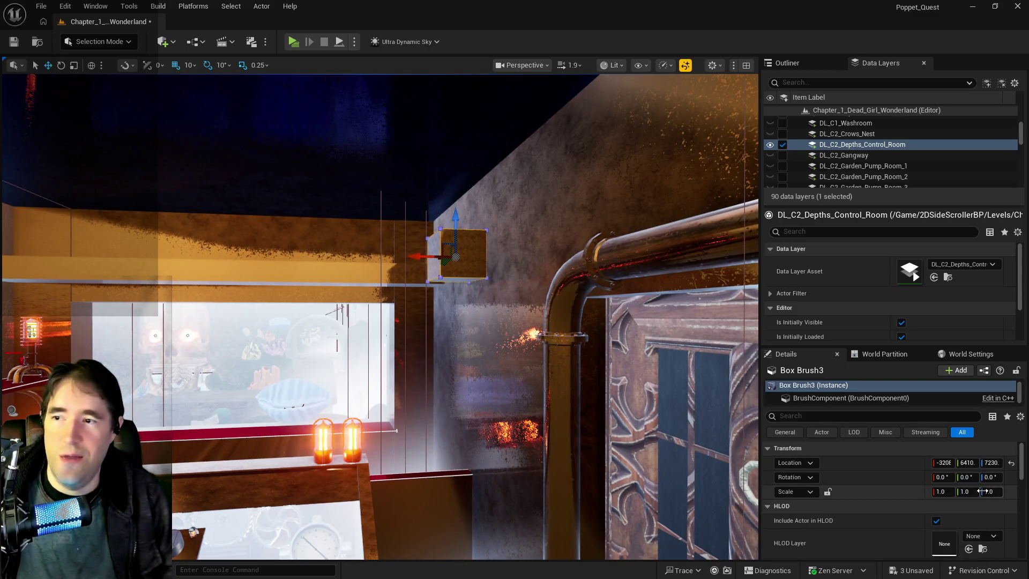
click(74, 66)
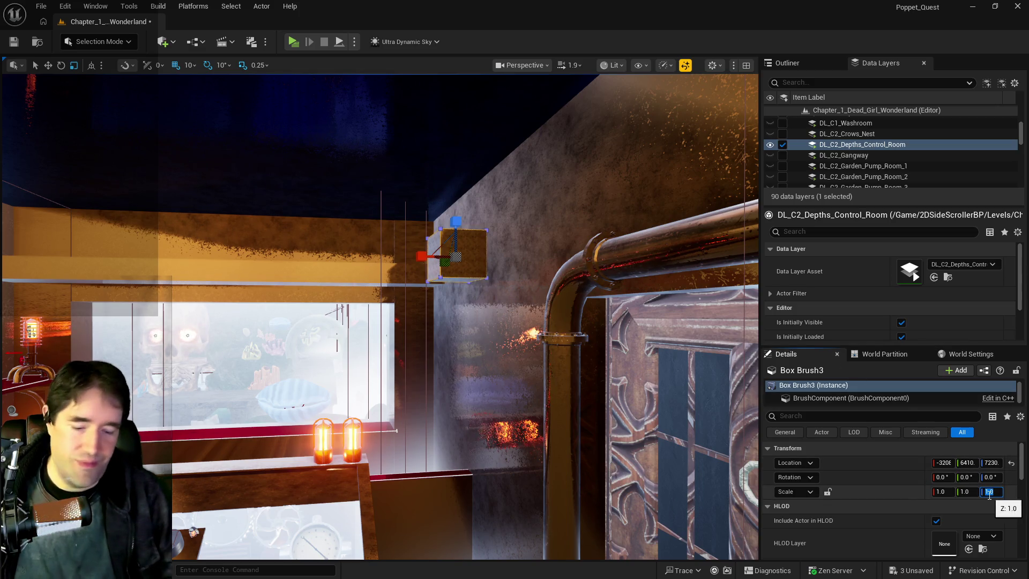
text(0.5)
key(Return)
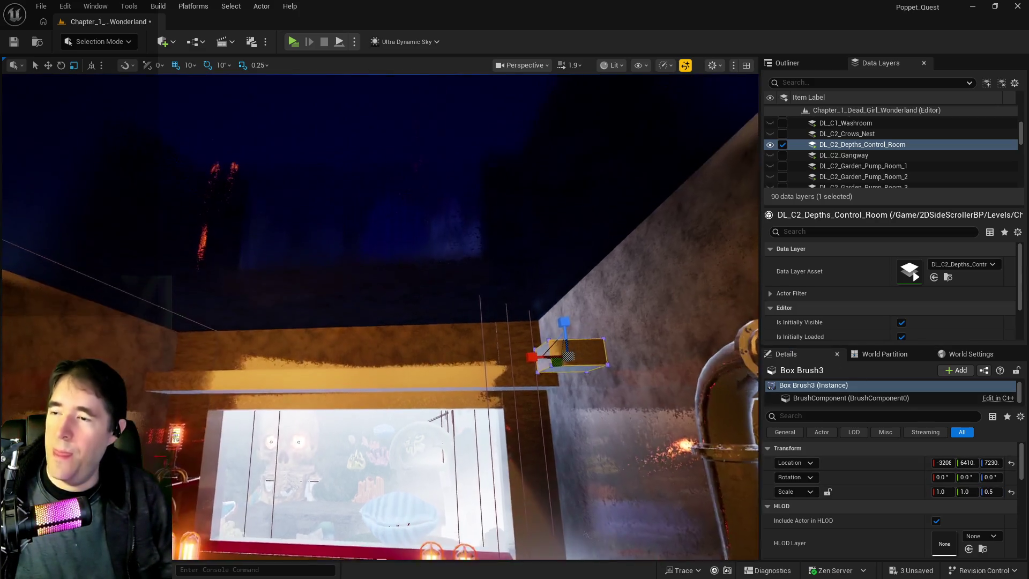
Move the half-height brush left so it sits above the GROTTO PUMP ROOM 1 door.
key(w)
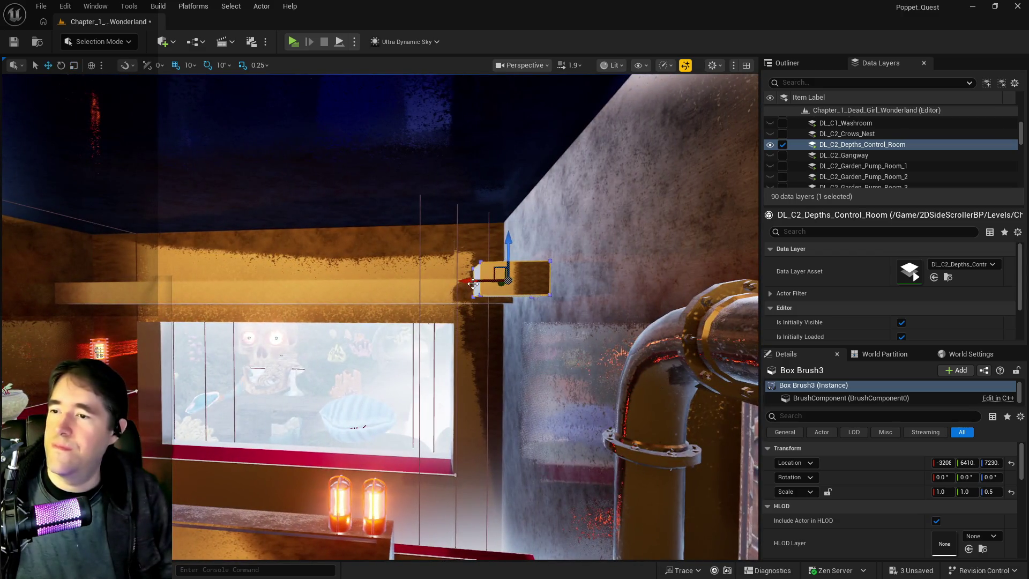
drag(435, 274, 198, 274)
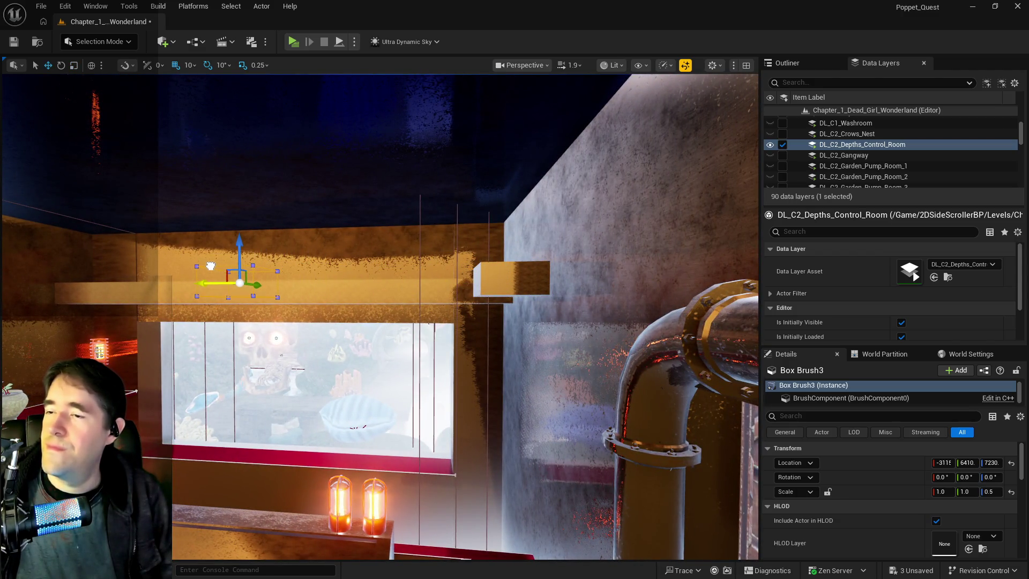
drag(249, 239, 390, 217)
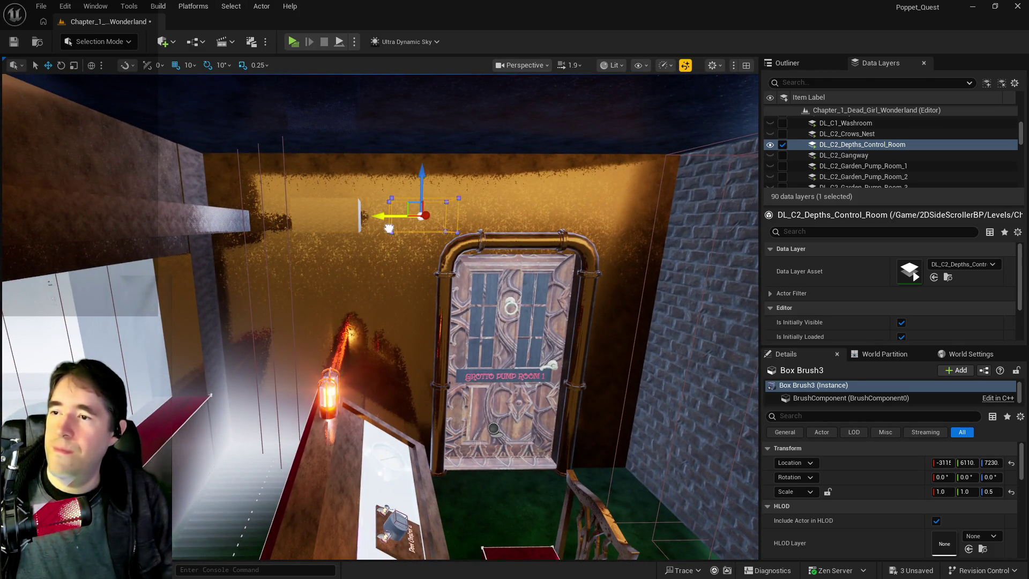
Delete the left pool wall piece, then stretch the brush into a long beam above the door.
click(158, 216)
key(Delete)
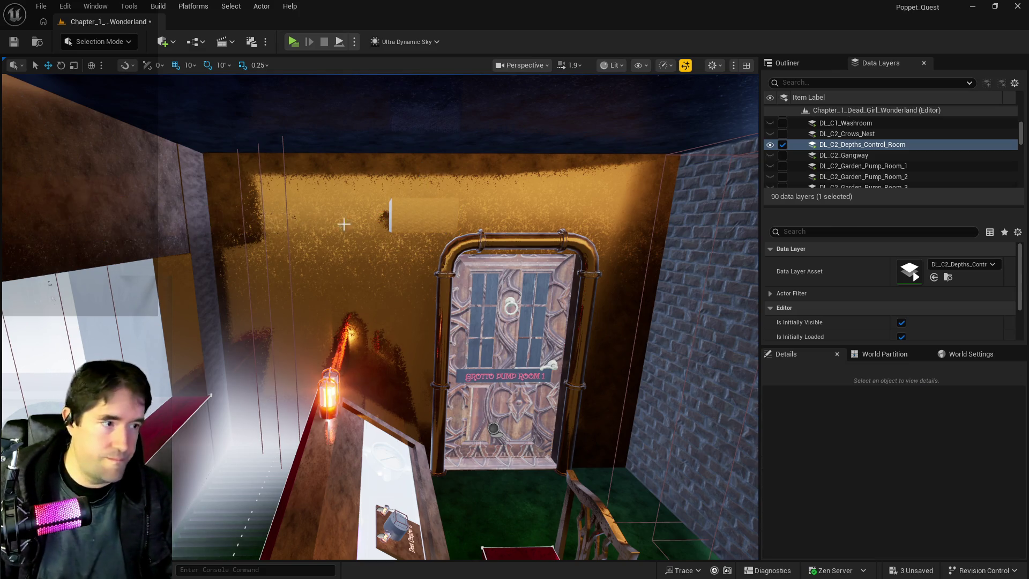
click(403, 219)
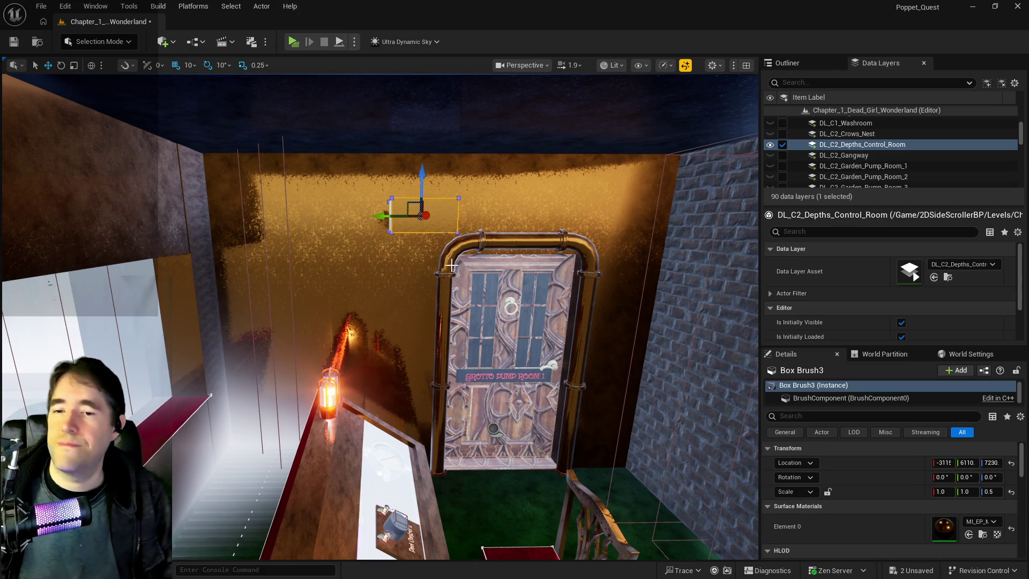
key(space)
key(space)
drag(385, 216, 314, 218)
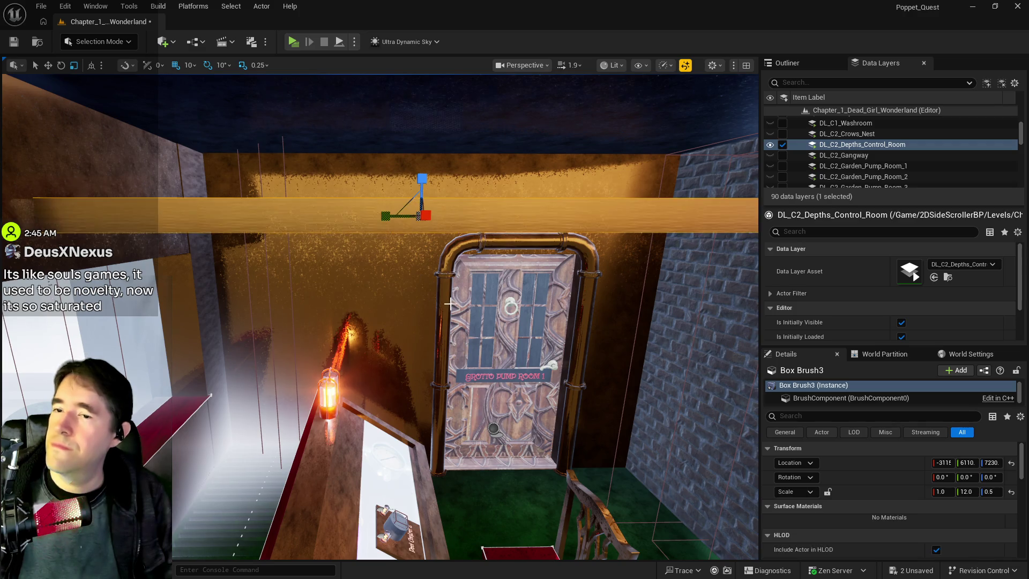
key(space)
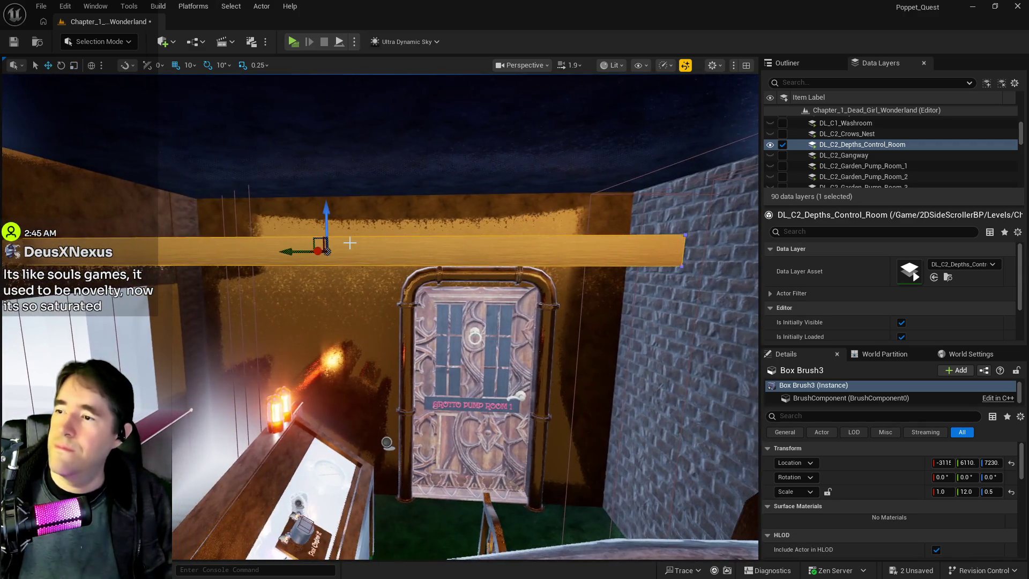
drag(302, 252, 322, 252)
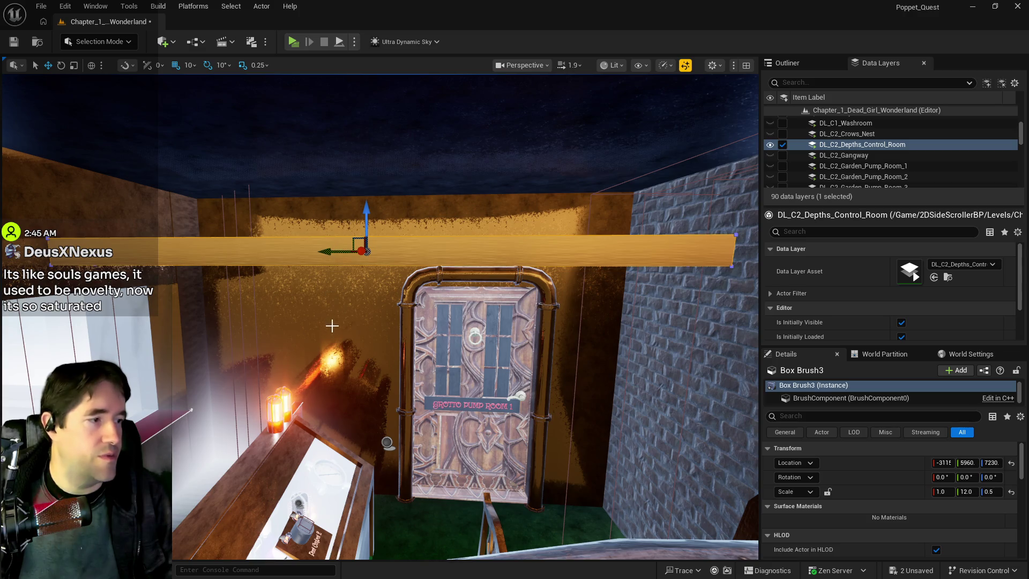
Orbit around the beam and lengthen it slightly so it meets the walls.
mouse_move(311, 332)
mouse_down()
mouse_move(332, 327)
mouse_move(354, 343)
mouse_move(316, 332)
mouse_move(354, 369)
mouse_move(271, 295)
mouse_up()
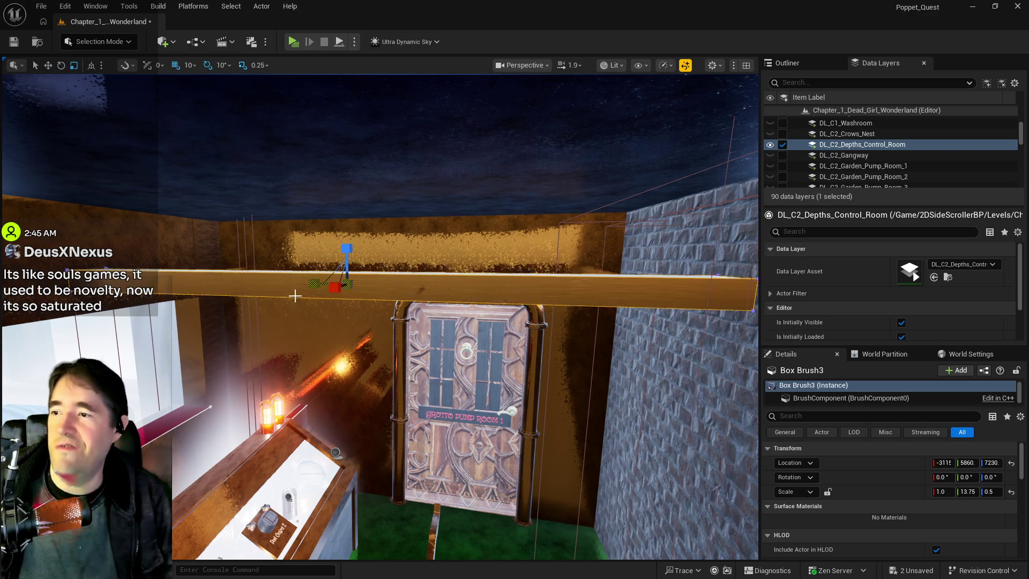
mouse_move(294, 295)
mouse_down()
mouse_move(263, 295)
mouse_move(443, 278)
mouse_up()
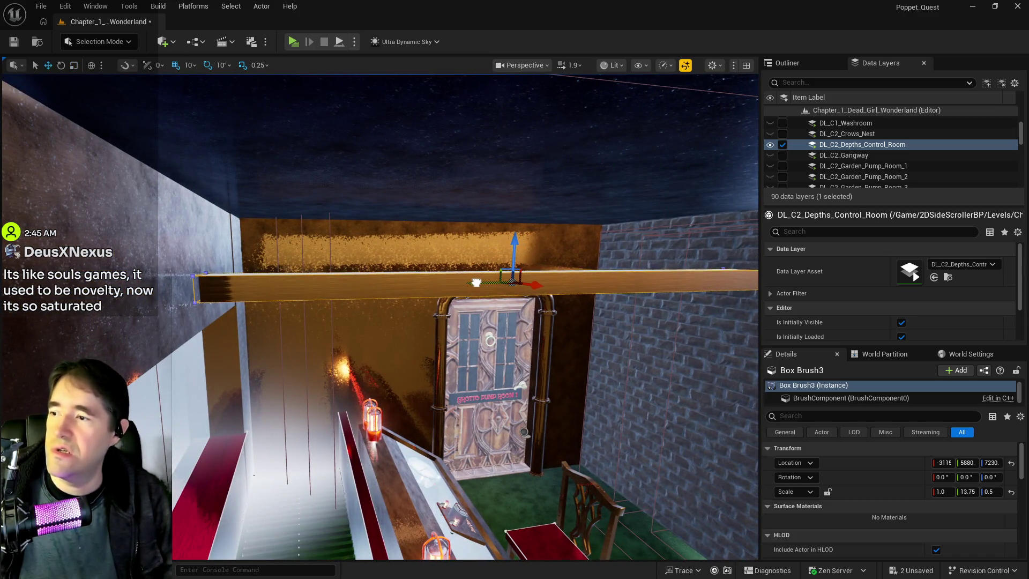
drag(443, 278, 367, 276)
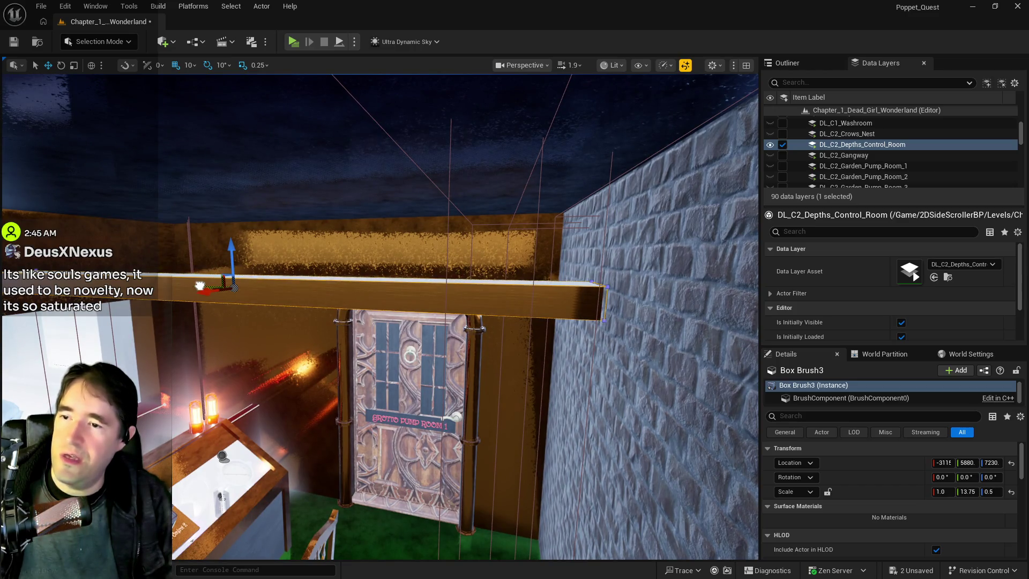
key(e)
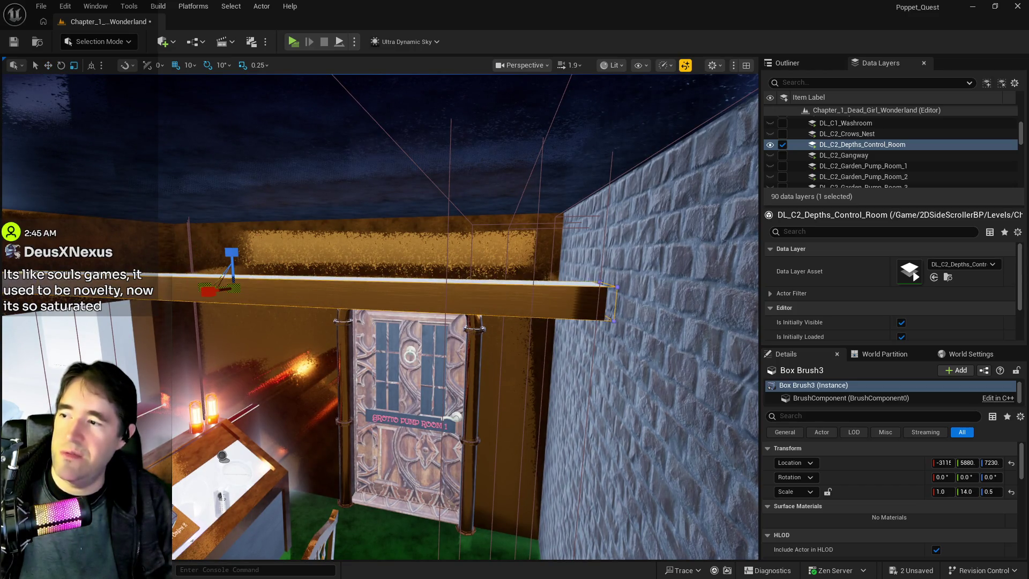
drag(367, 276, 440, 276)
drag(278, 285, 277, 284)
key(Left)
drag(364, 238, 364, 244)
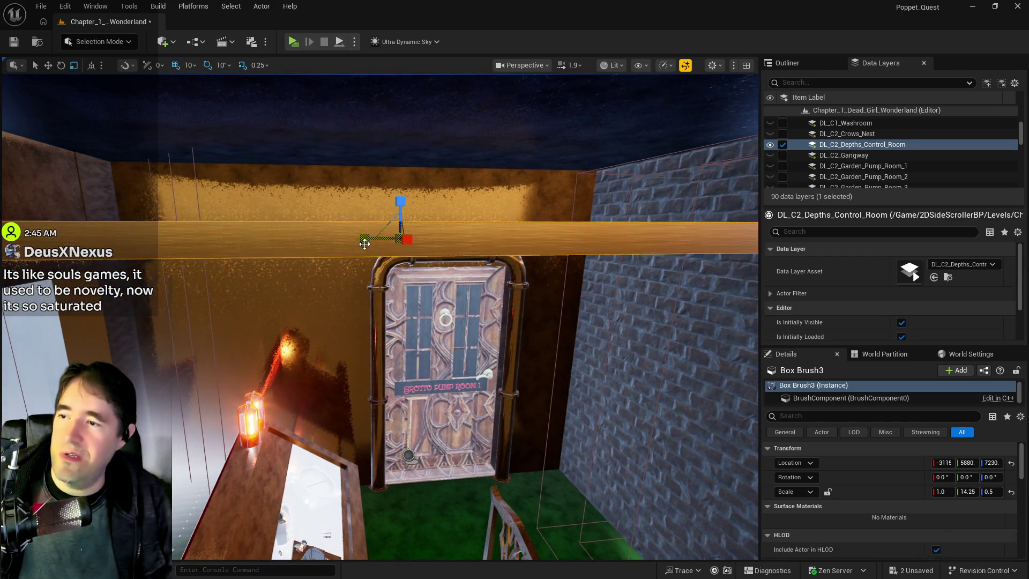
mouse_move(408, 455)
mouse_down()
mouse_move(408, 472)
mouse_move(606, 456)
mouse_up()
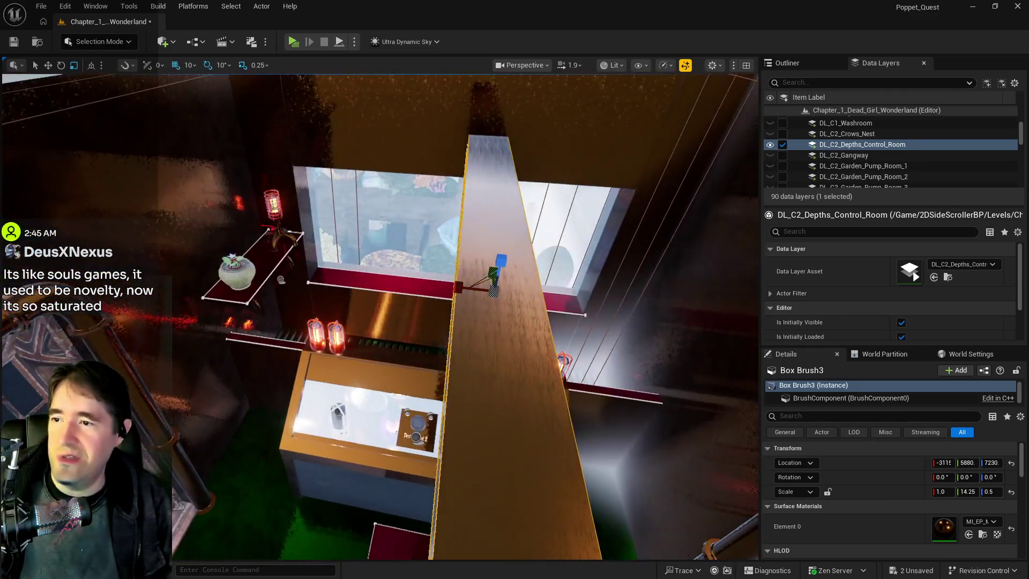
key(w)
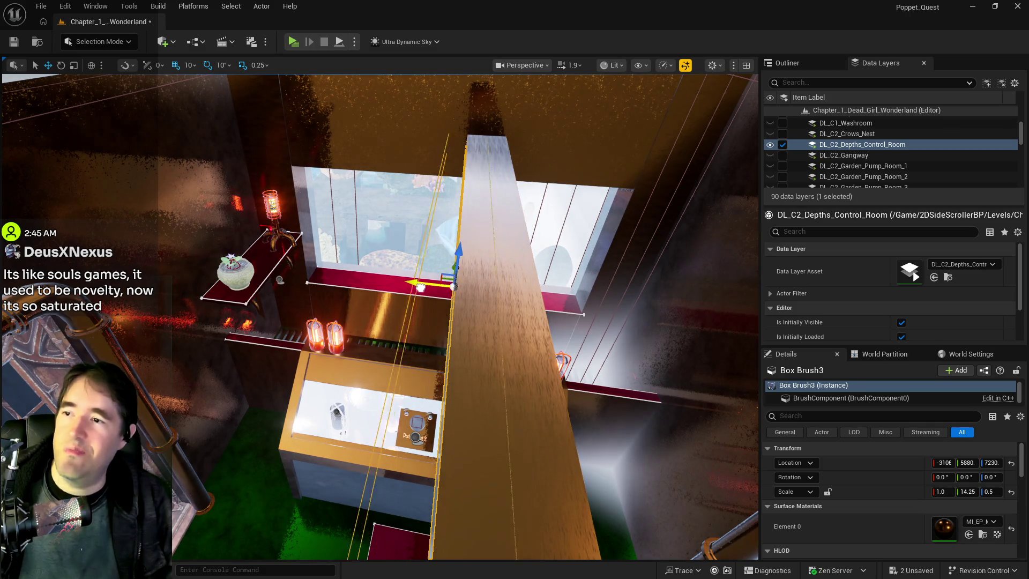
drag(377, 279, 372, 288)
key(e)
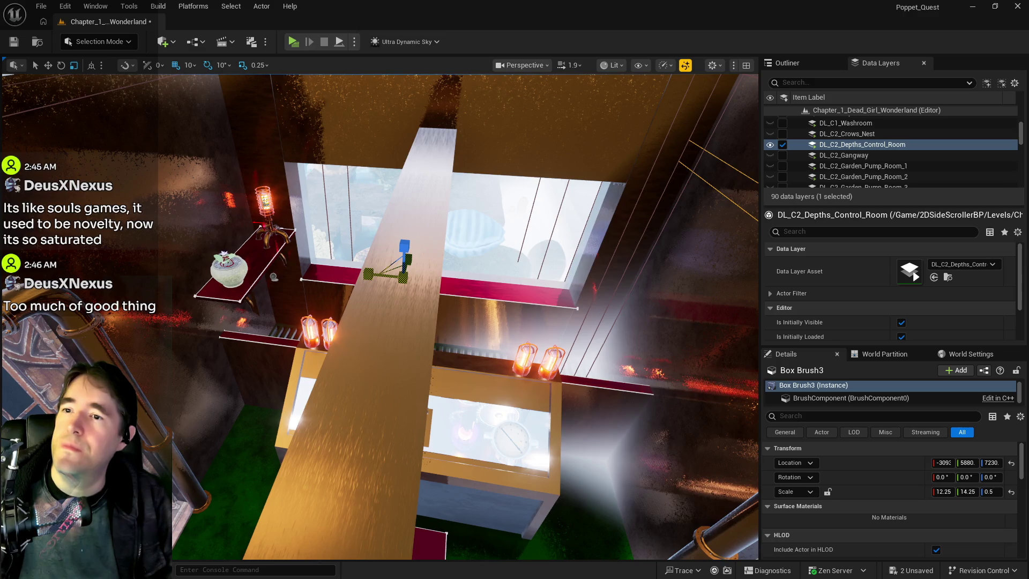
Slide the ceiling slab sideways along its Y axis to span the room.
scroll(274, 276, up, 5)
key(w)
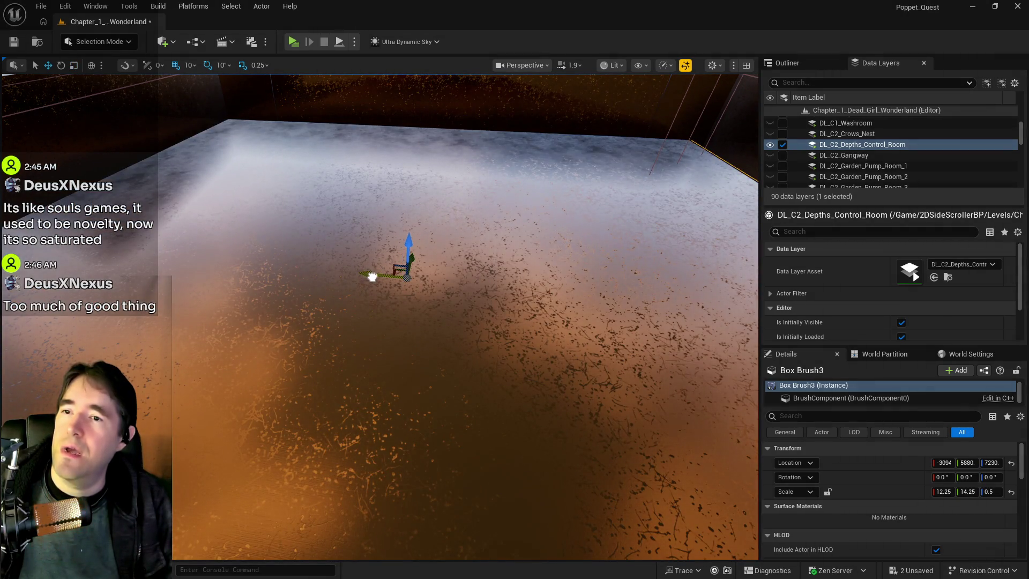
scroll(379, 278, down, 5)
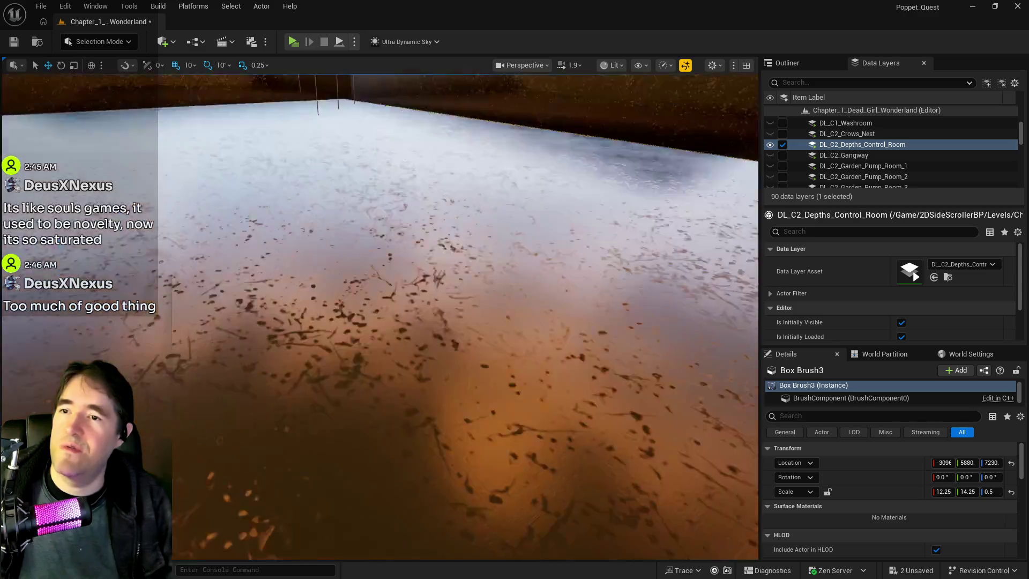
scroll(380, 317, down, 5)
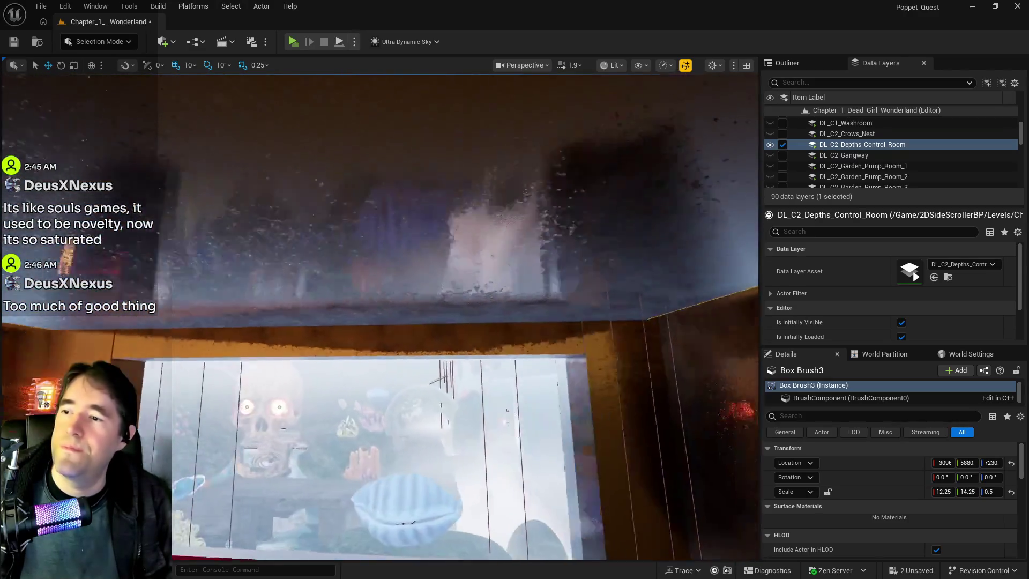
scroll(380, 317, down, 5)
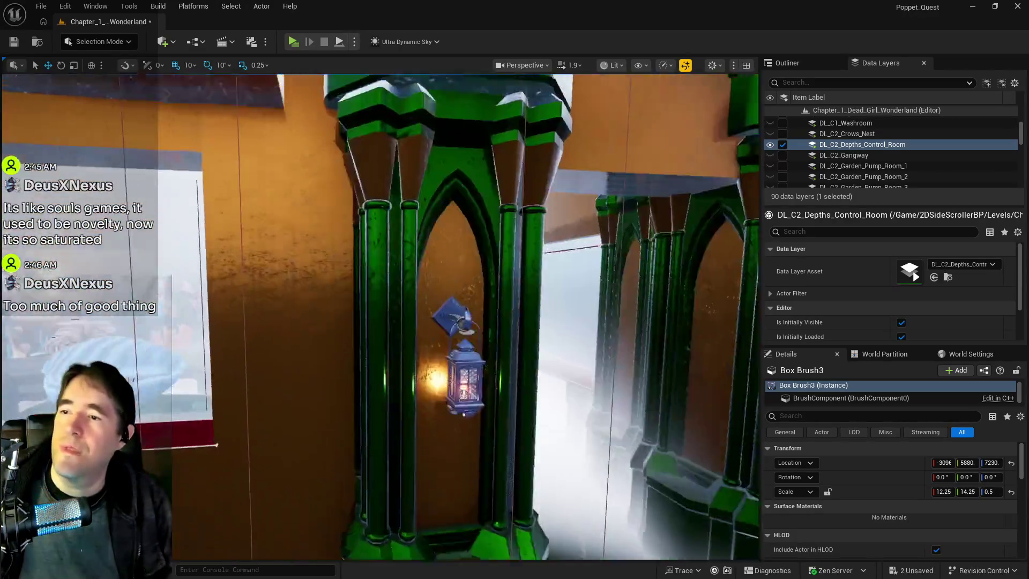
scroll(370, 378, down, 5)
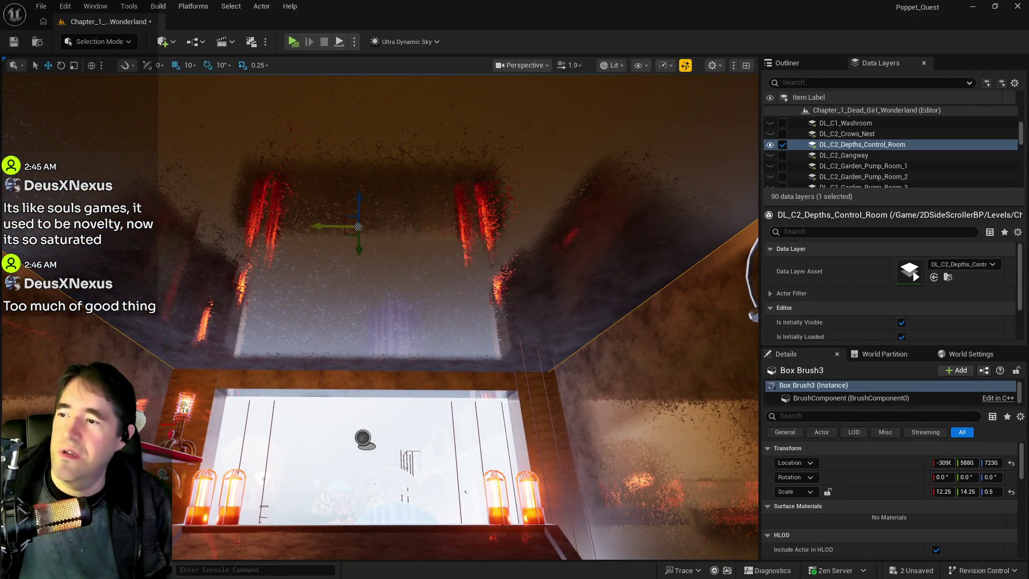
drag(315, 226, 321, 225)
key(e)
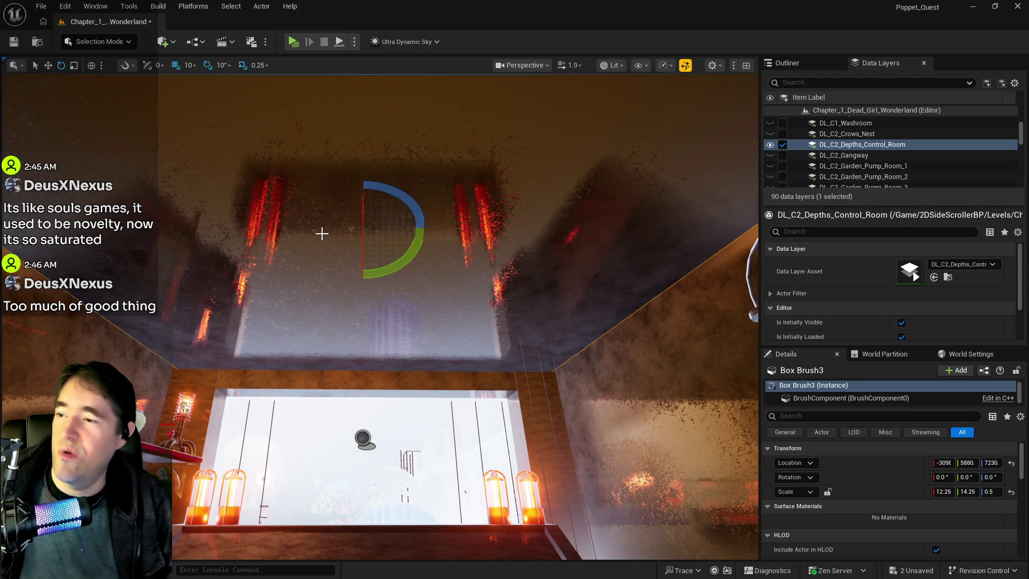
key(r)
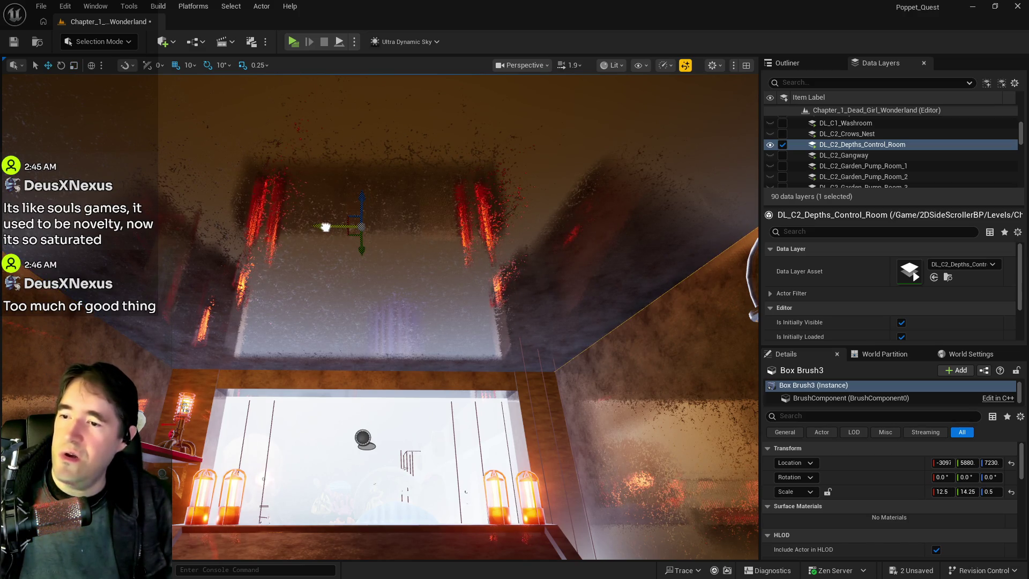
key(e)
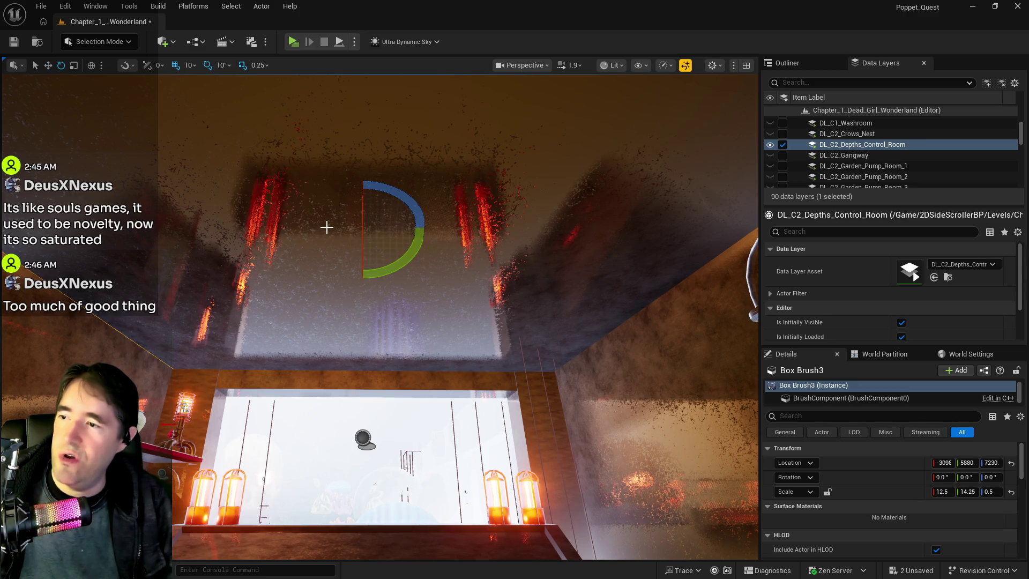
key(r)
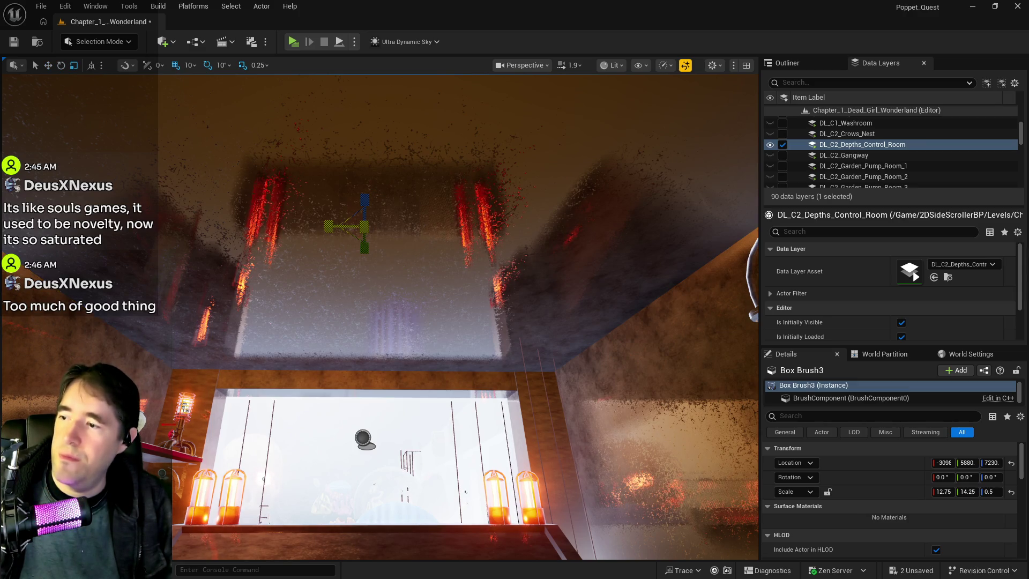
Reselect the ceiling brush and bring up the Geometry face selection options in Details.
click(334, 312)
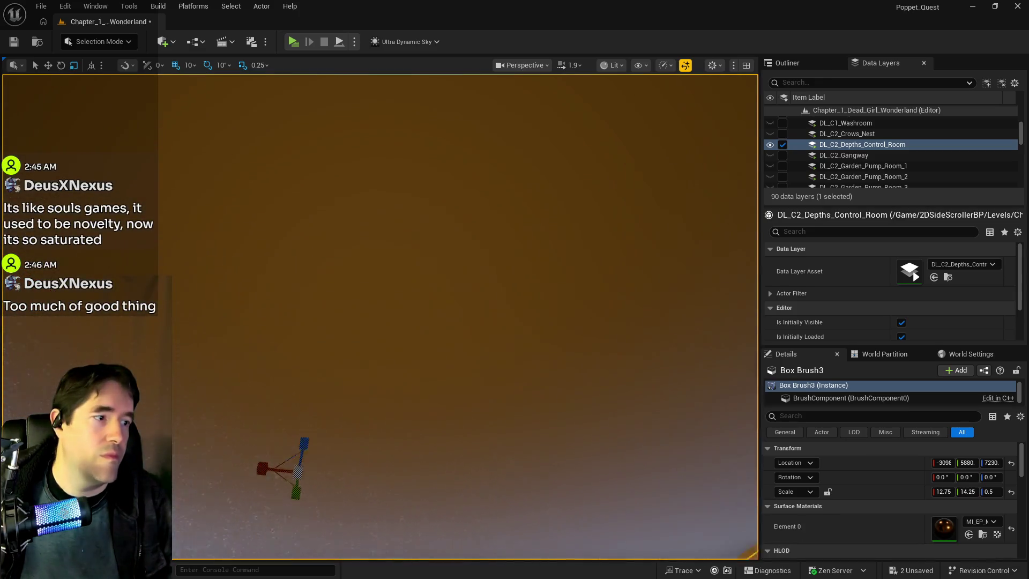
key(w)
key(w)
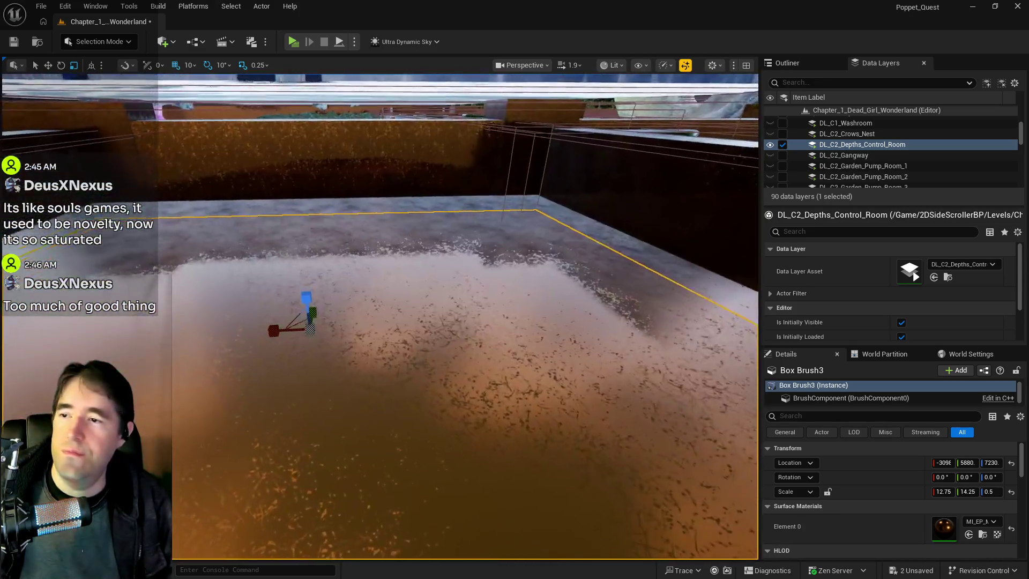
key(w)
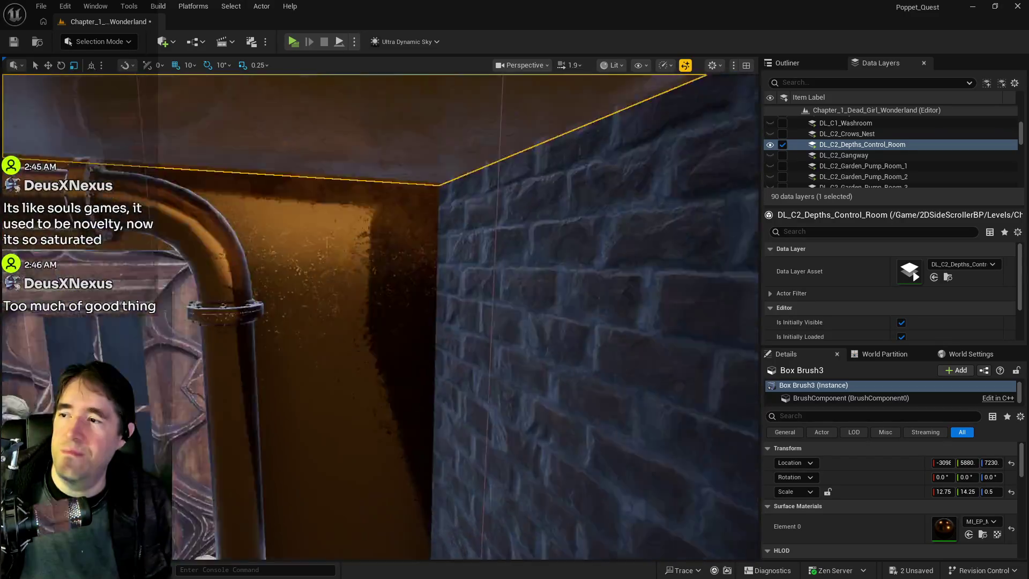
key(w)
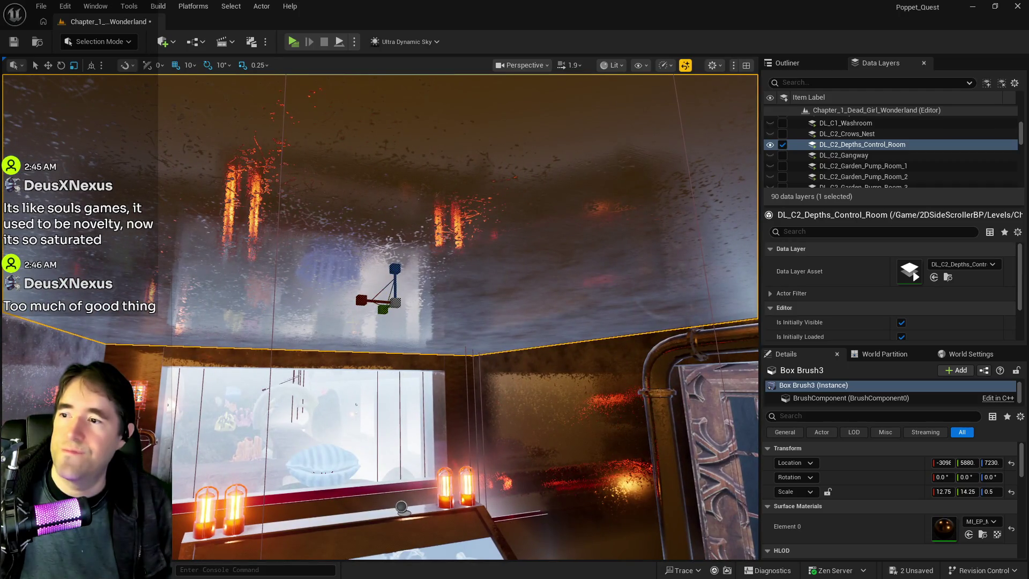
scroll(845, 522, down, 3)
scroll(796, 535, down, 1)
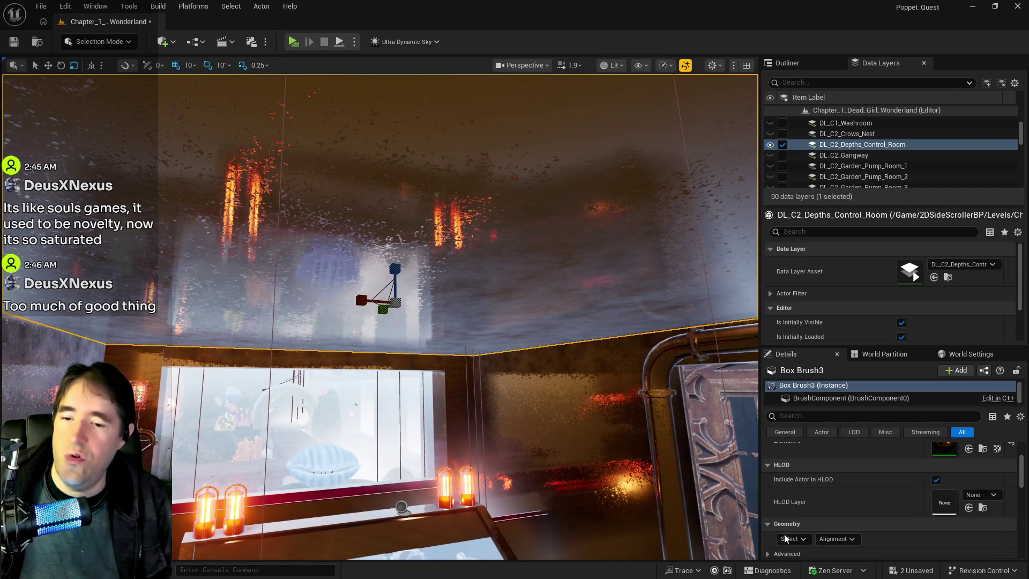
click(789, 538)
Select all the brush's faces and apply texture scale 10 on U with V locked.
click(802, 423)
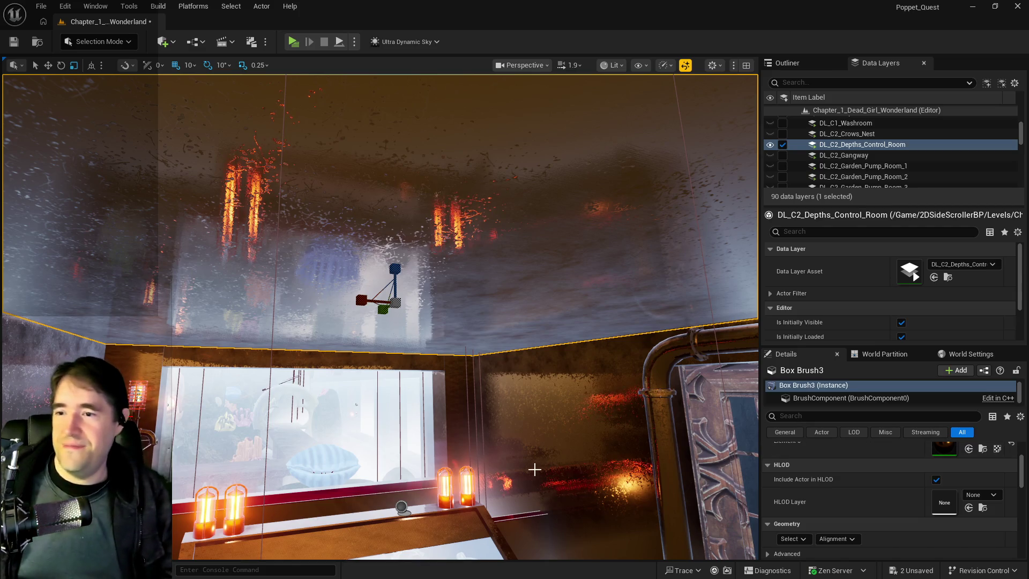
drag(533, 468, 535, 470)
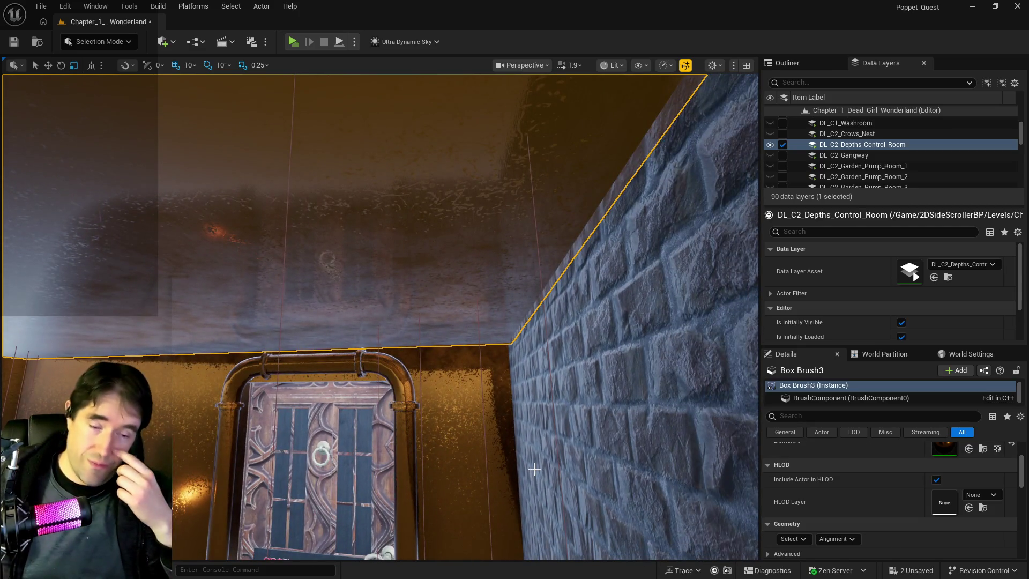
drag(686, 432, 686, 432)
drag(588, 364, 589, 364)
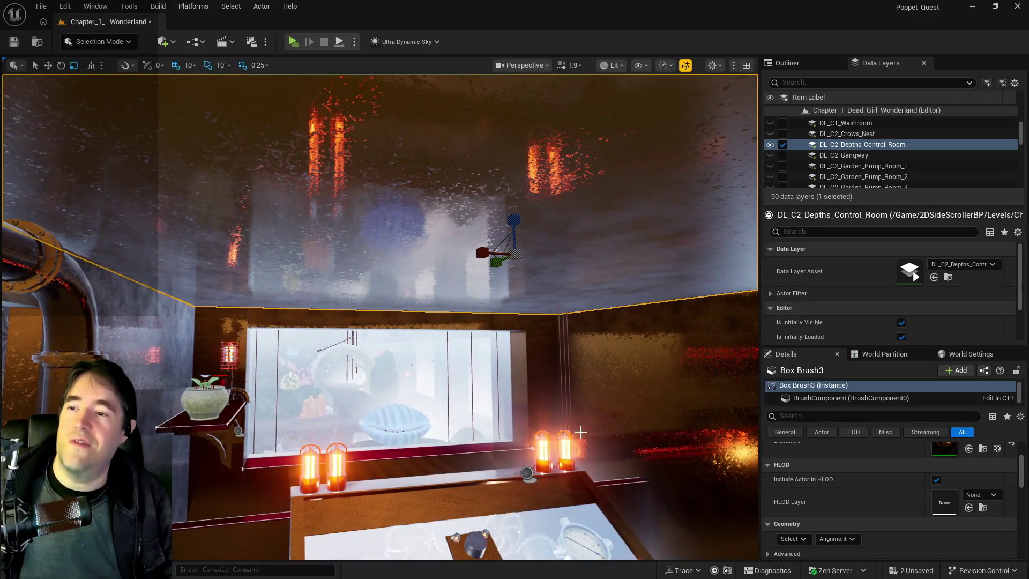
scroll(851, 471, down, 5)
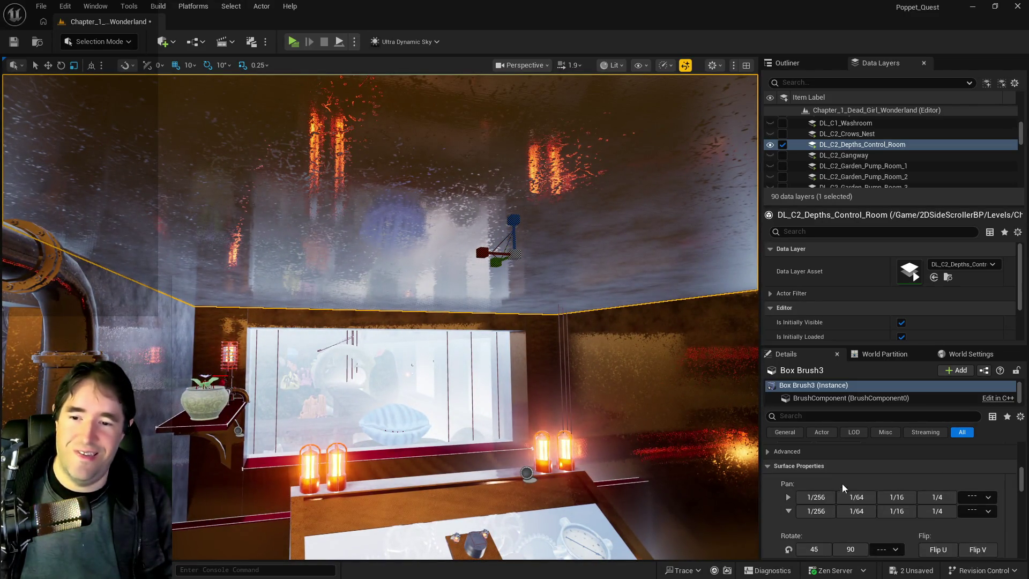
click(807, 535)
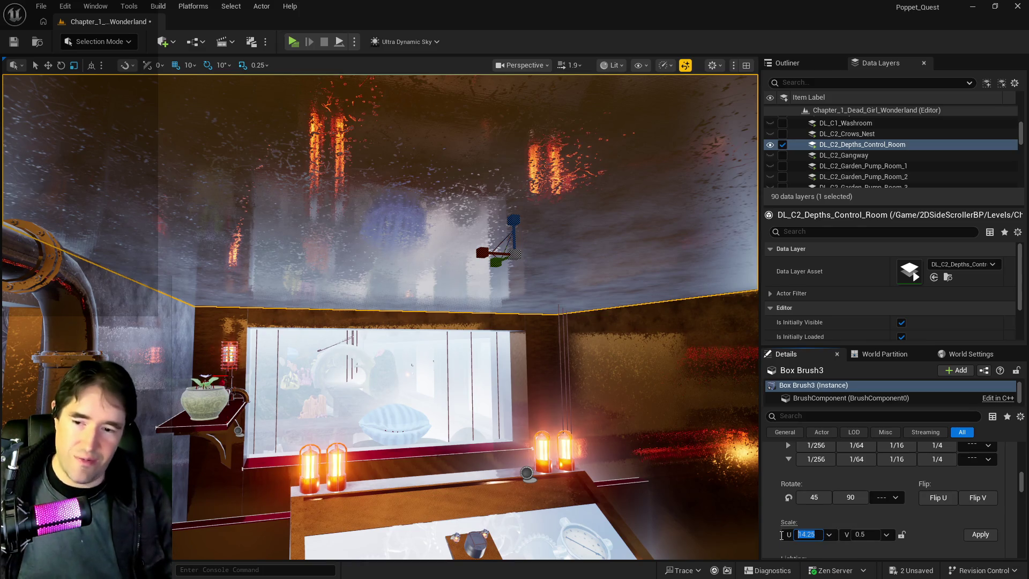
text(10)
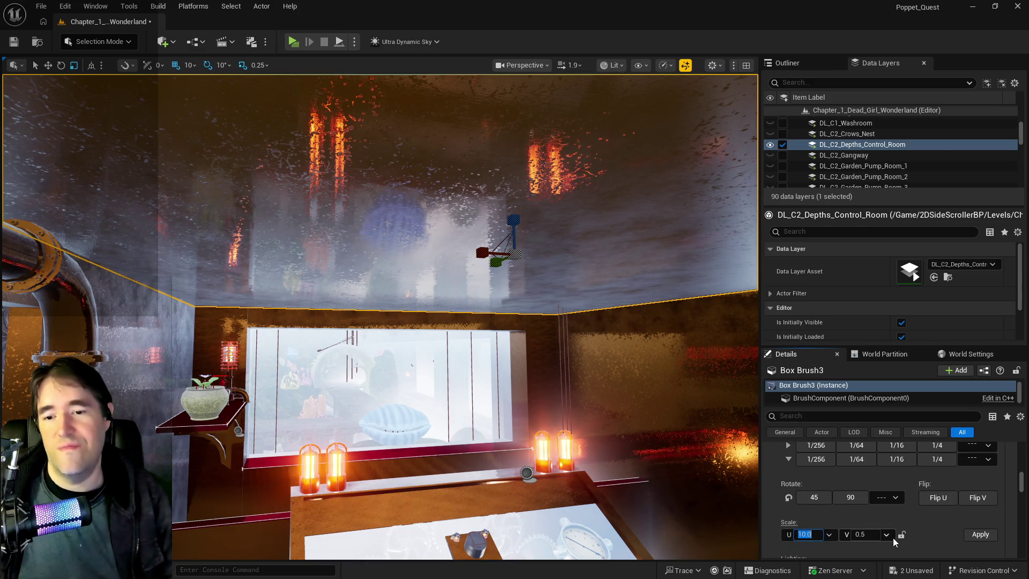
click(902, 534)
click(974, 537)
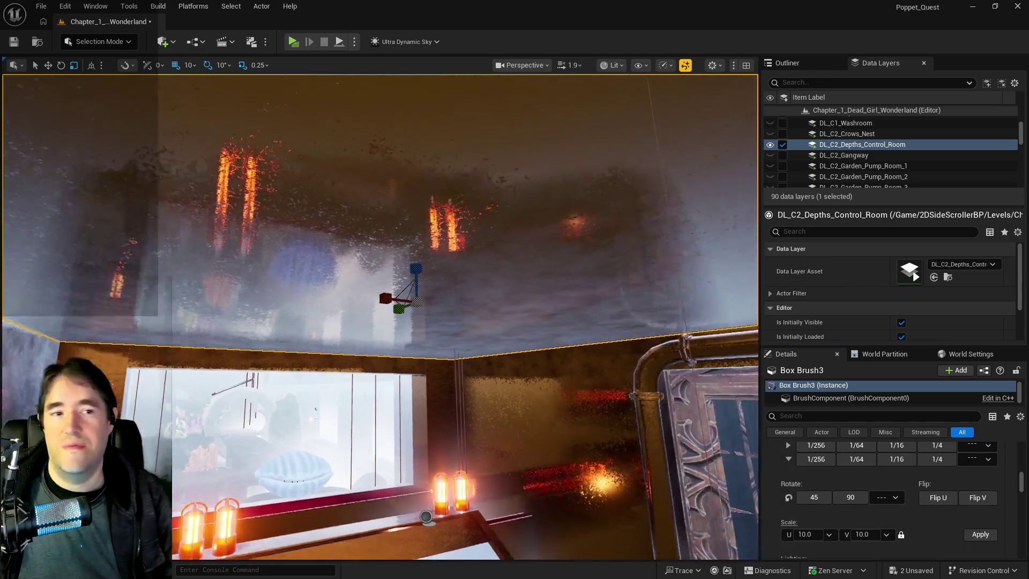
key(s)
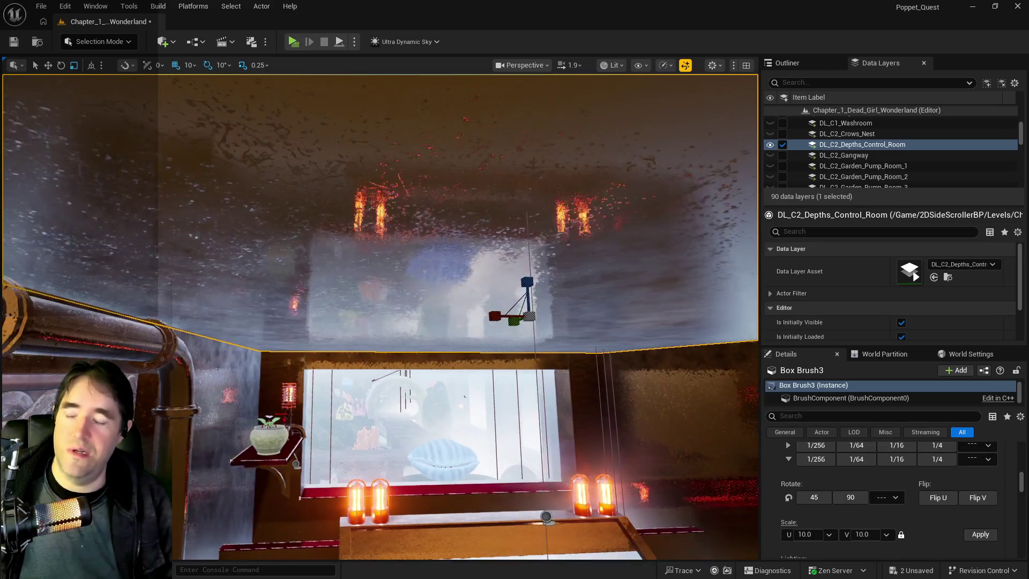
Duplicate Box Brush3 from the Outliner to create Box Brush4.
key(w)
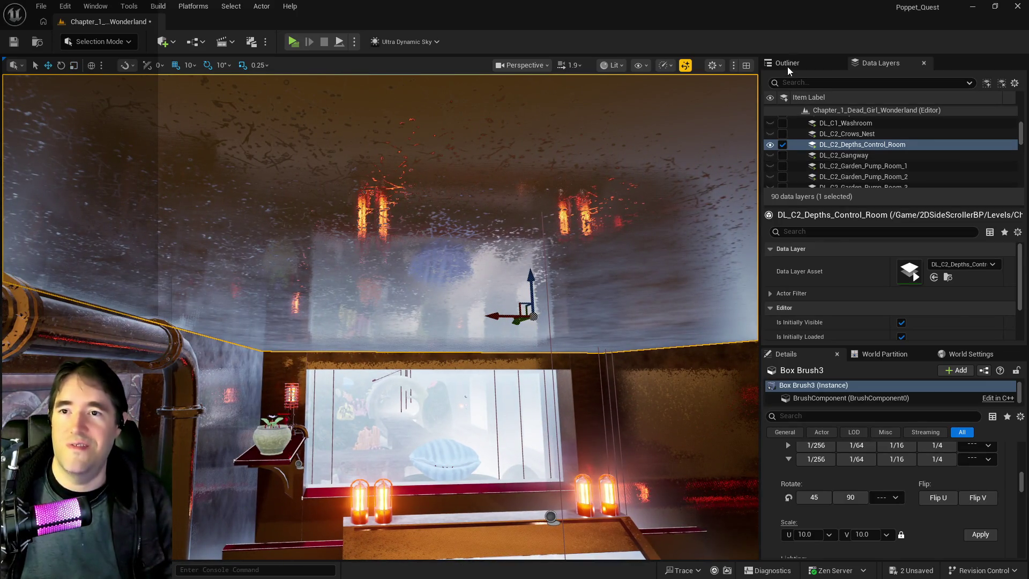
click(787, 64)
right_click(840, 235)
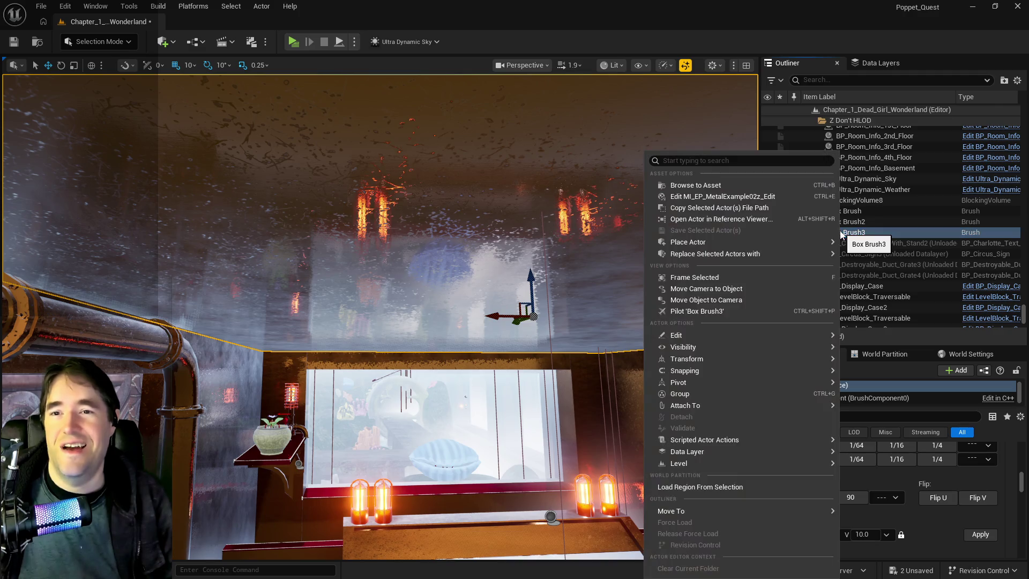
mouse_move(732, 441)
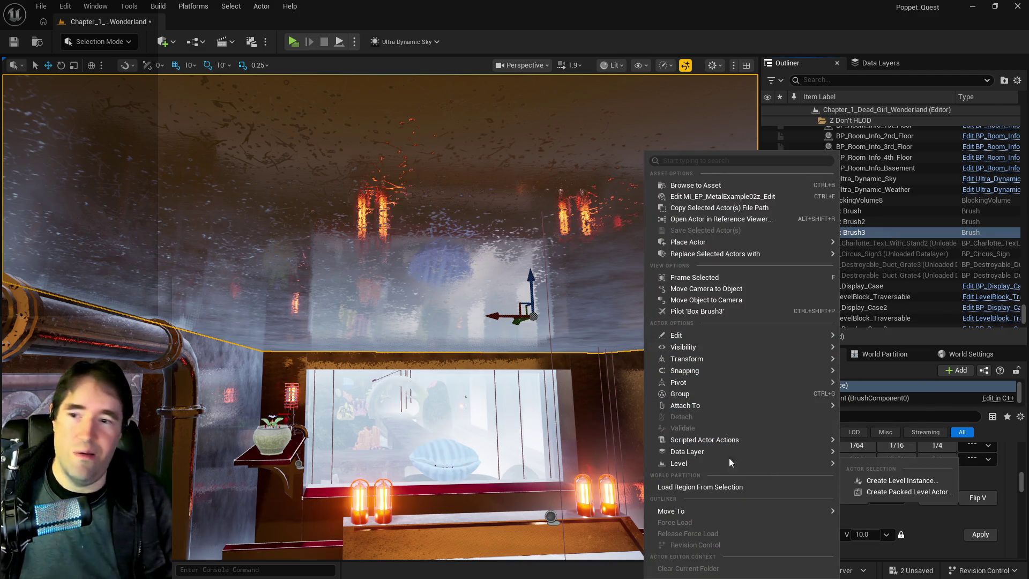
mouse_move(742, 335)
click(518, 373)
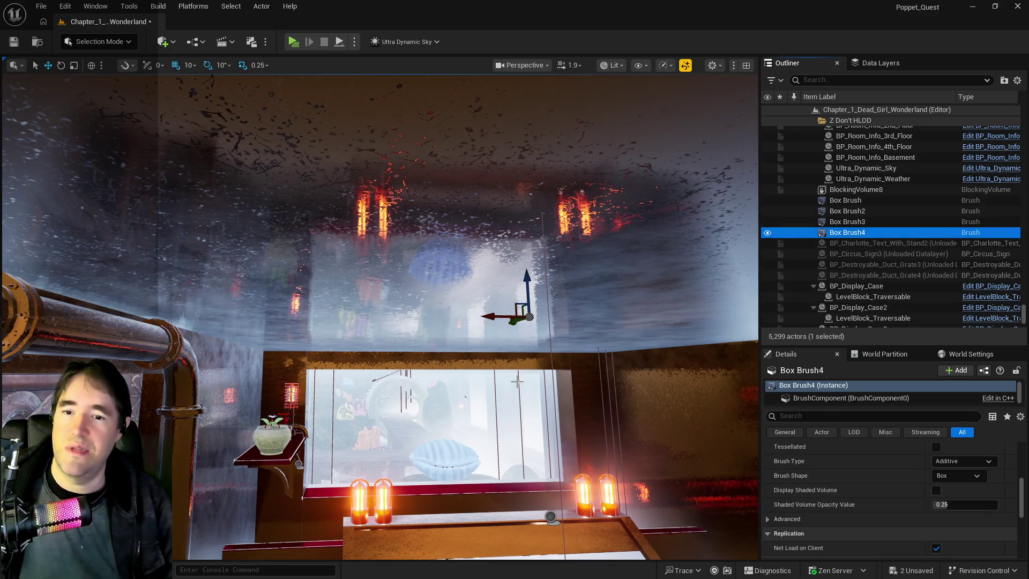
Set Box Brush4's scale to 10.75 × 12.25 × 0.8.
scroll(868, 495, up, 5)
scroll(868, 494, up, 3)
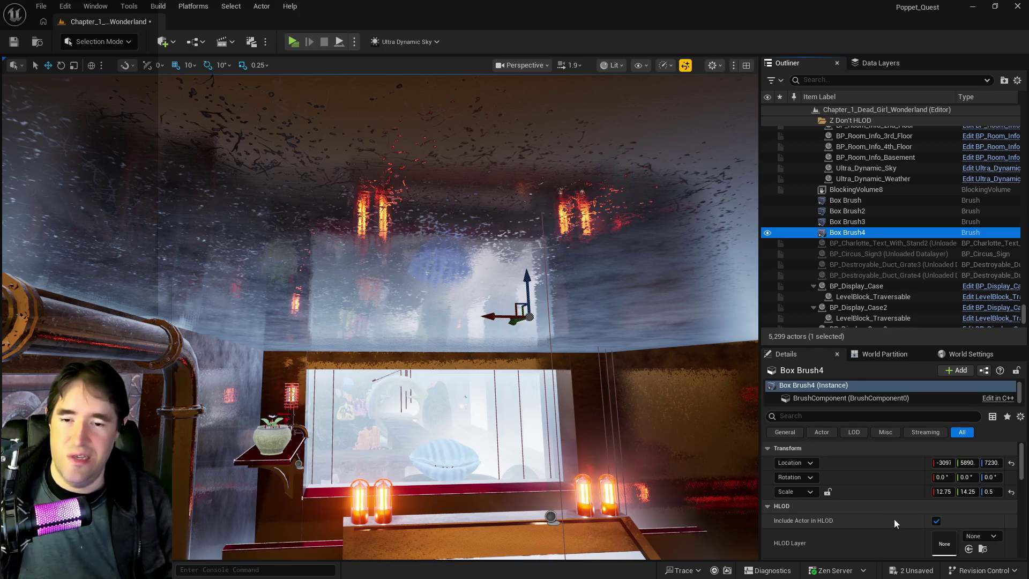
key(e)
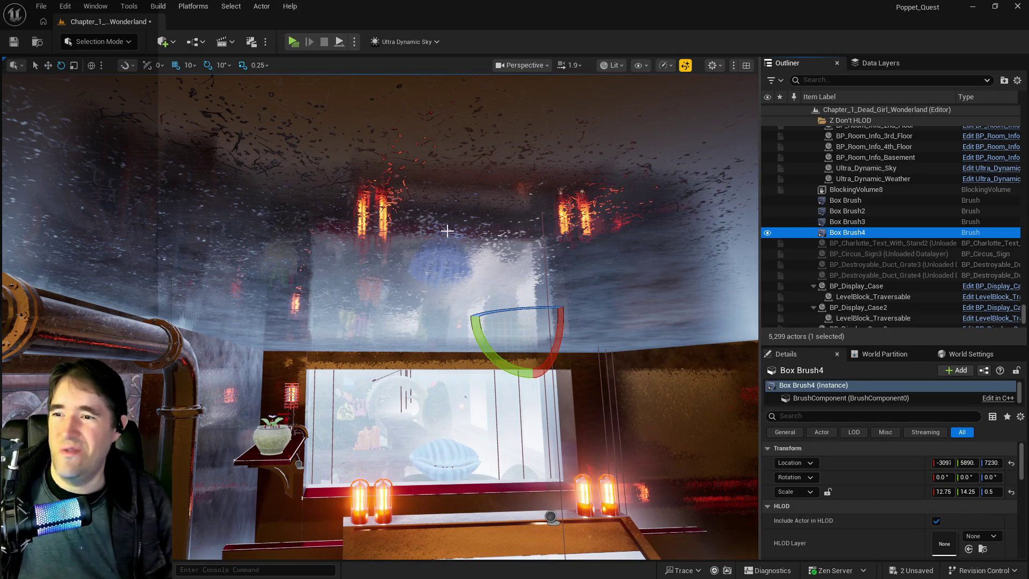
key(r)
click(988, 489)
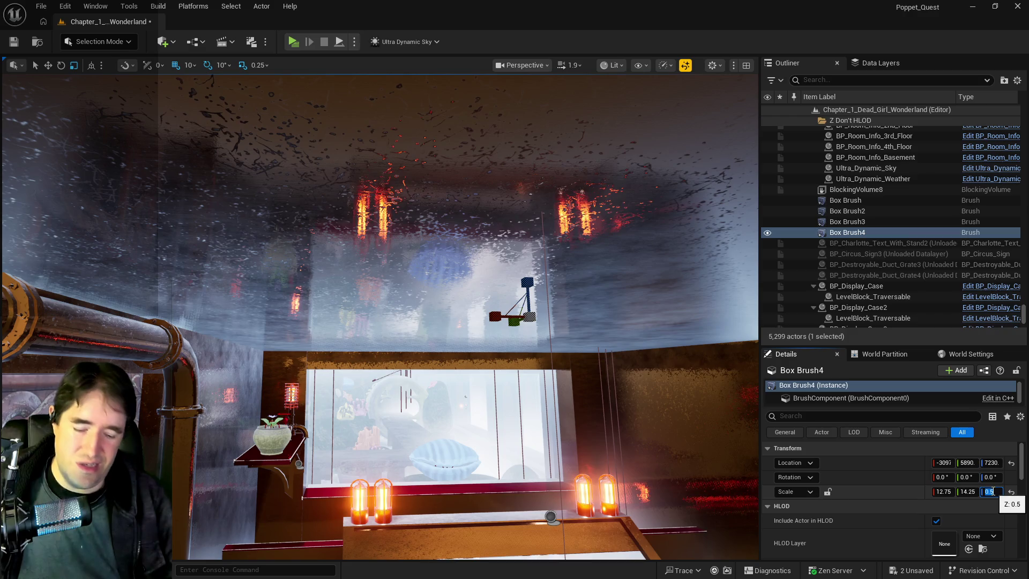
text(0.8)
key(Return)
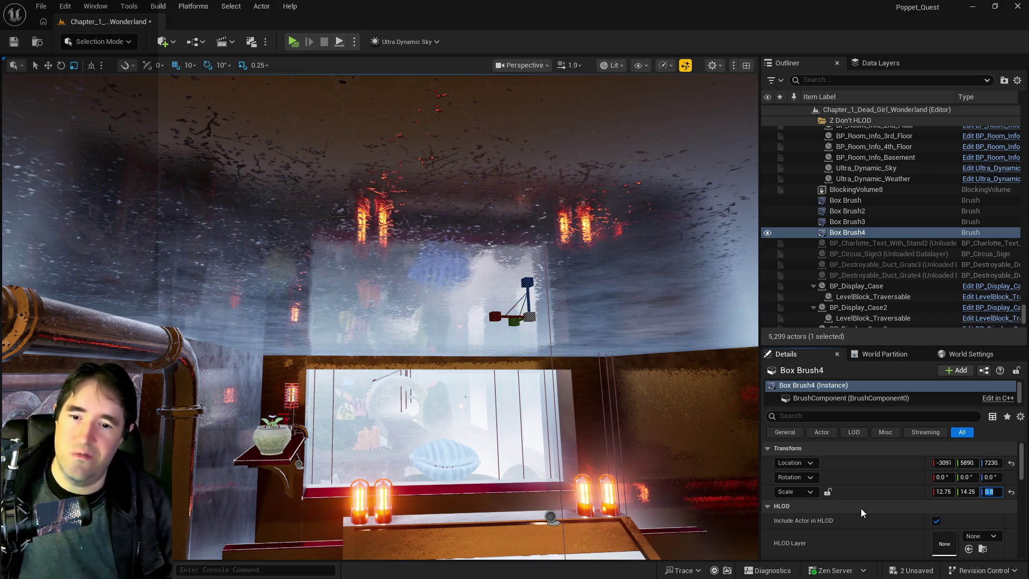
click(967, 492)
click(965, 492)
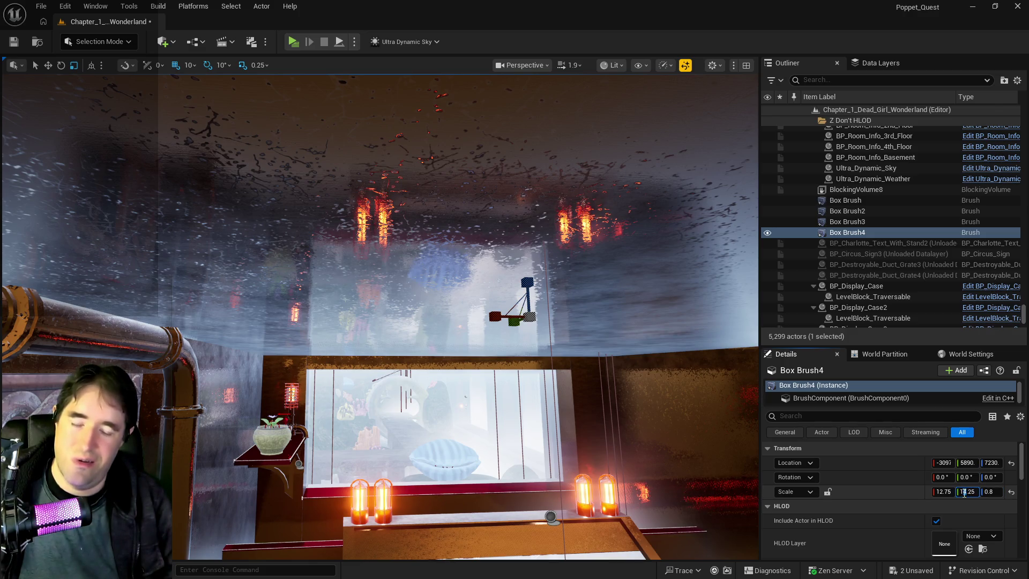
key(Delete)
text(2)
click(944, 491)
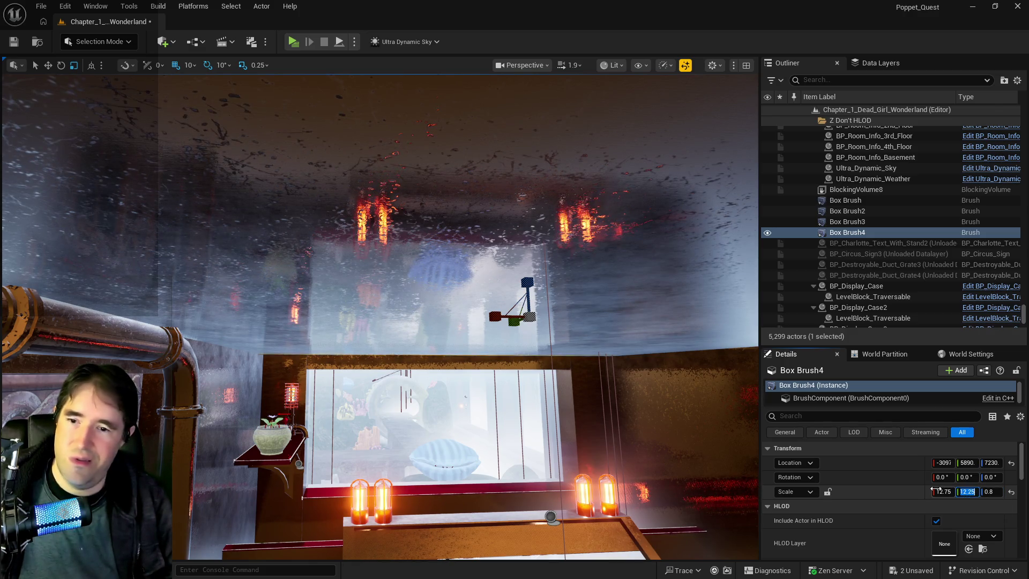
click(940, 491)
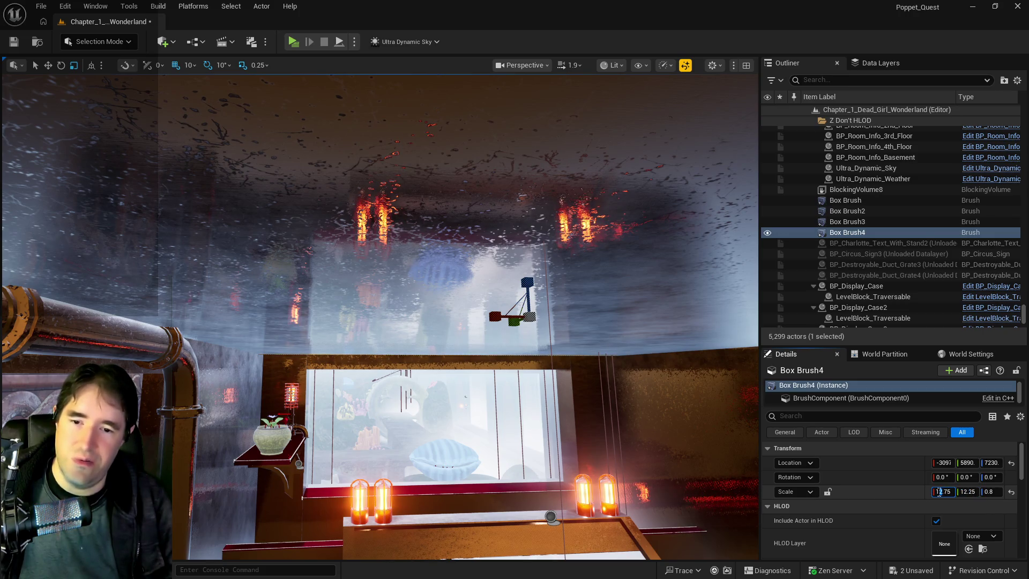
text(10.75)
key(Delete)
text(0)
key(Return)
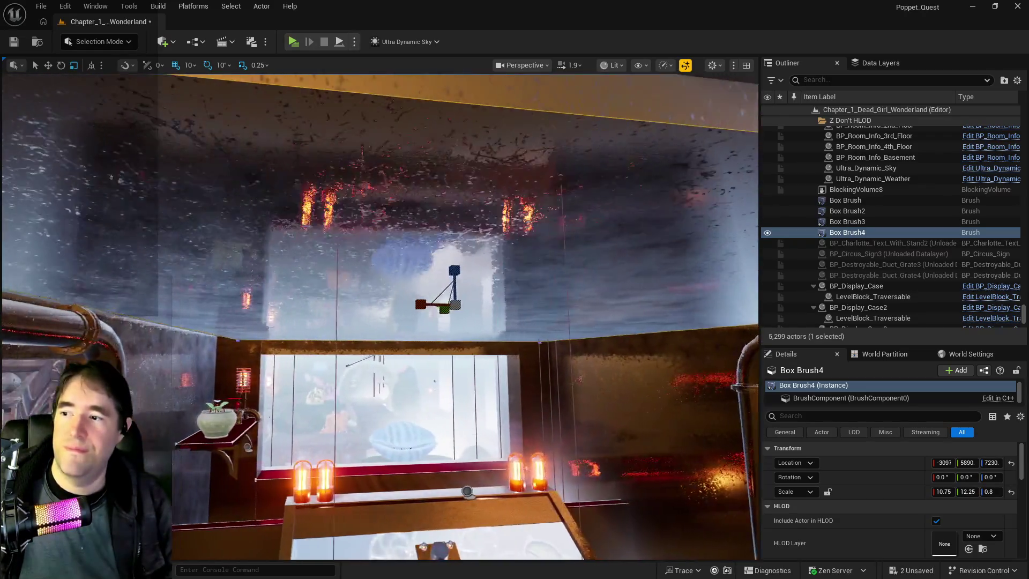
scroll(908, 519, down, 10)
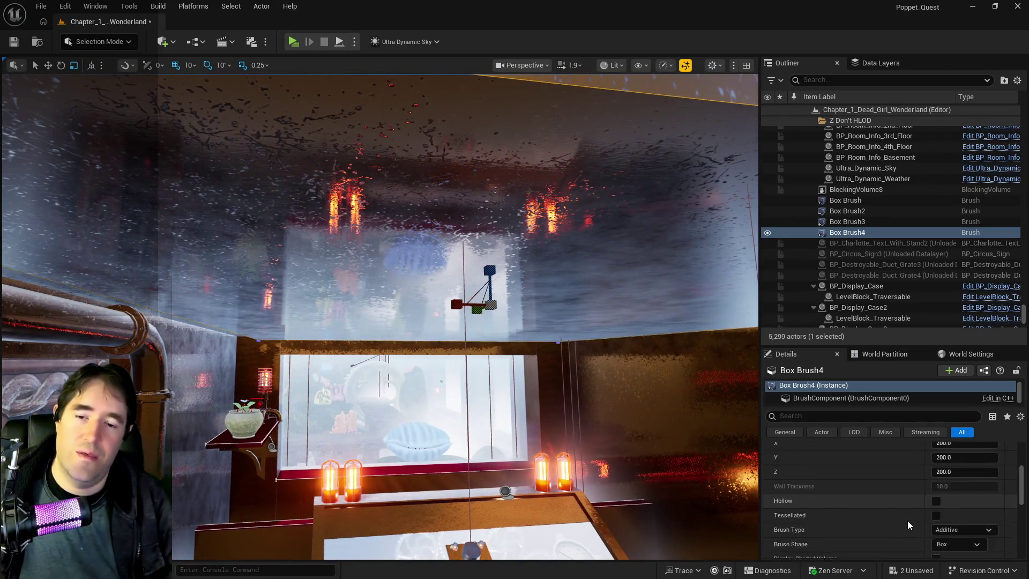
Make Box Brush4 a Subtractive brush and save the level with Ctrl+S.
click(954, 477)
click(960, 496)
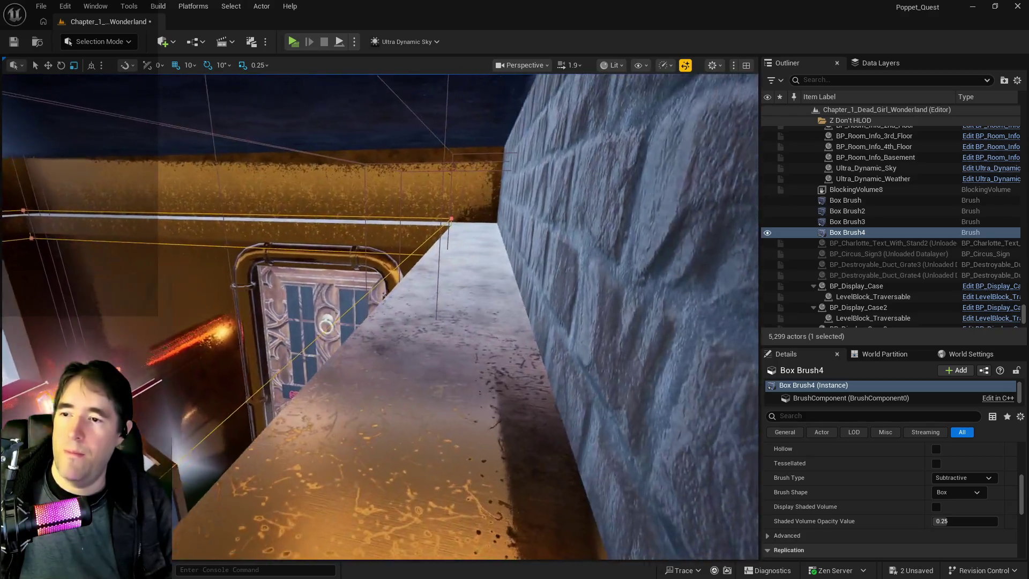
key(ctrl+s)
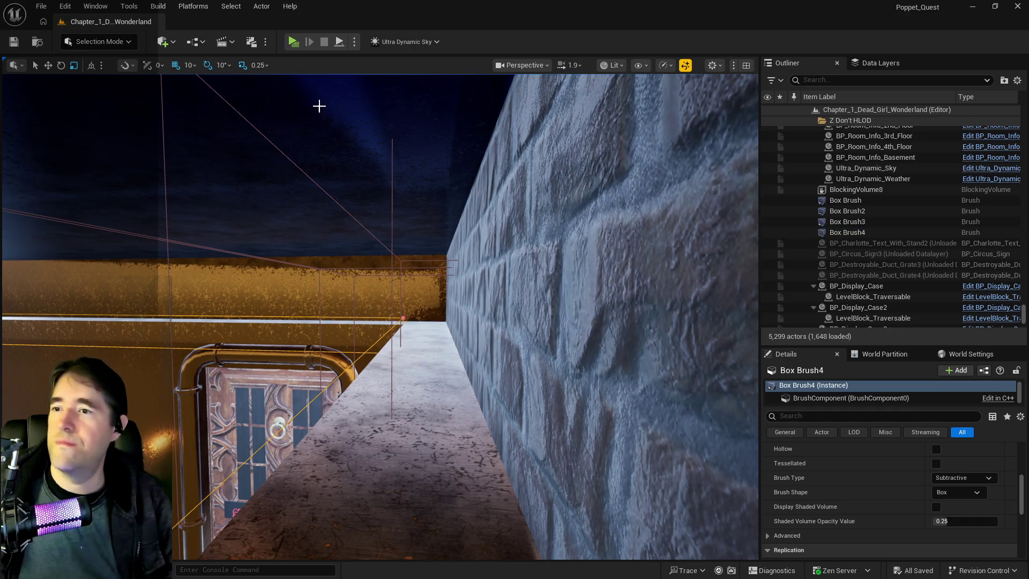
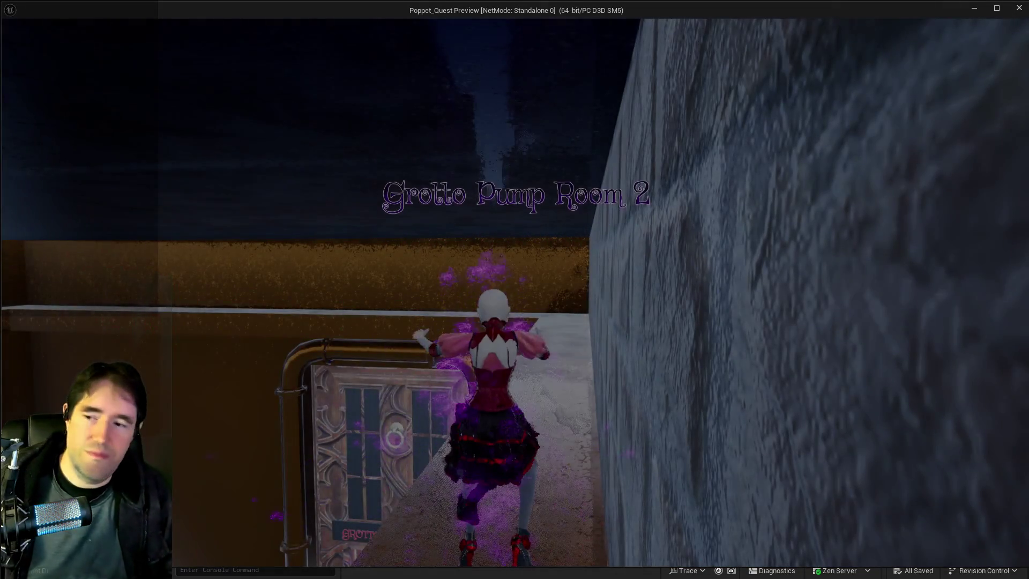
Run the character along the narrow wall-top ledge to the brick wall, then stop play.
key(w)
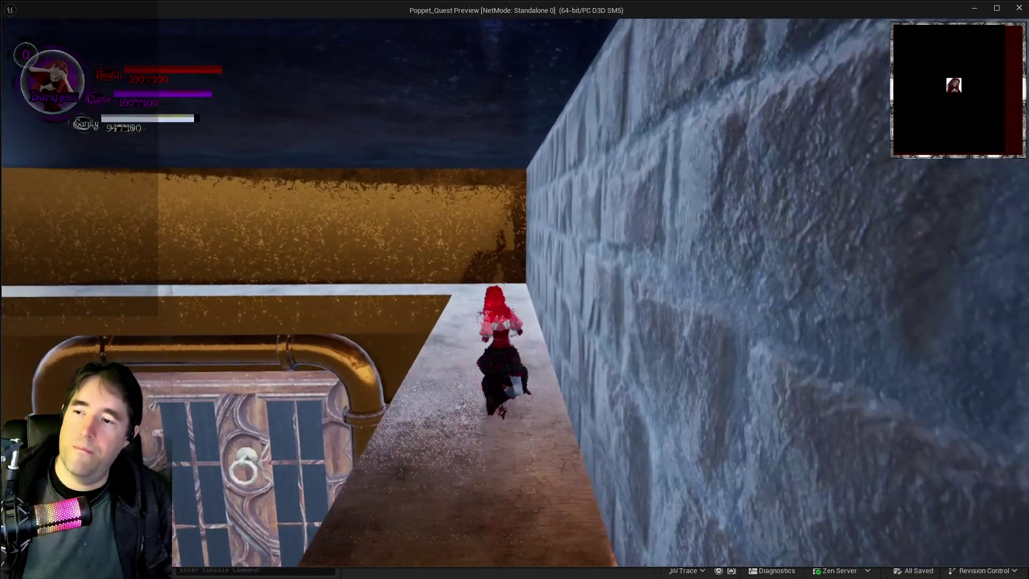
key(a)
key(w)
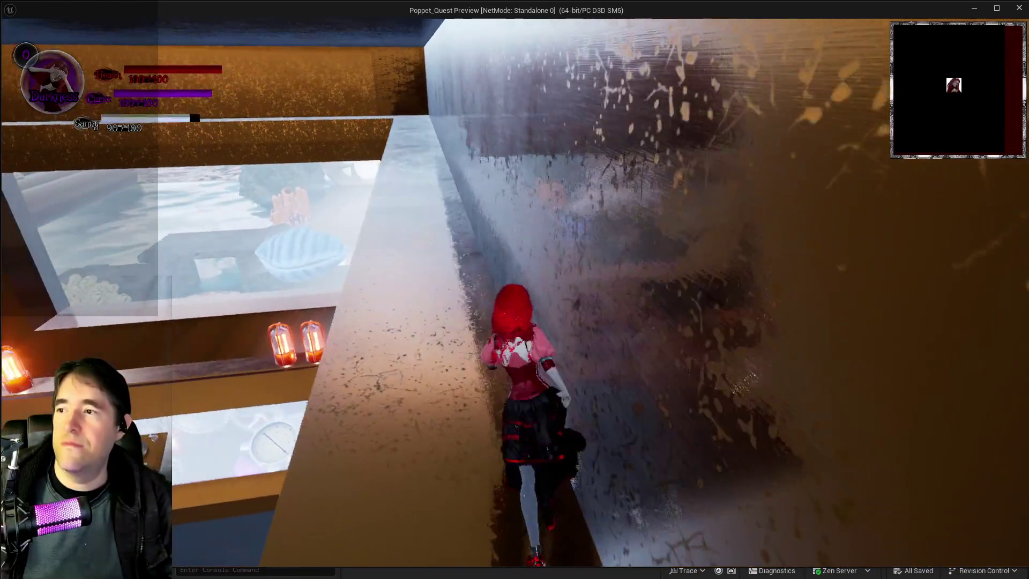
key(w)
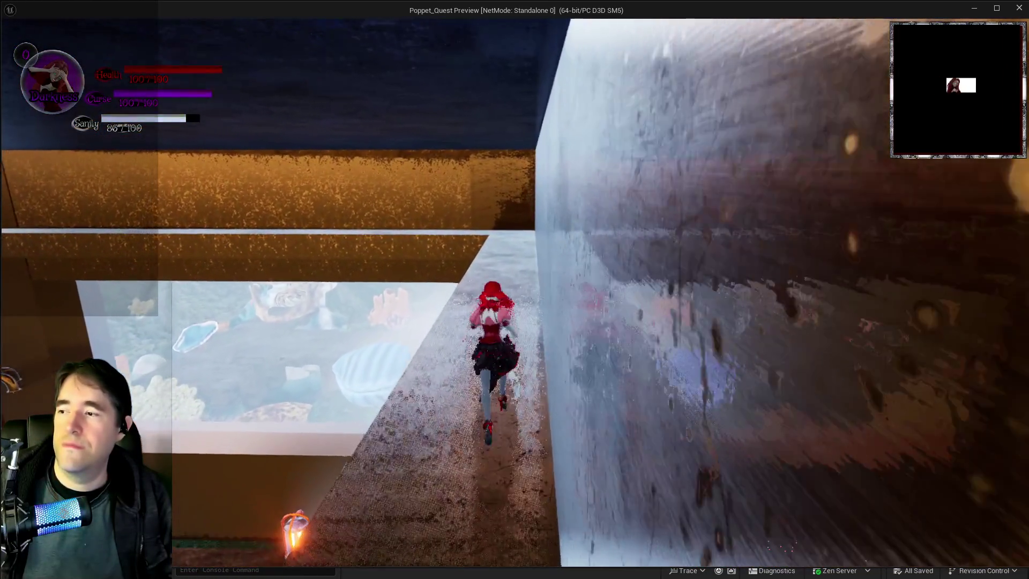
key(a)
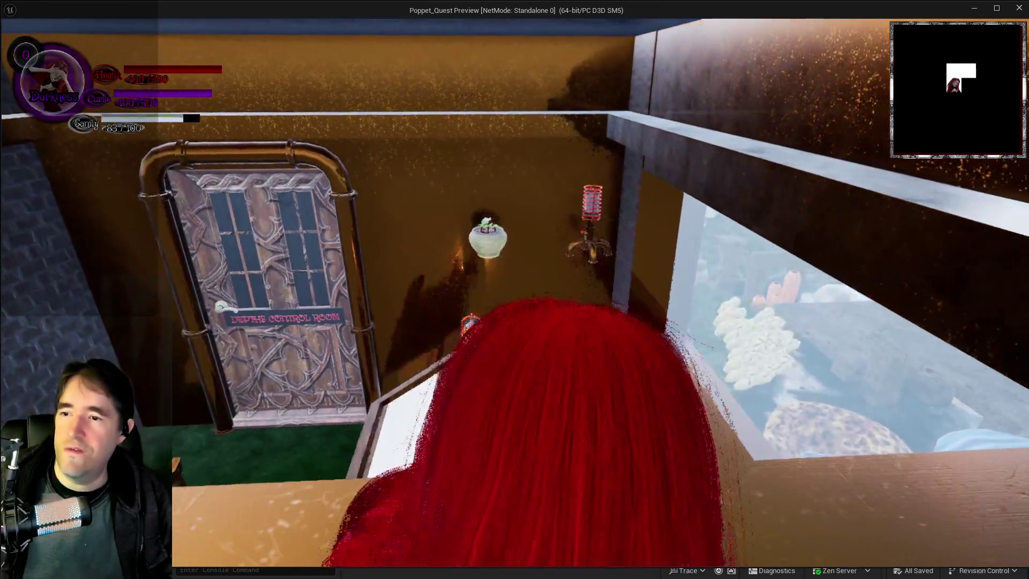
key(w)
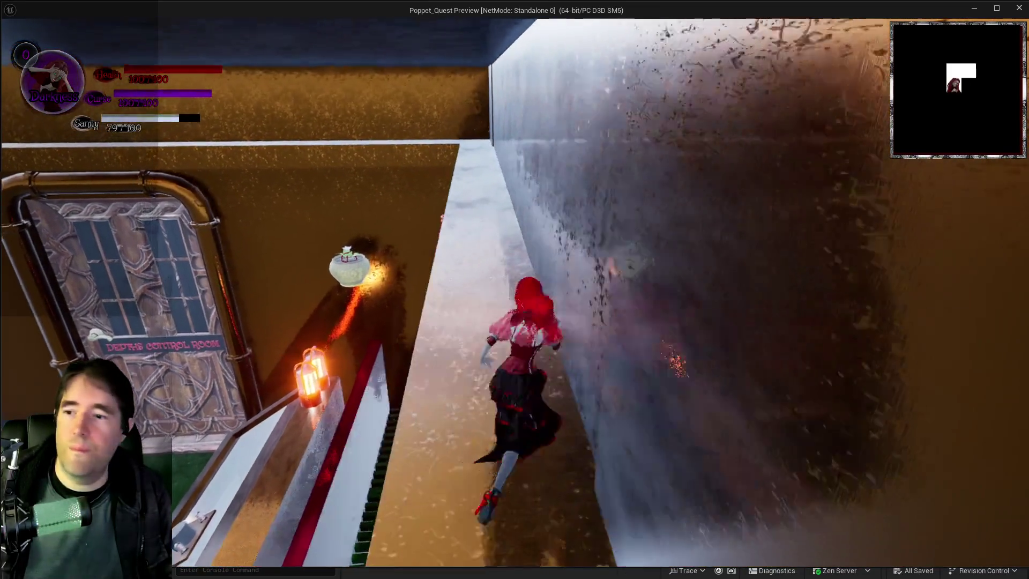
key(w)
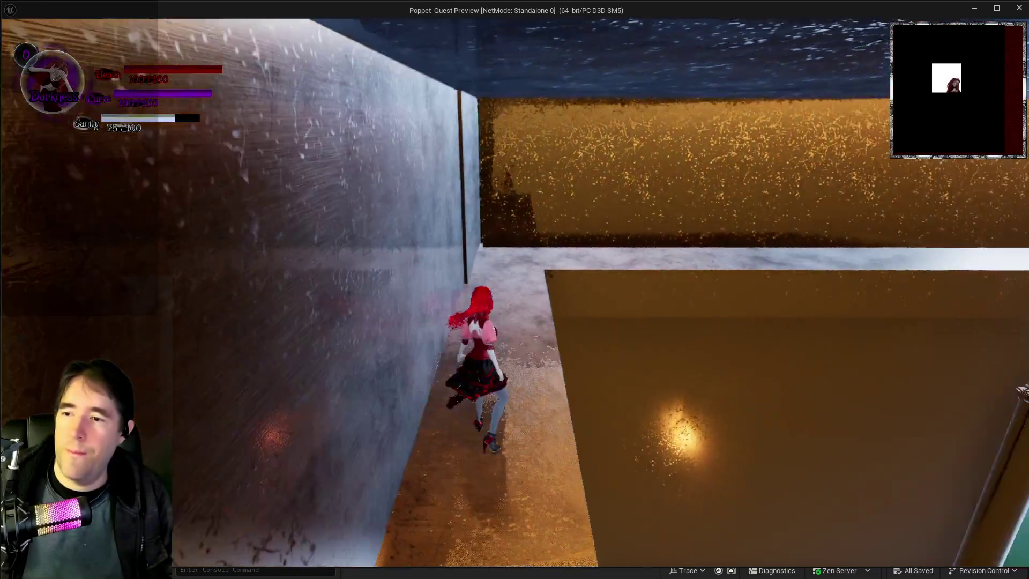
key(w)
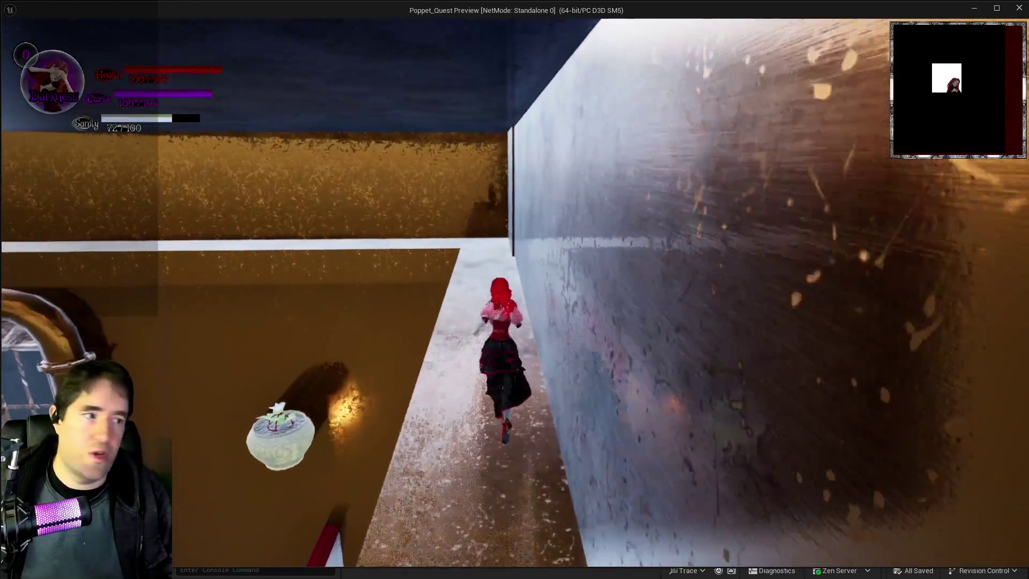
key(w)
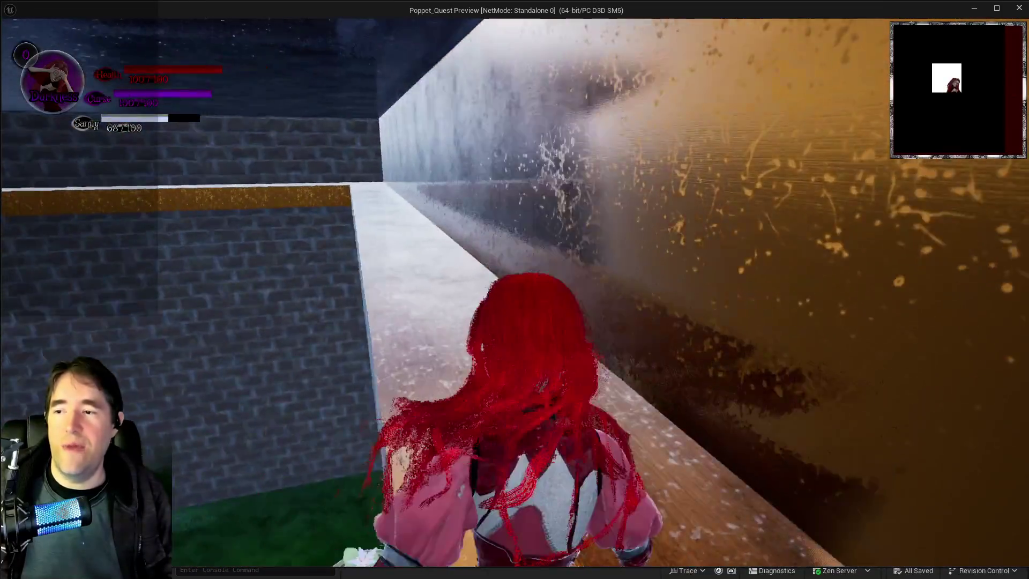
key(w)
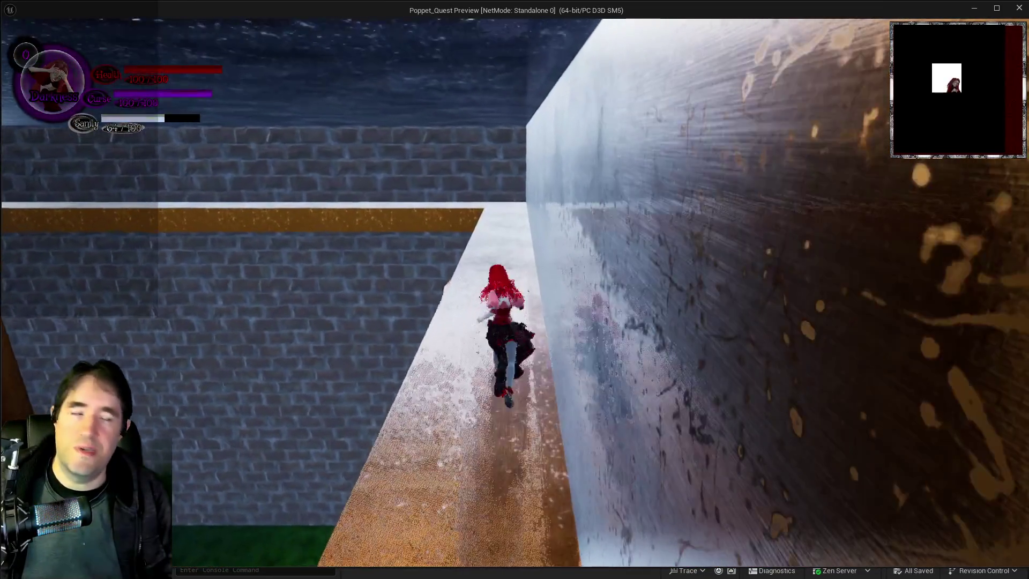
key(w)
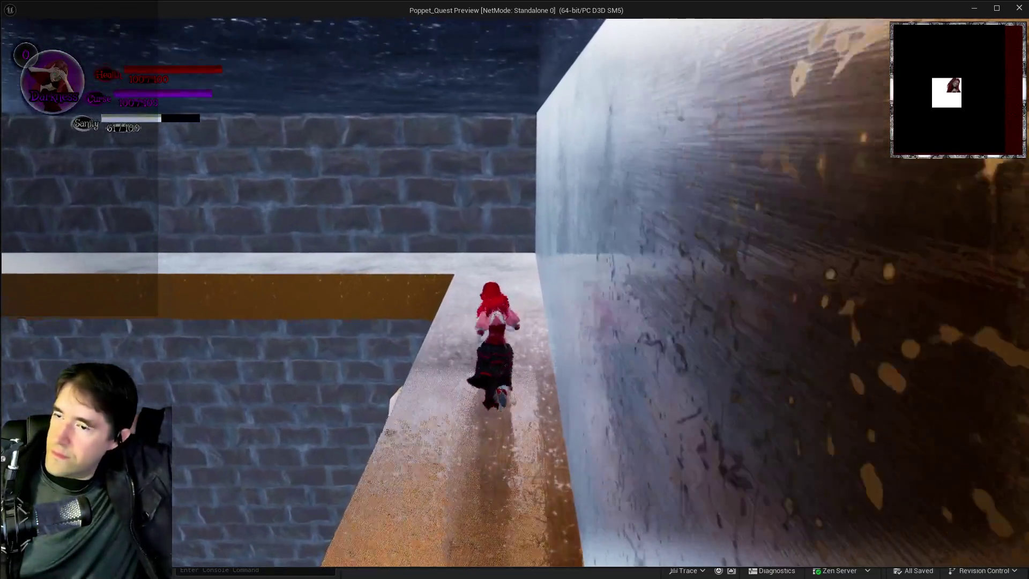
key(w)
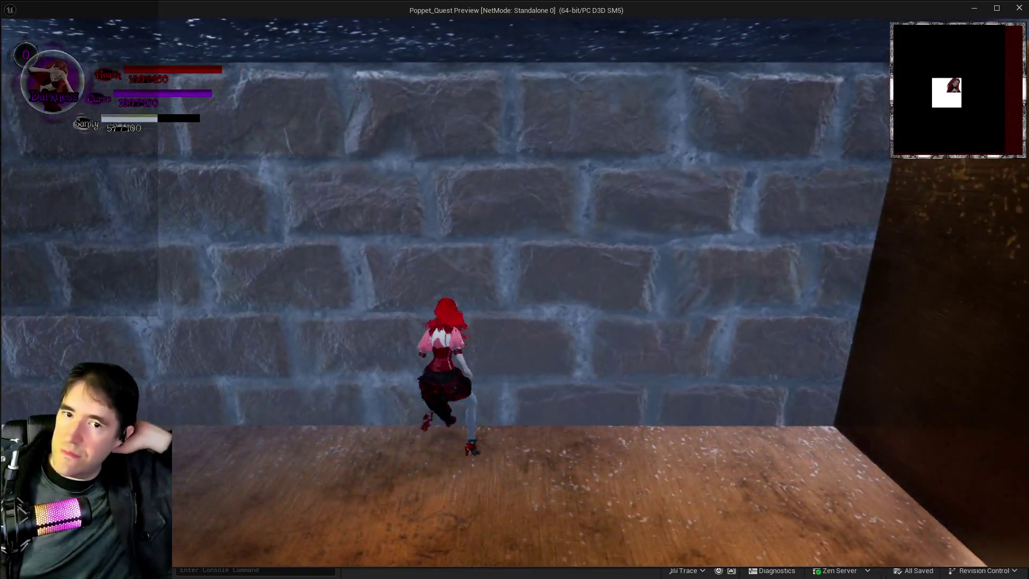
key(Escape)
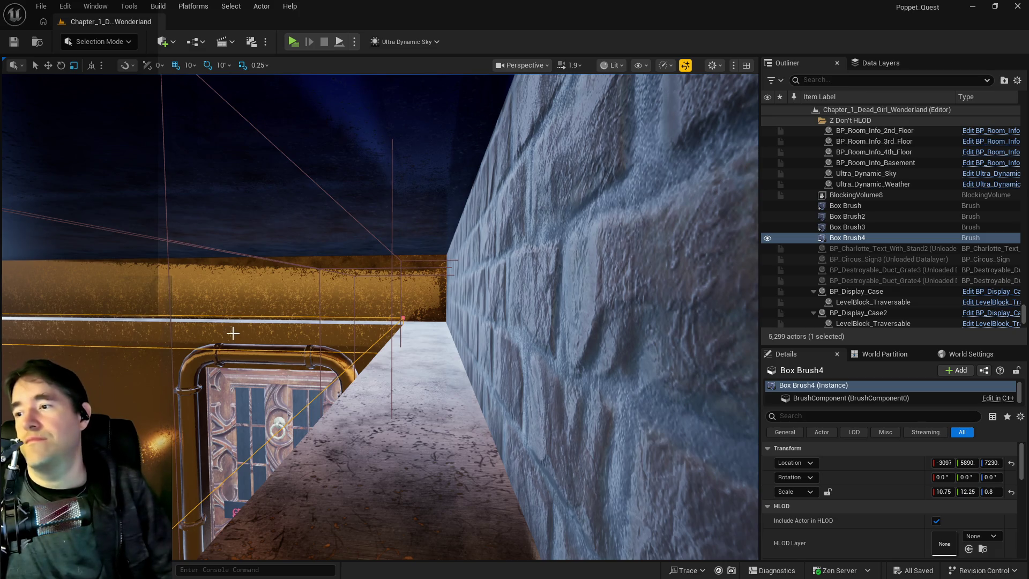
Frame Box Brush4 and set its scale to X 9.75 and Y 11.25.
key(f)
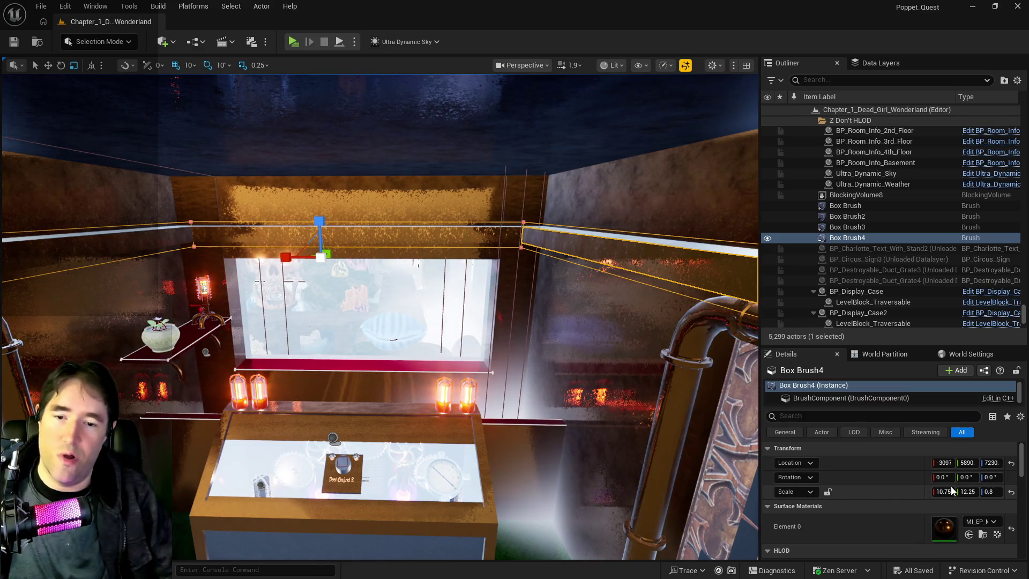
click(968, 492)
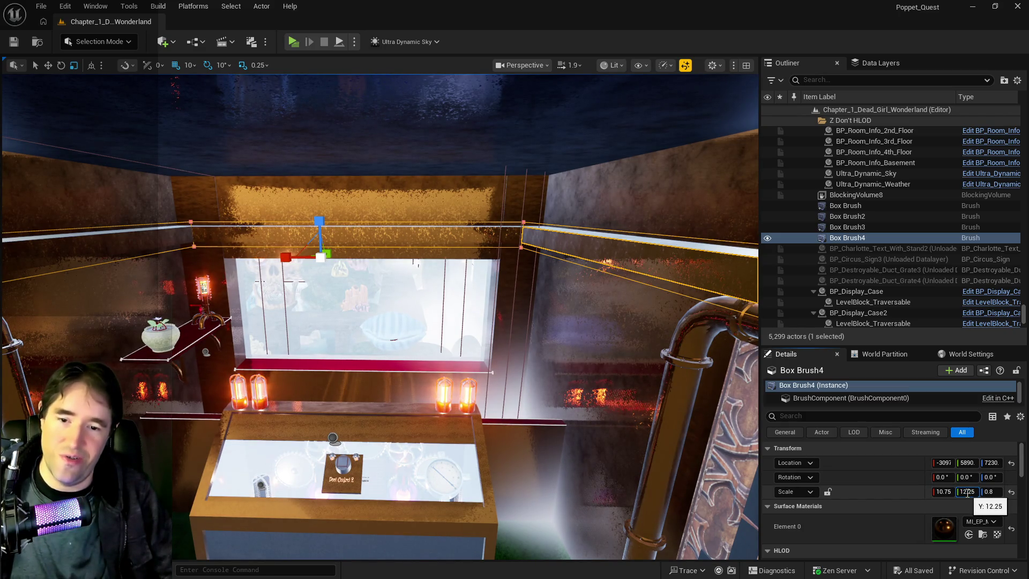
key(Return)
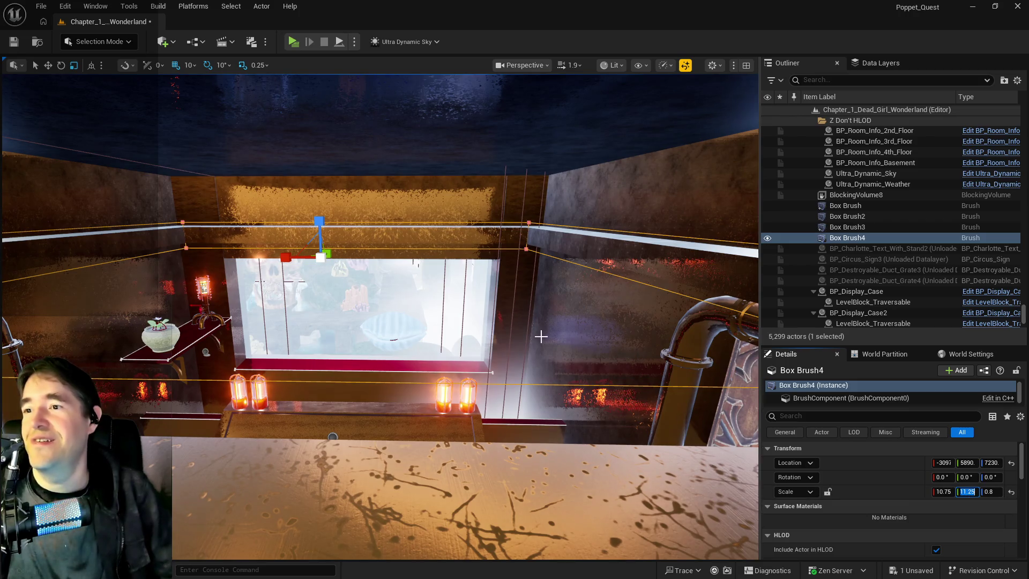
click(941, 492)
text(0.75)
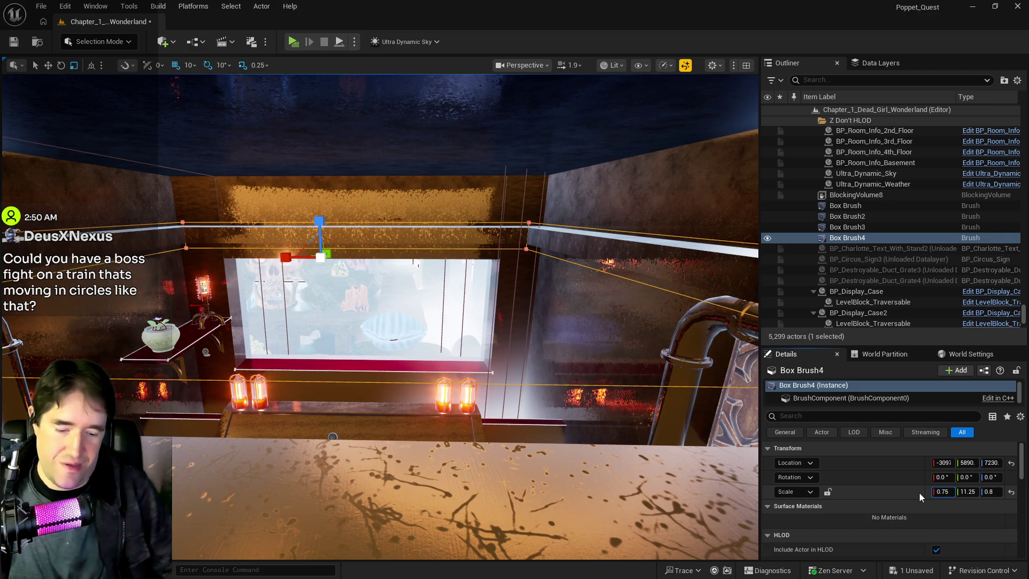
key(Return)
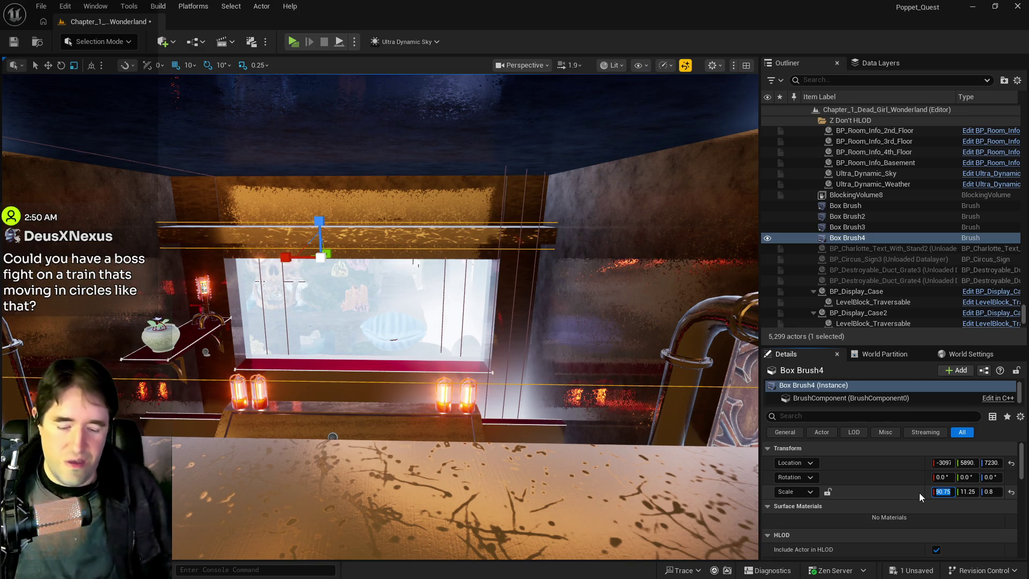
click(944, 492)
text(97.5)
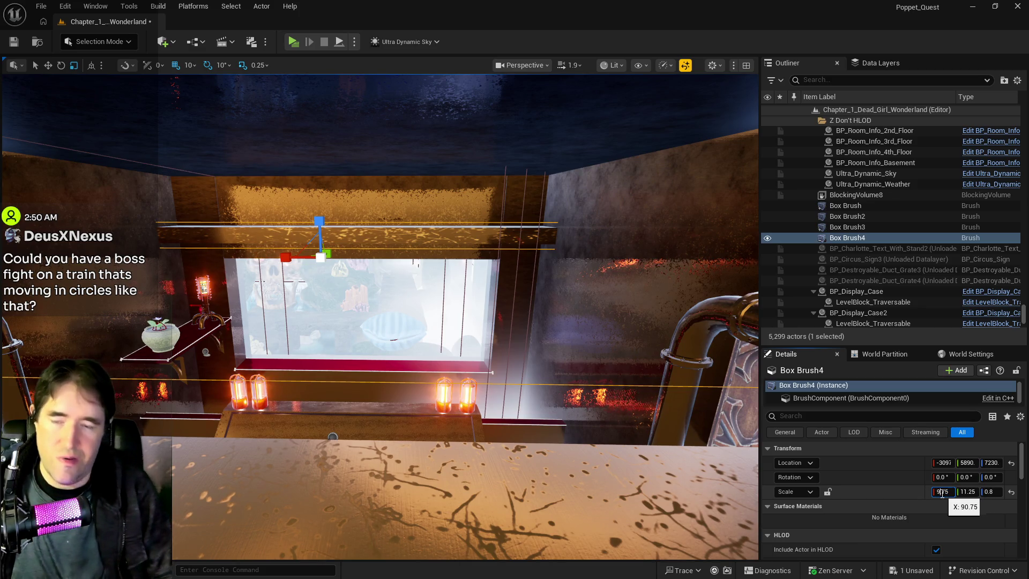
key(Return)
mouse_move(376, 321)
mouse_down()
mouse_move(365, 284)
mouse_move(349, 276)
mouse_move(512, 441)
mouse_move(493, 418)
mouse_move(492, 365)
mouse_up()
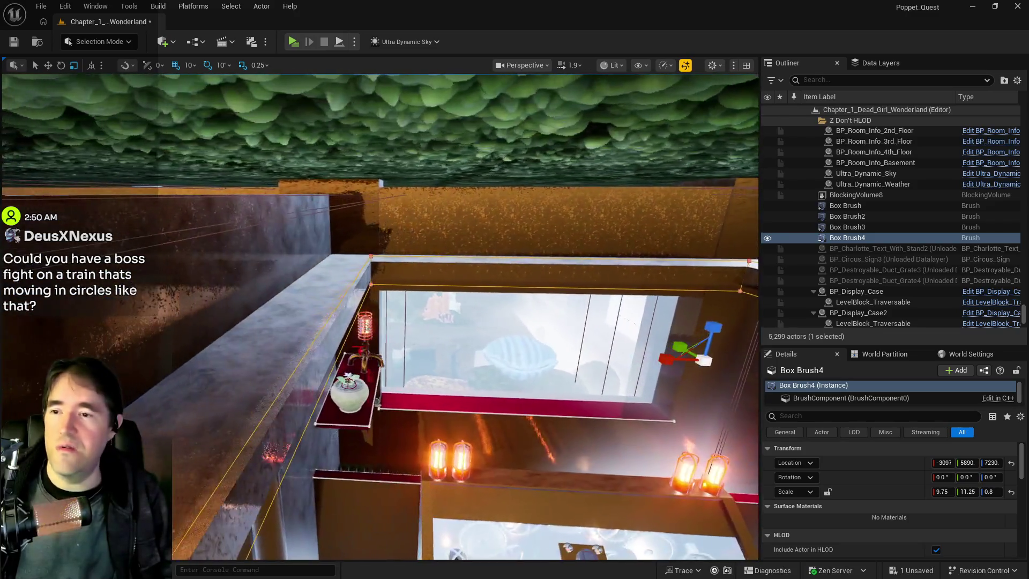
Select the shelf, flower pot, plant and steampunk lamp, and slide them sideways together.
key(w)
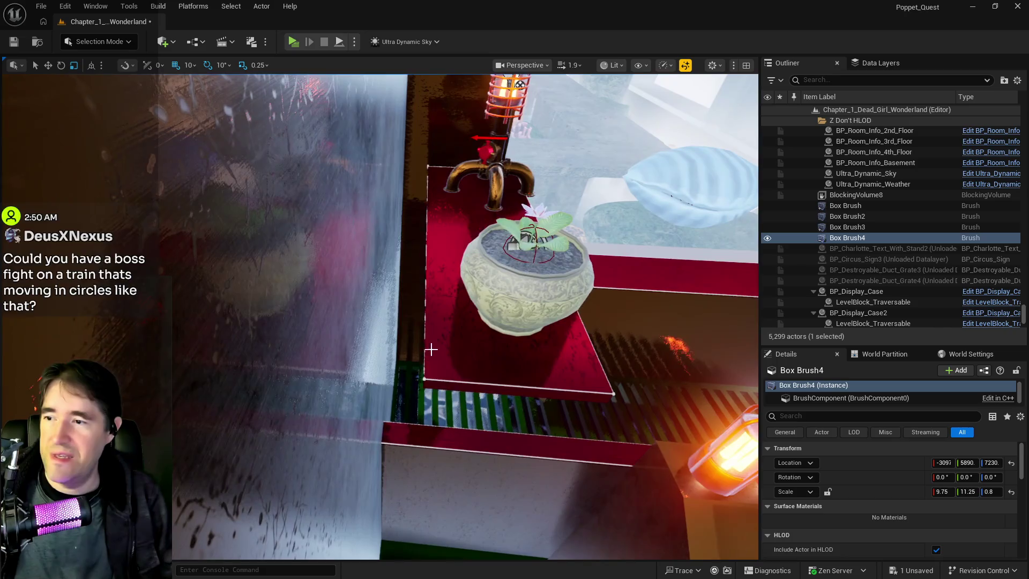
click(474, 303)
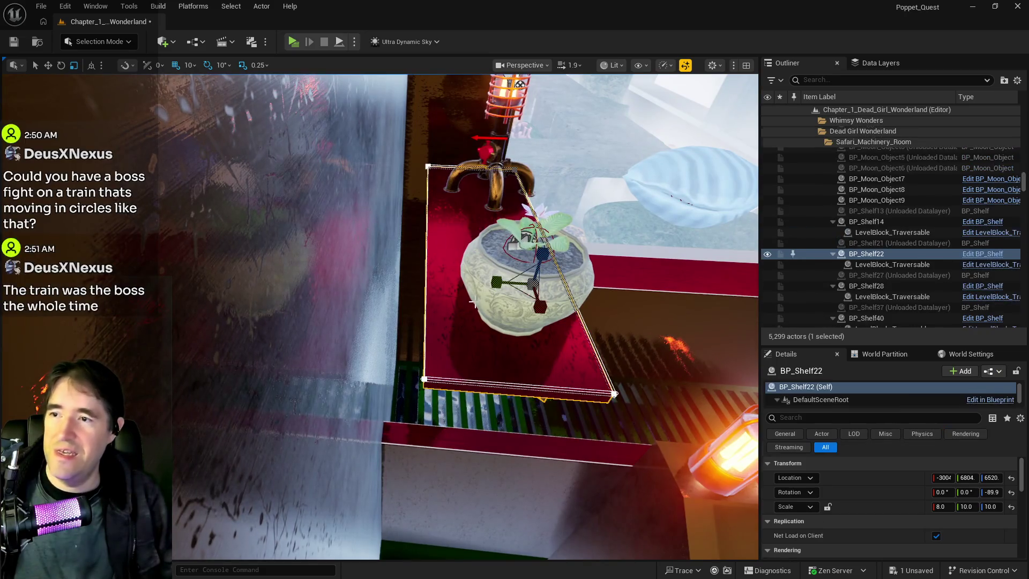
ctrl+click(501, 258)
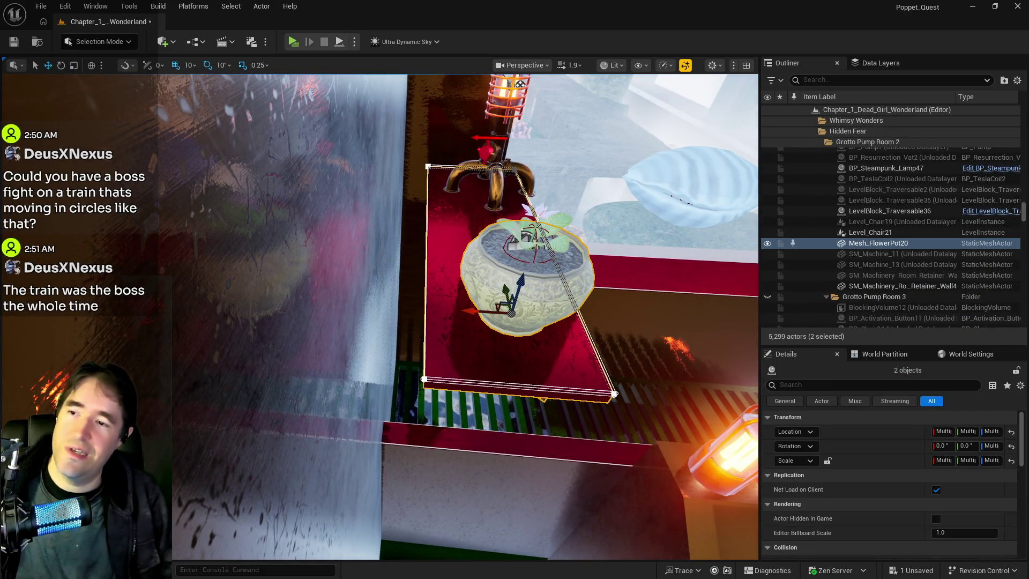
ctrl+click(510, 216)
ctrl+click(500, 146)
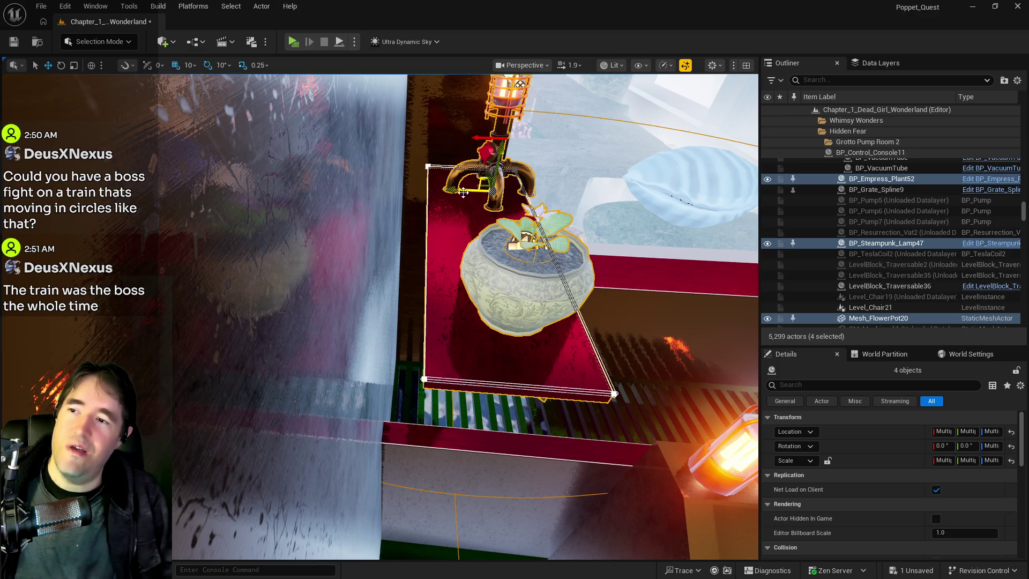
mouse_move(463, 190)
mouse_down()
mouse_move(424, 188)
mouse_move(433, 186)
mouse_up()
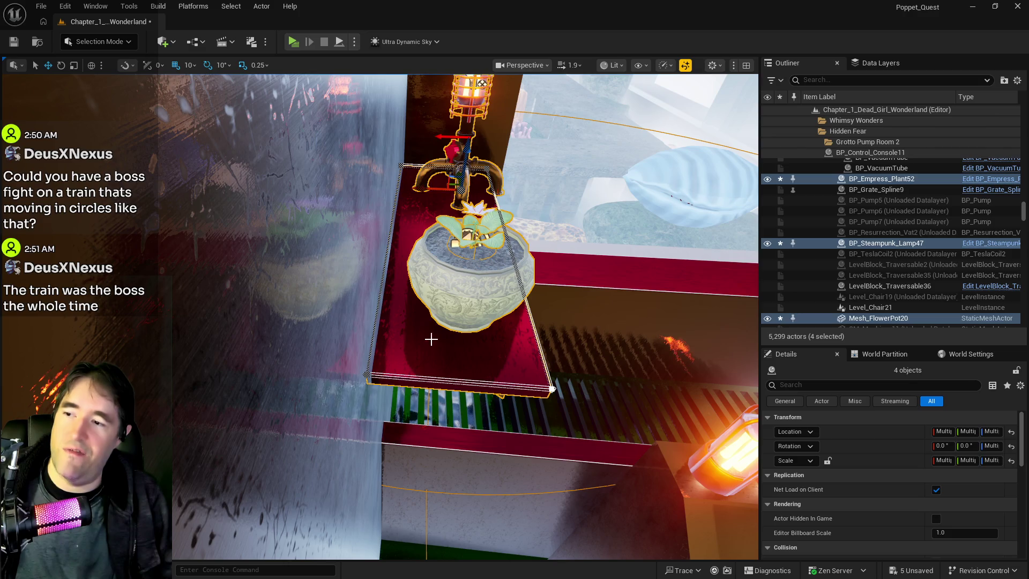
scroll(363, 316, down, 10)
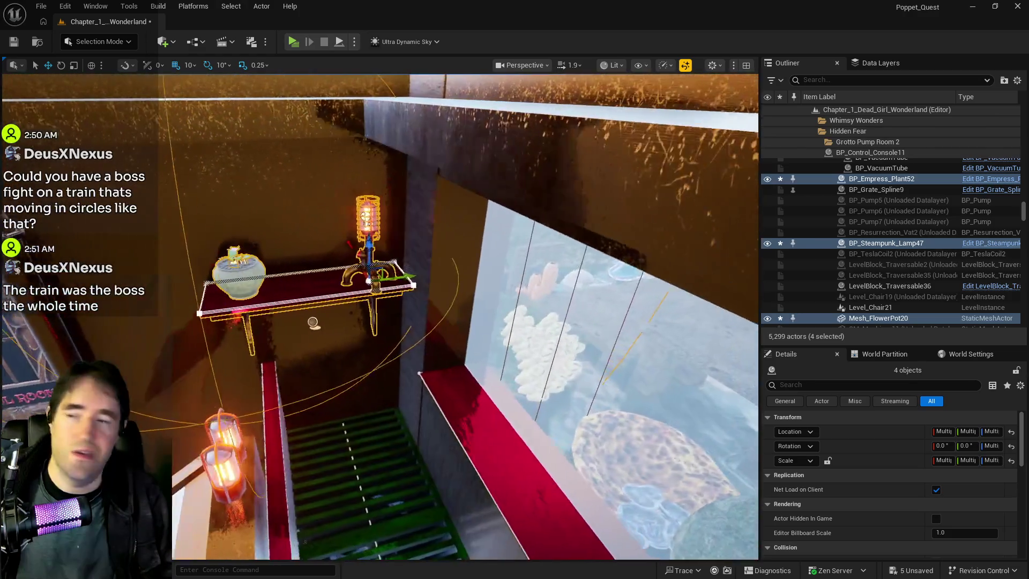
Reselect only the shelf, frame it, and bring up the Data Layers list.
click(299, 292)
key(f)
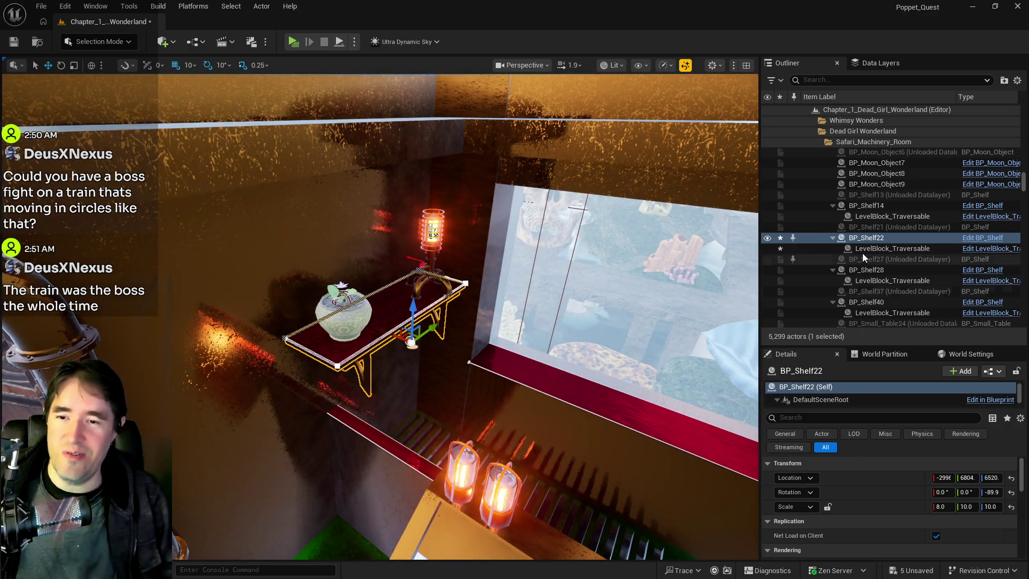
click(879, 62)
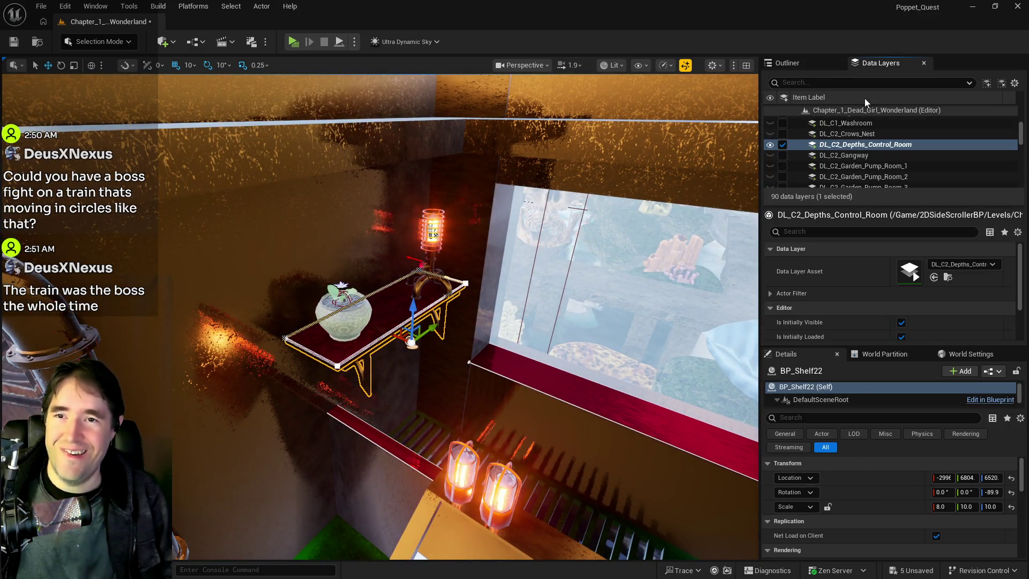
Move the shelf from DL_C2_Depths_Control_Room into the DL_C2_Grotto_Pump_Room_2 data layer.
right_click(851, 142)
click(876, 252)
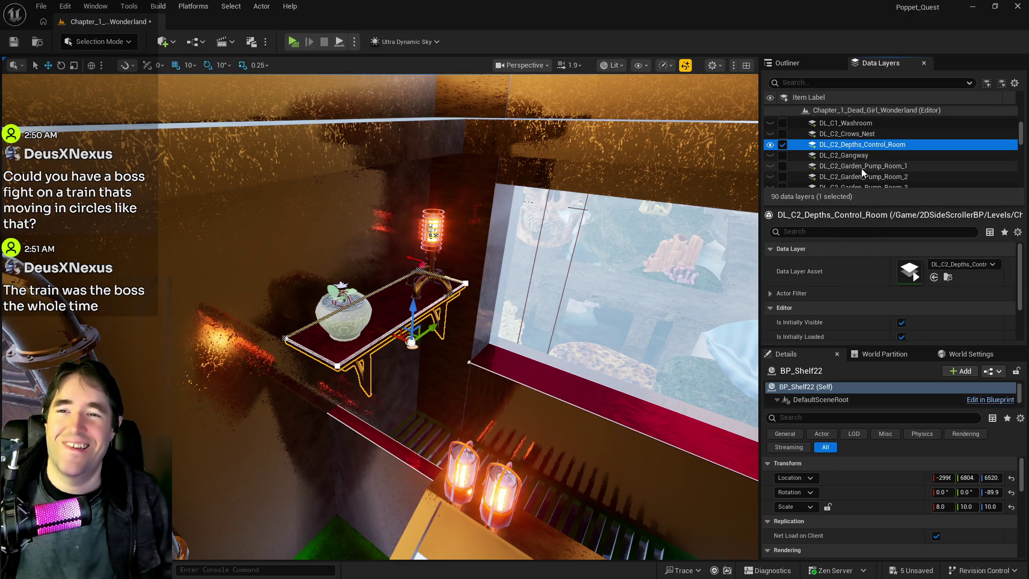
scroll(861, 169, down, 1)
scroll(858, 165, down, 2)
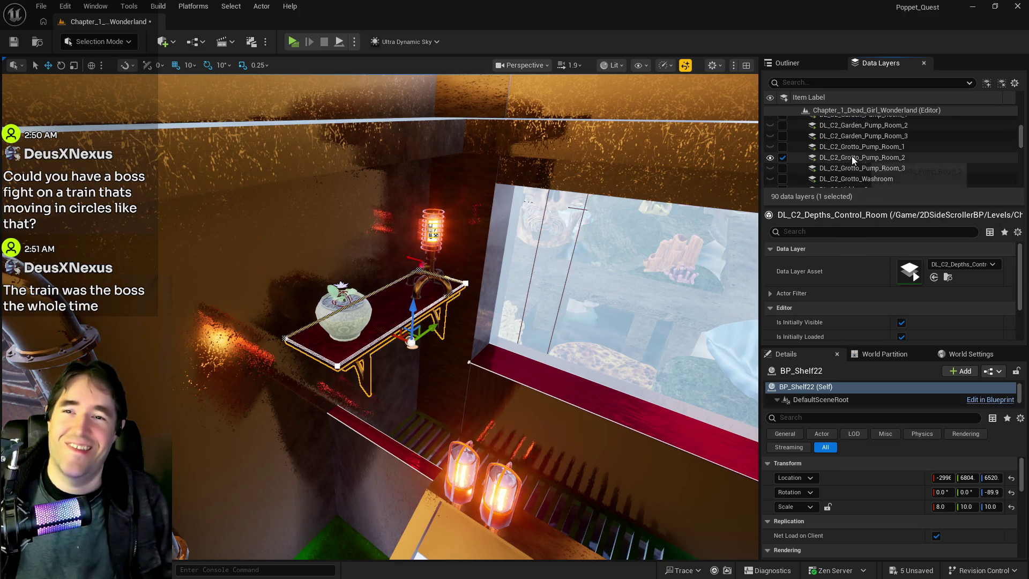
right_click(851, 156)
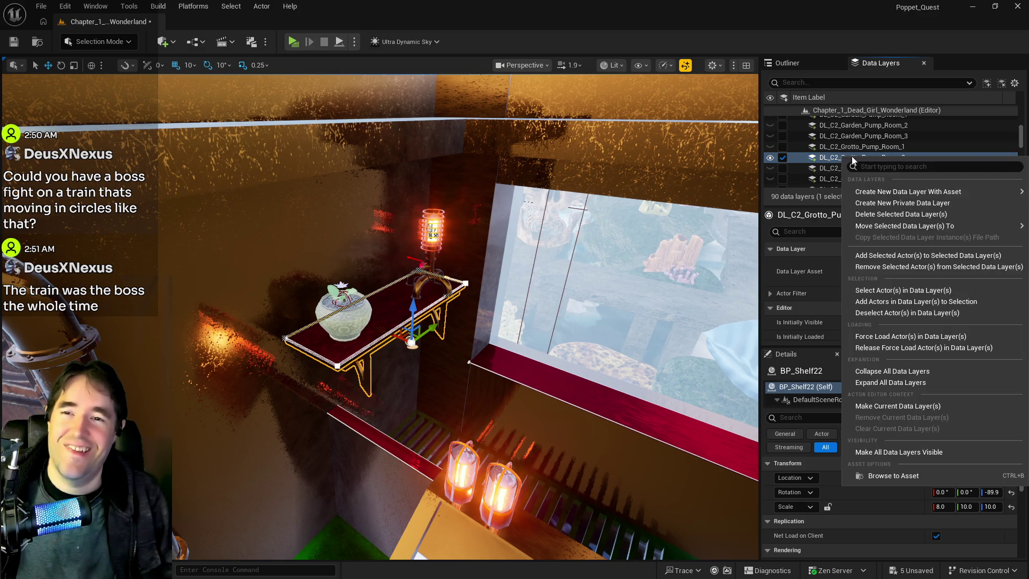
click(876, 256)
mouse_move(619, 292)
mouse_down()
mouse_move(397, 298)
mouse_move(375, 292)
mouse_move(351, 235)
mouse_move(343, 241)
mouse_move(381, 246)
mouse_move(394, 233)
mouse_move(566, 278)
mouse_up()
Save all changes with Ctrl+S and turn the view toward the Grotto Pump door.
key(ctrl+s)
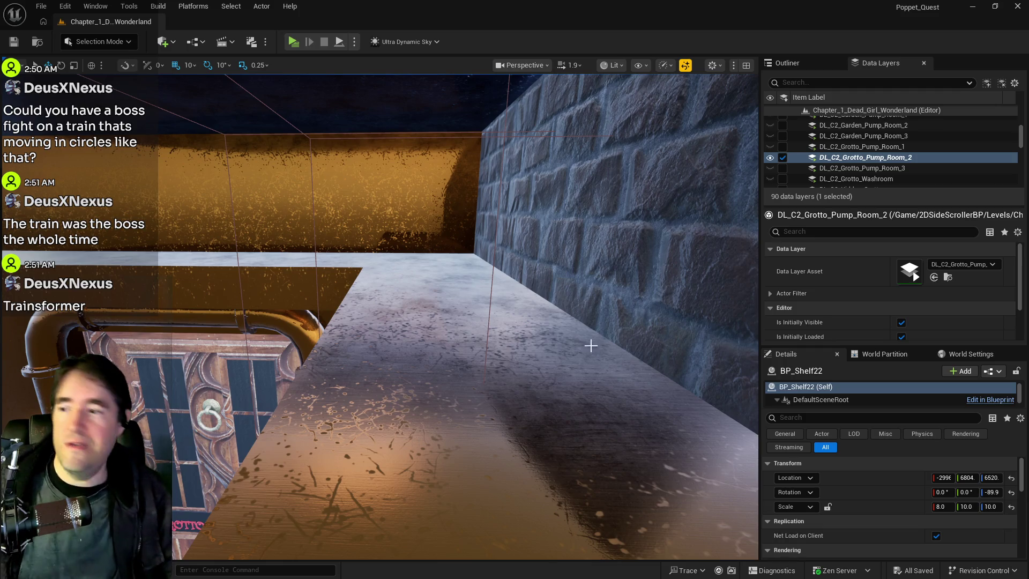
mouse_move(591, 346)
mouse_down()
mouse_move(584, 268)
mouse_move(563, 256)
mouse_up()
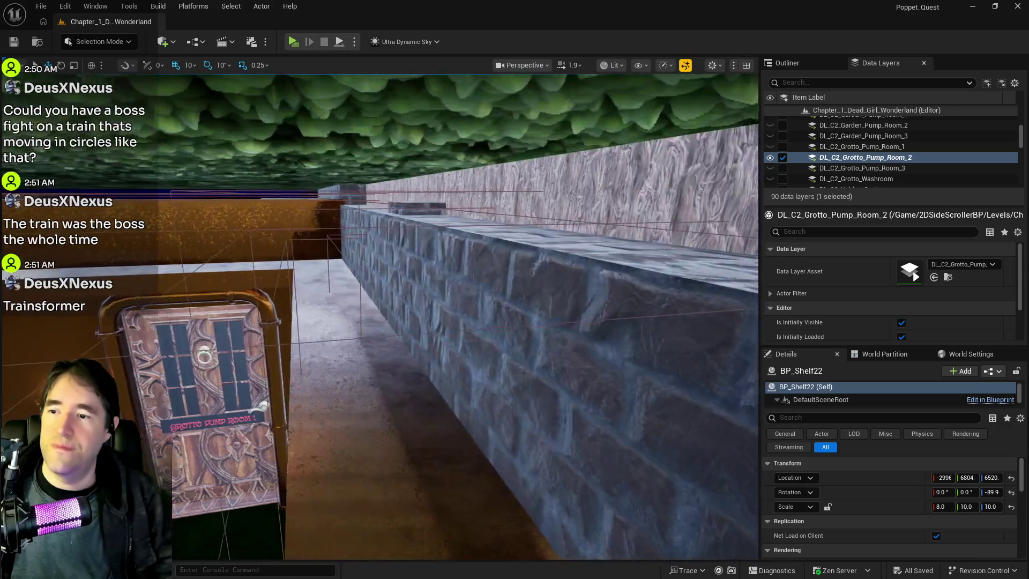
drag(546, 393, 547, 393)
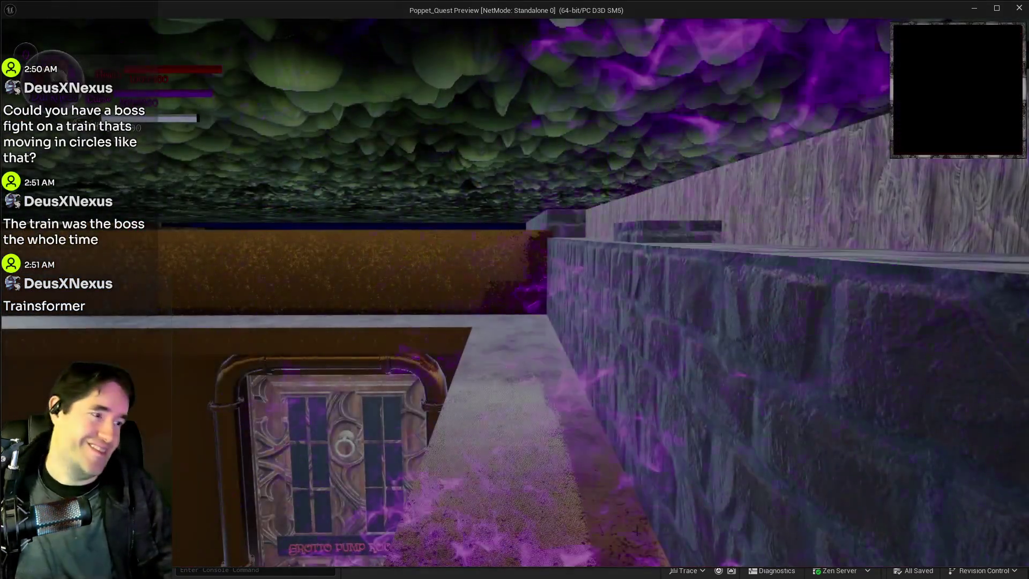
Run along the stone walkway toward the Depths Control Room door, triggering the Darkness transformation.
key(w)
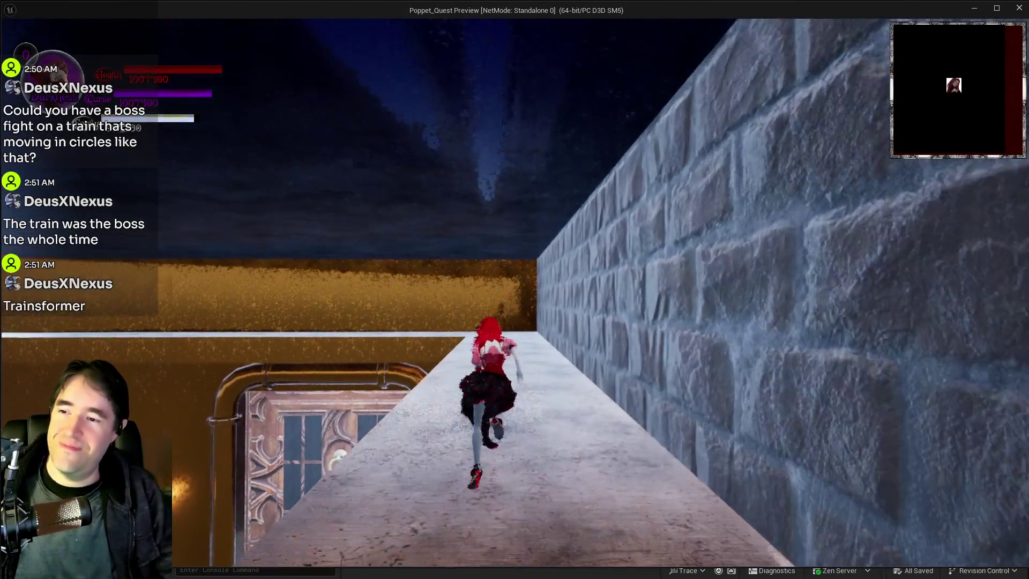
key(e)
key(w)
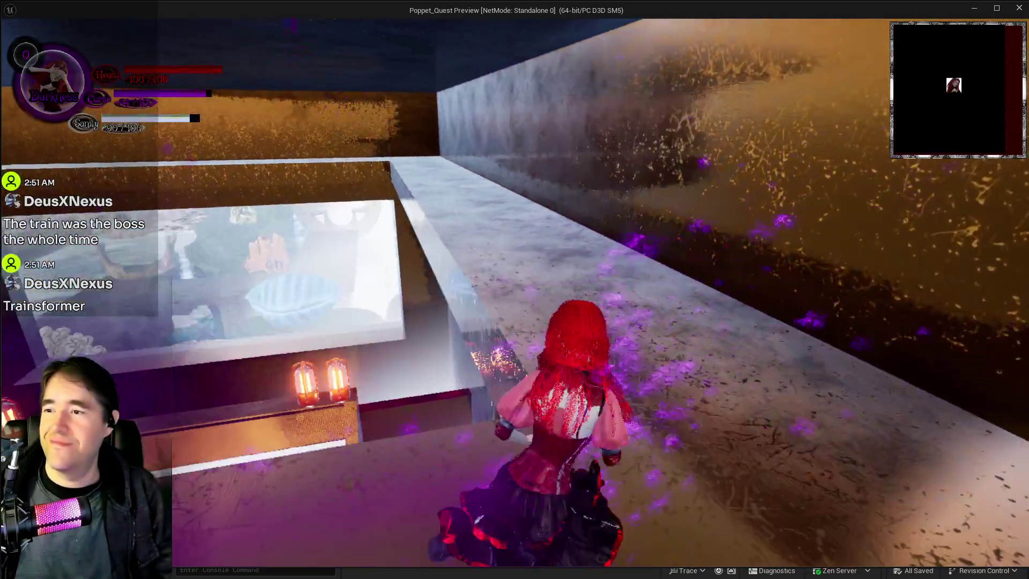
key(w)
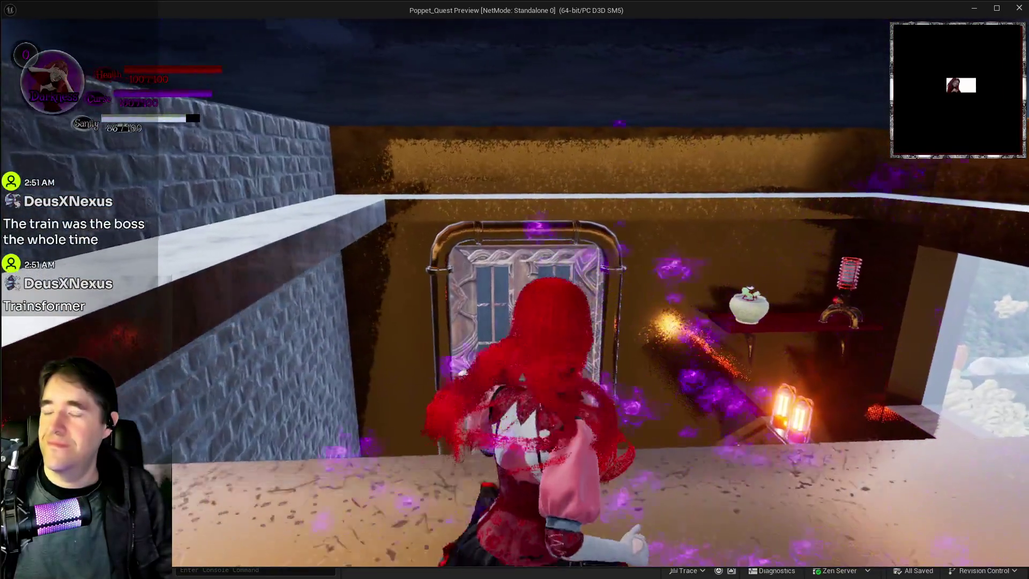
key(w)
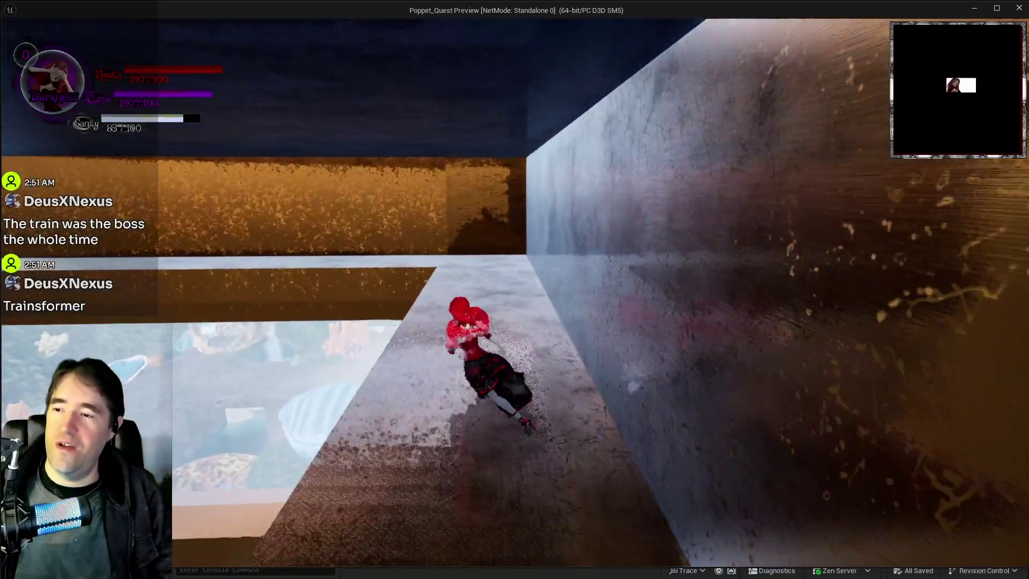
key(w)
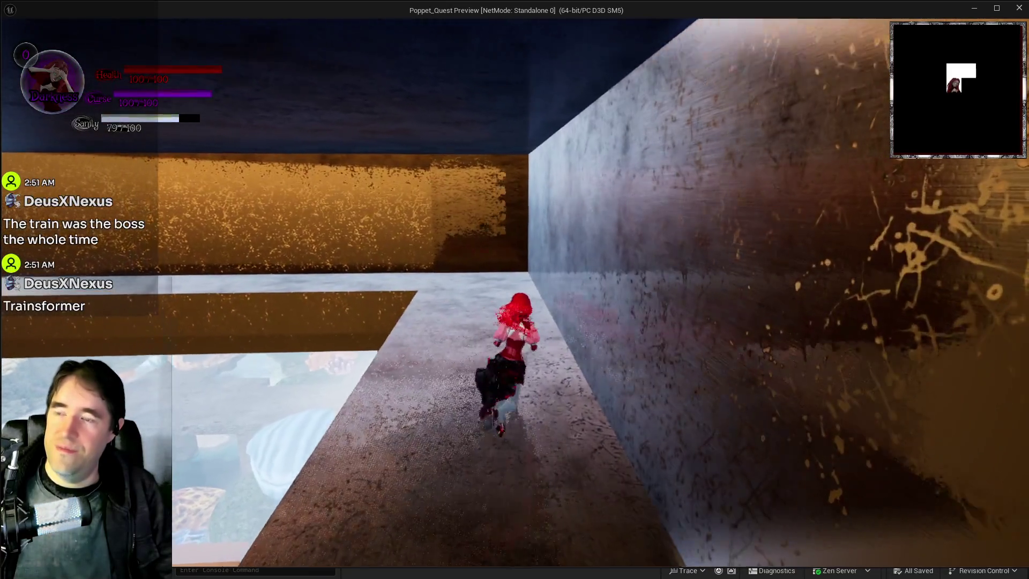
Continue past the brick room with a chair to the brick wall, then leave the game preview.
key(w)
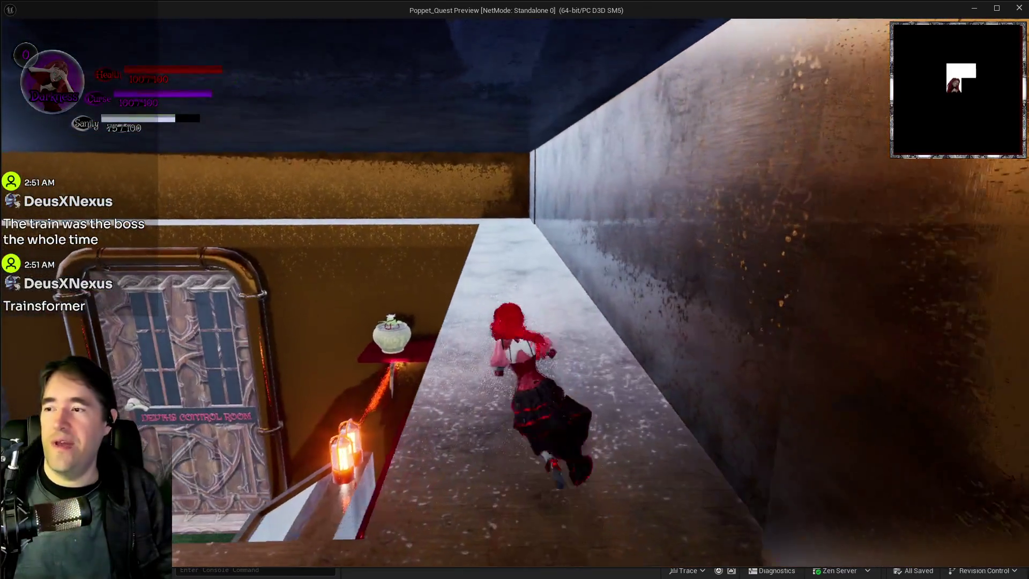
key(w)
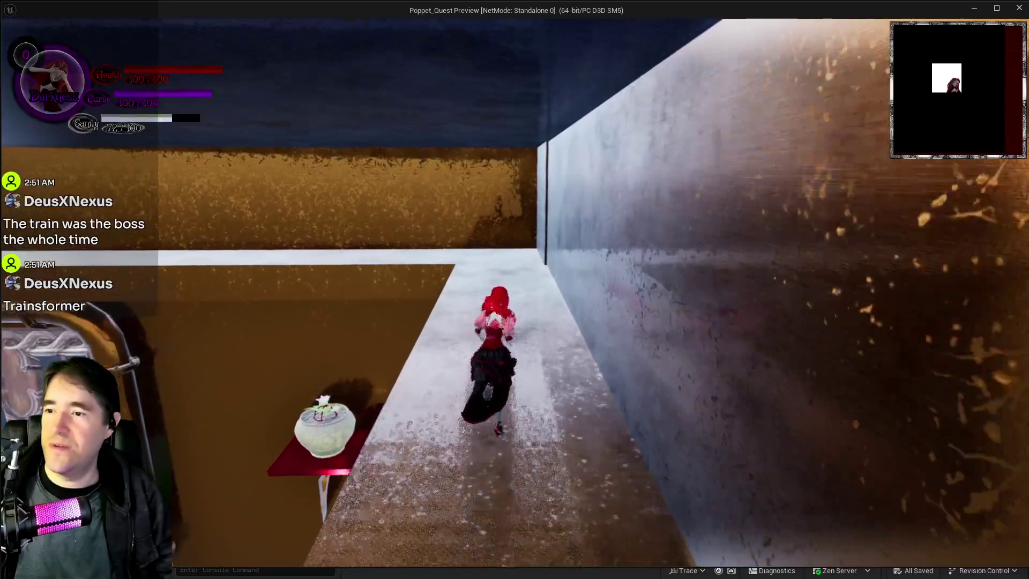
key(w)
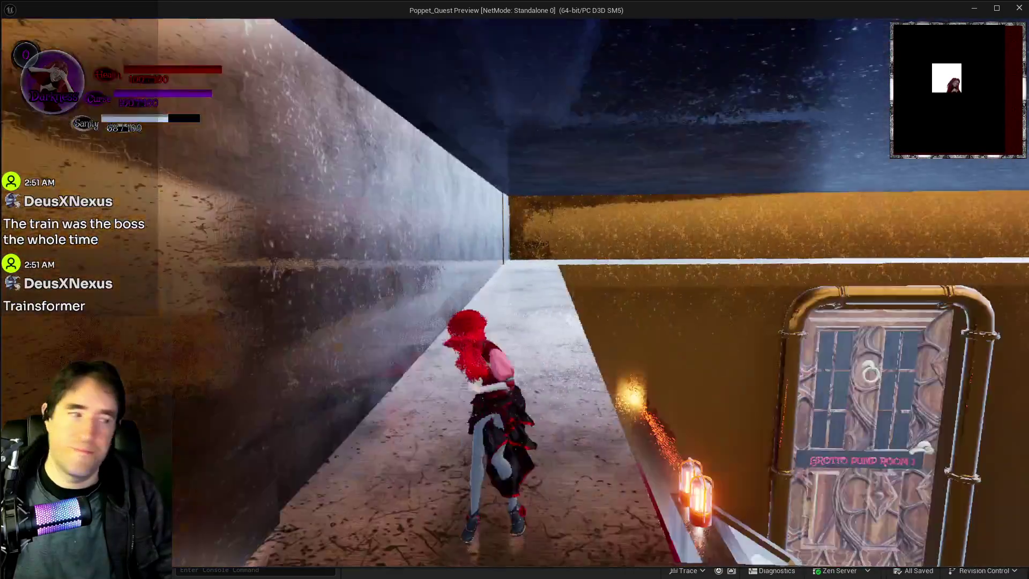
key(w)
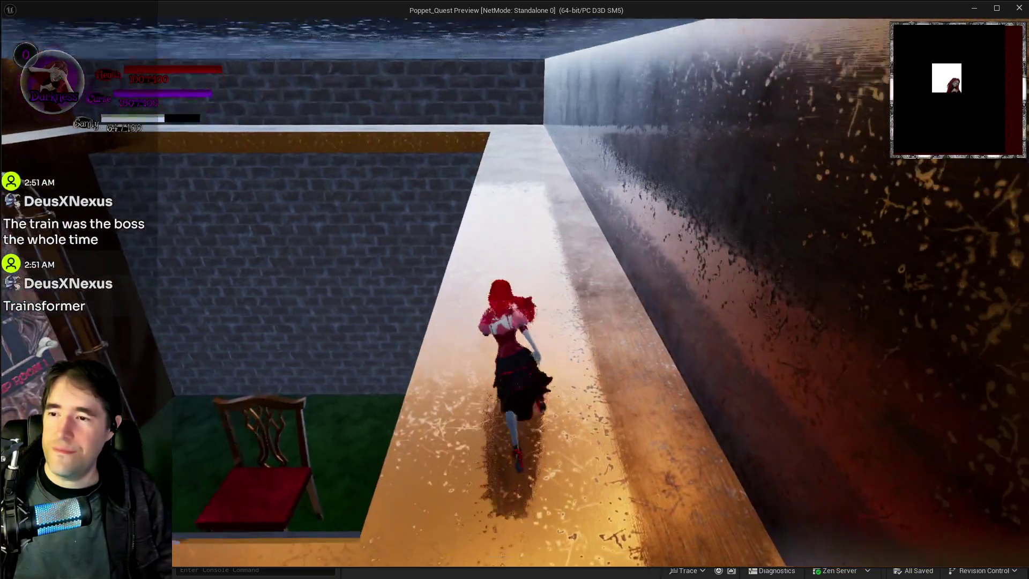
key(w)
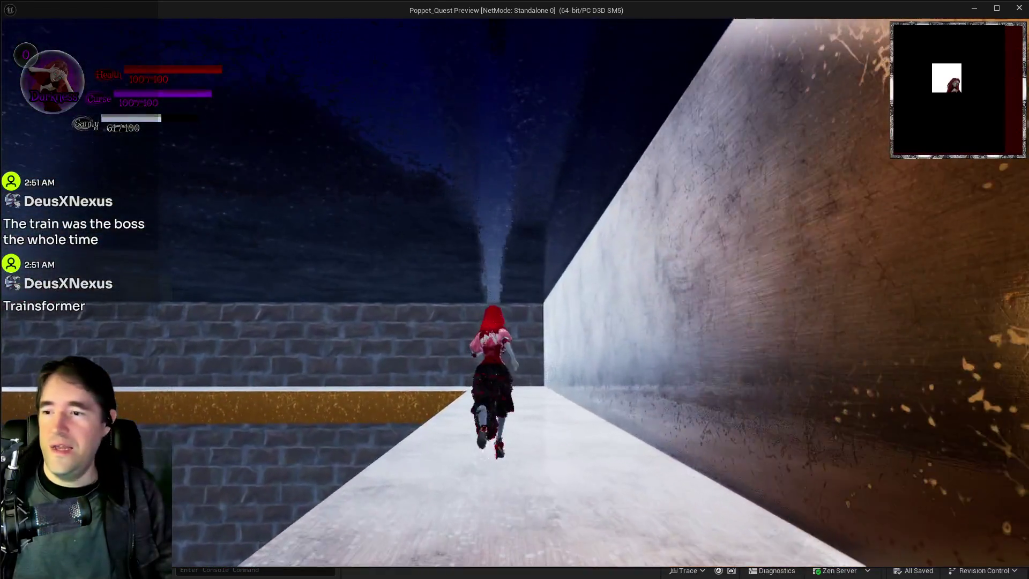
key(w)
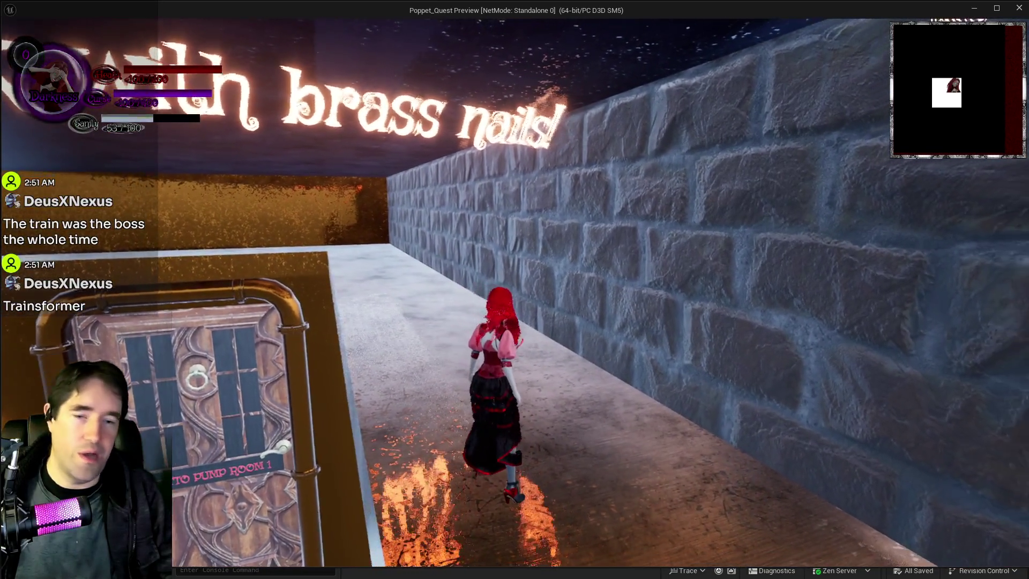
key(alt+Tab)
Stop the play session and select the DL_C2_The_Broken_Compass data layer.
key(Escape)
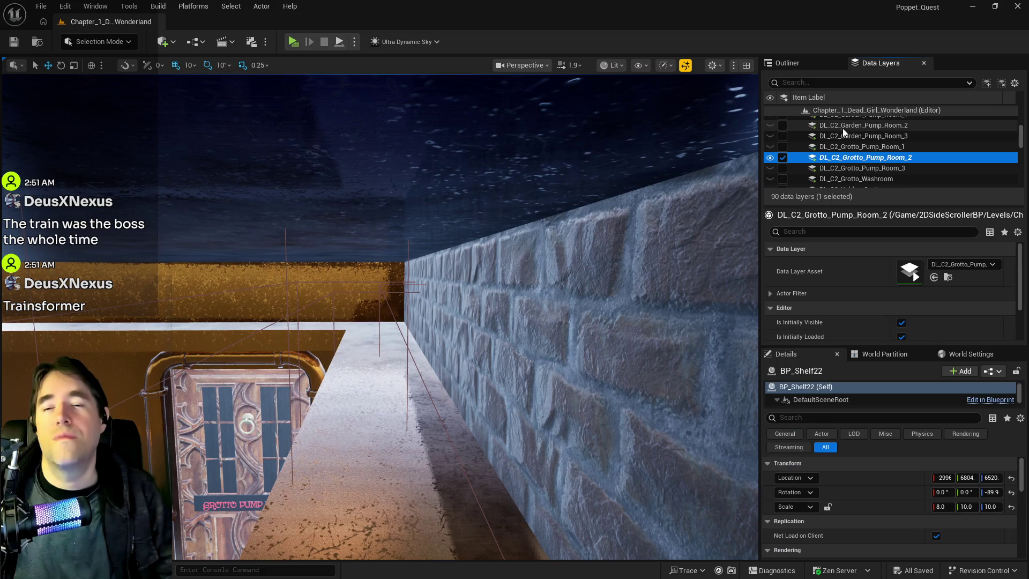
scroll(831, 167, down, 6)
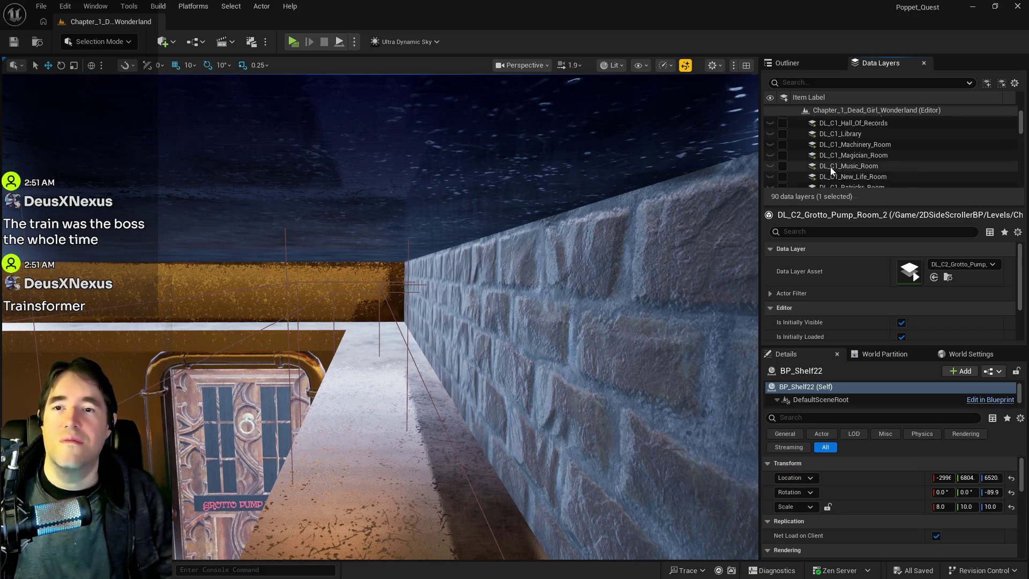
scroll(828, 172, down, 2)
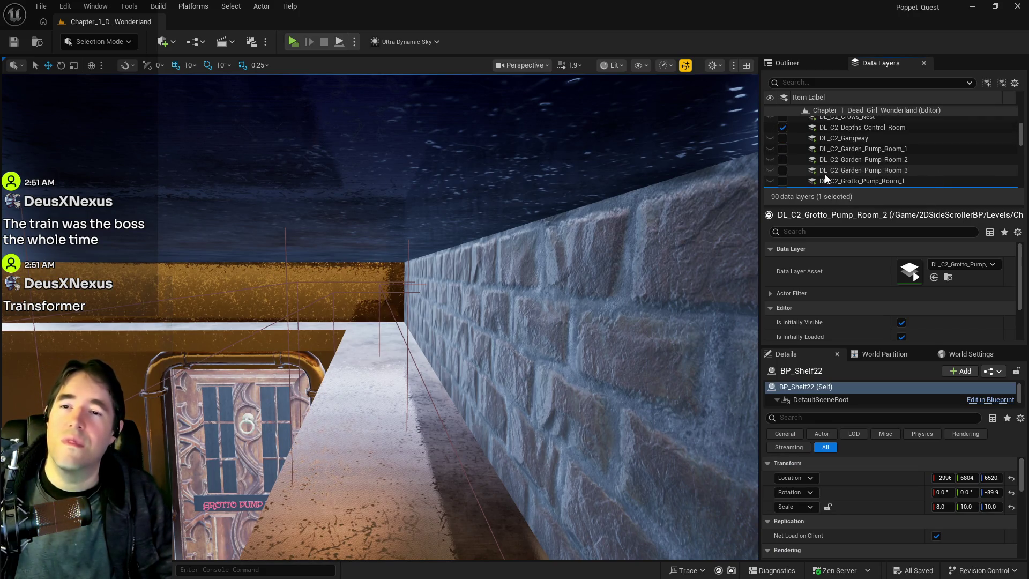
scroll(826, 175, down, 5)
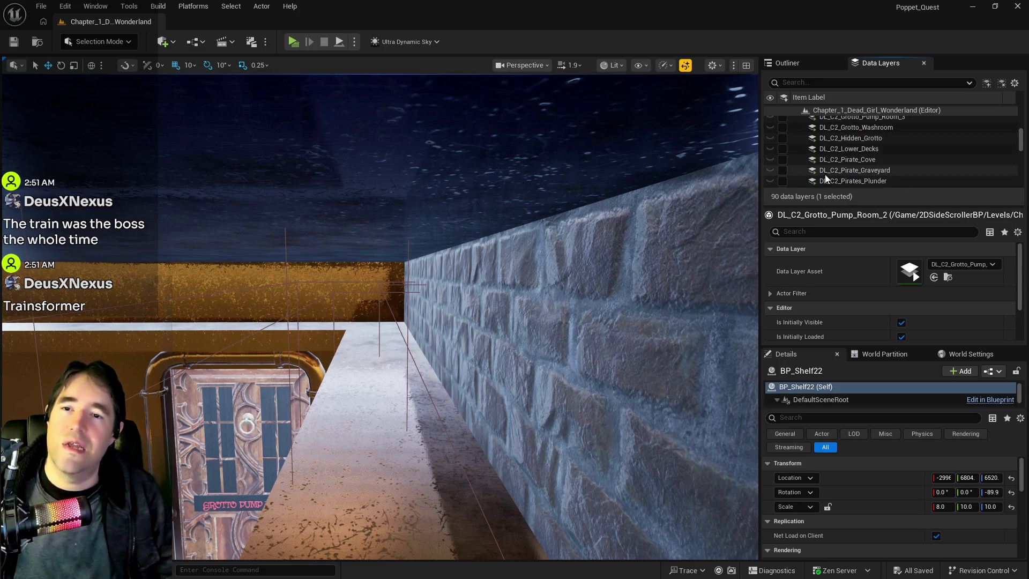
scroll(827, 160, down, 8)
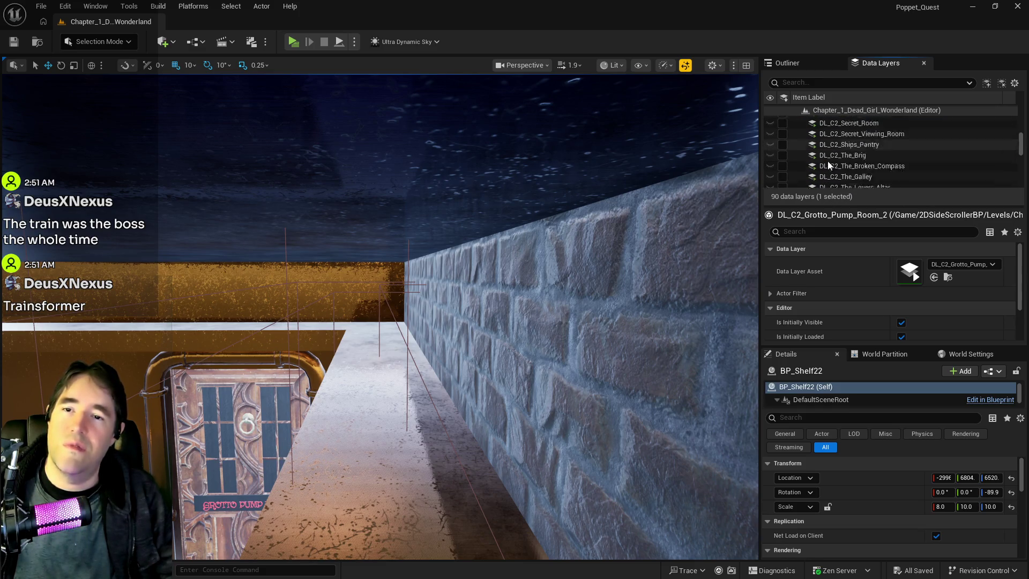
click(787, 131)
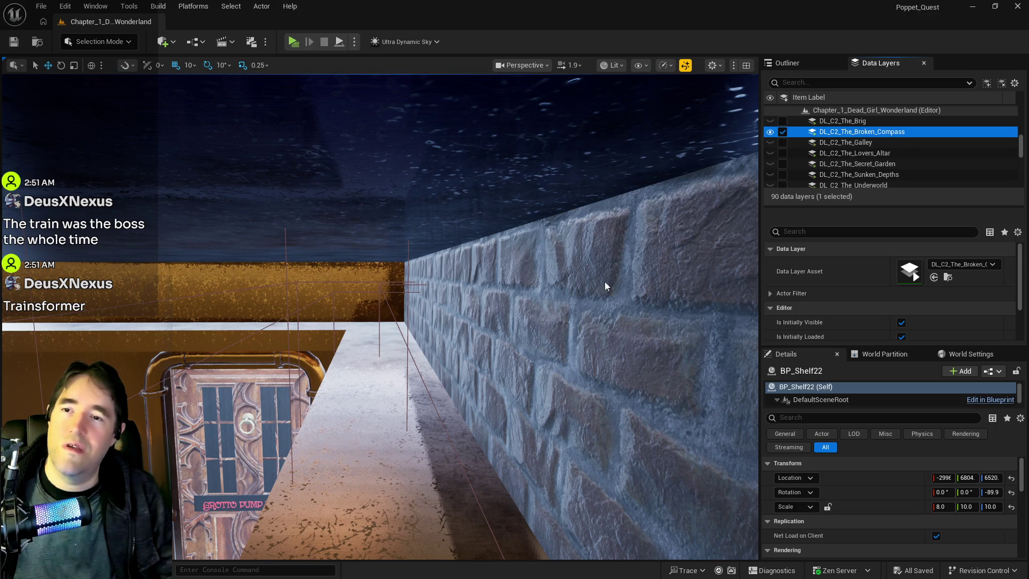
Fly through the Broken Compass tavern past the bar, tables and green pillars, back to the shelf.
key(w)
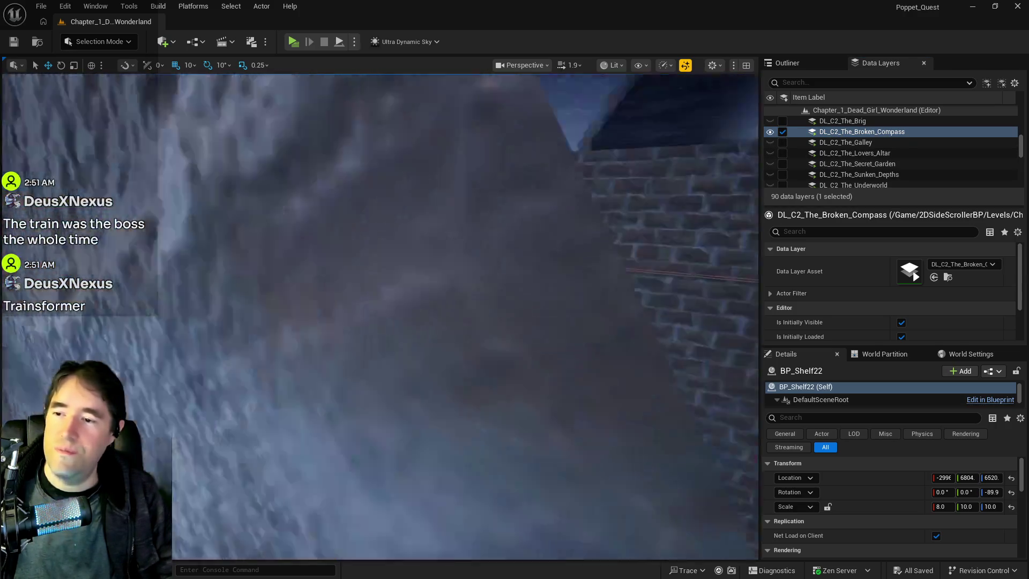
key(w)
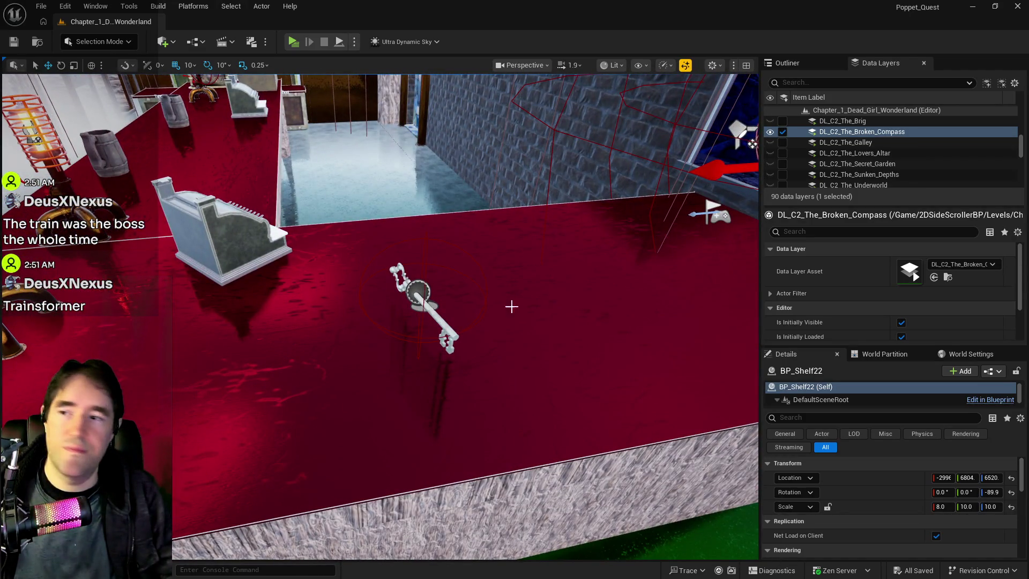
key(s)
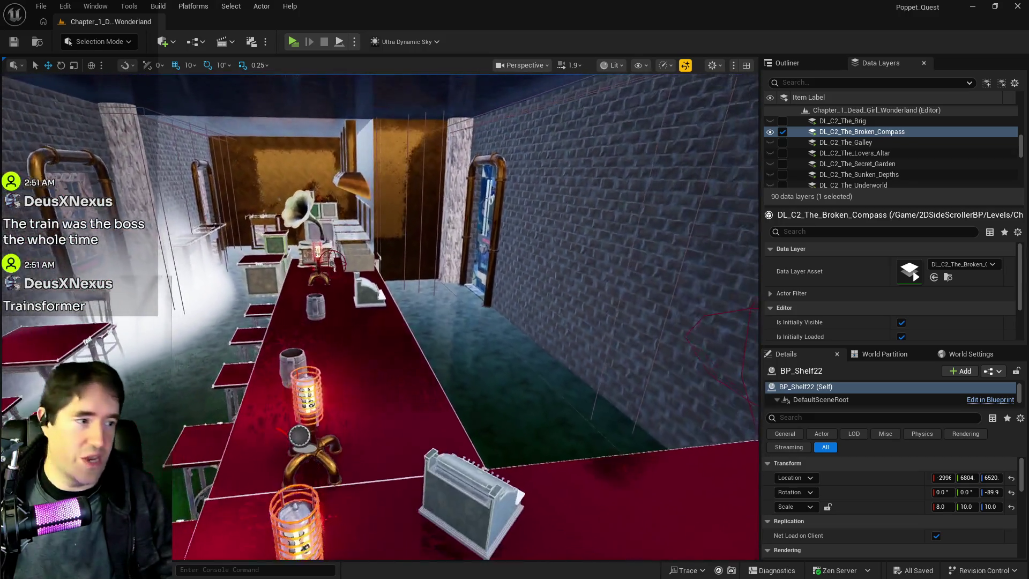
key(w)
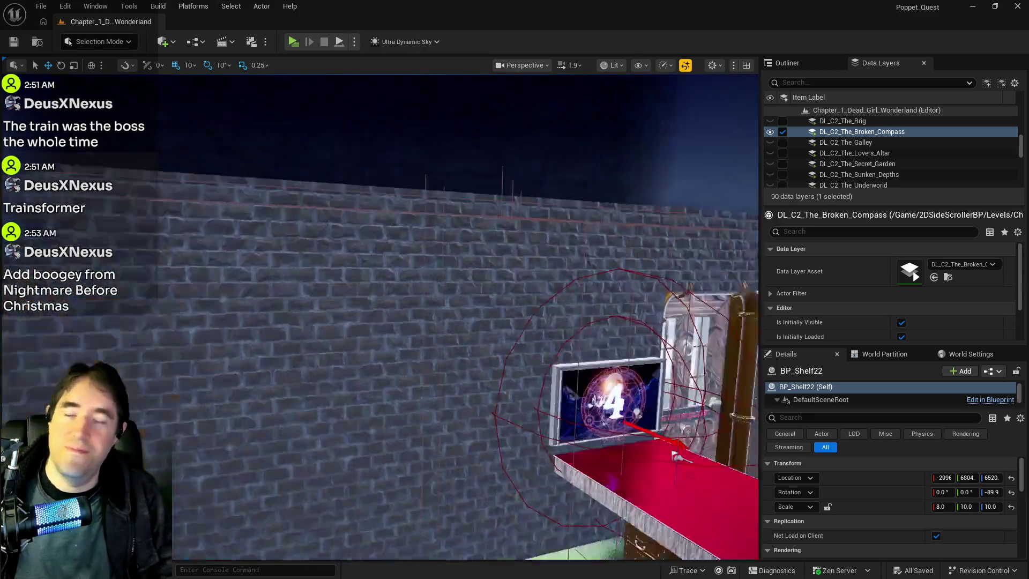
key(s)
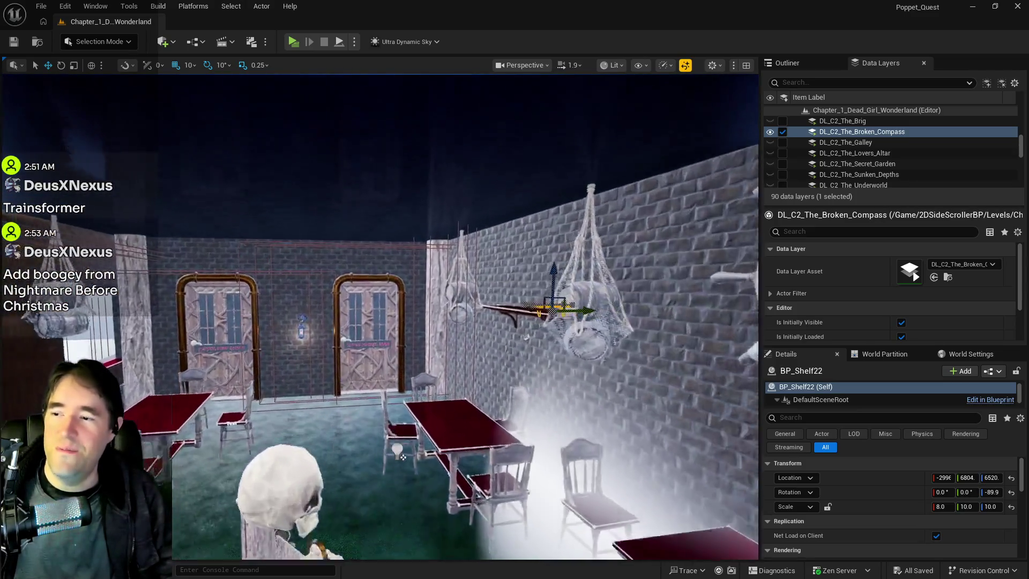
key(w)
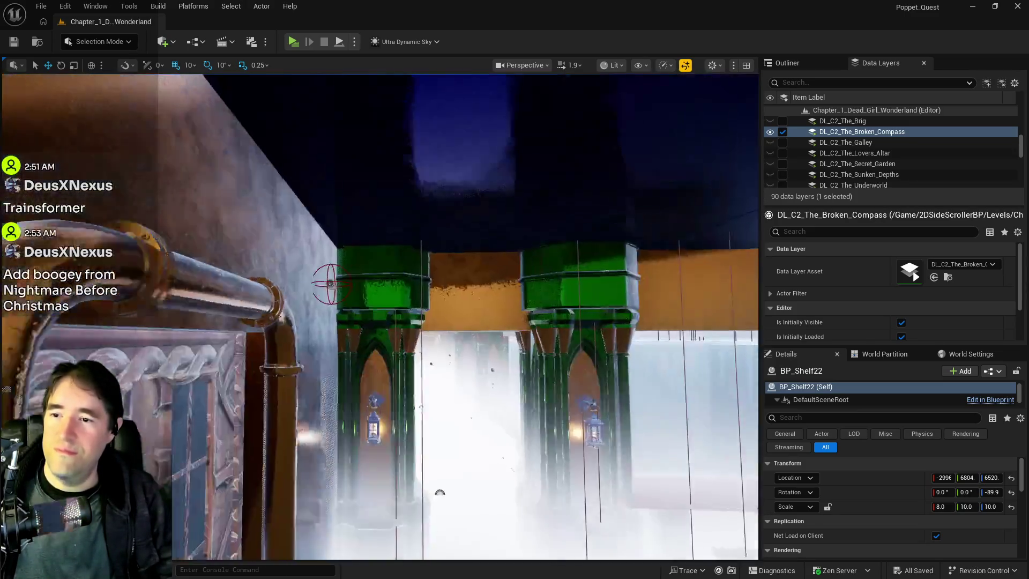
key(s)
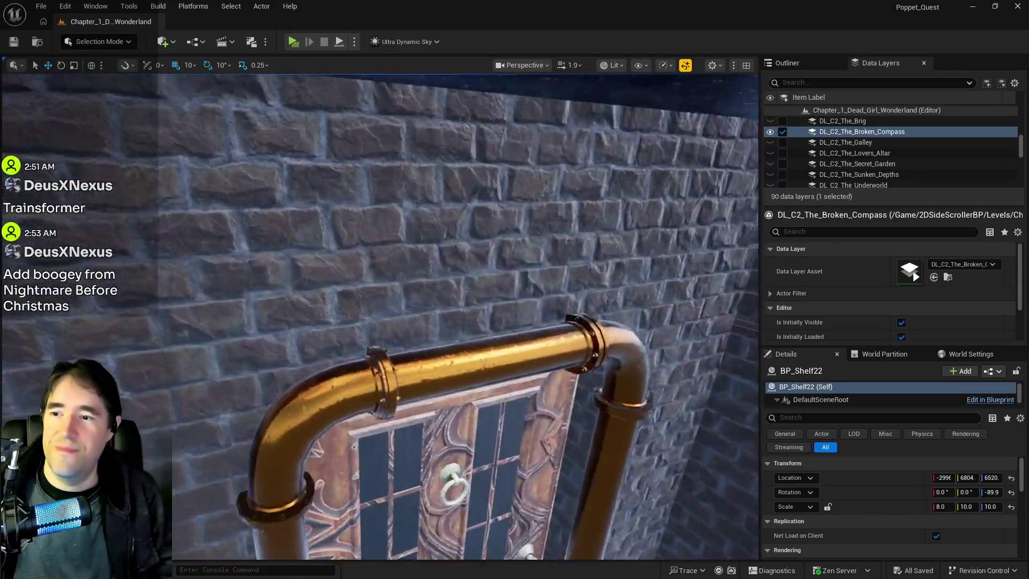
Pull the camera back out to see the shelf beside the Depths Control Room door.
scroll(379, 316, up, 3)
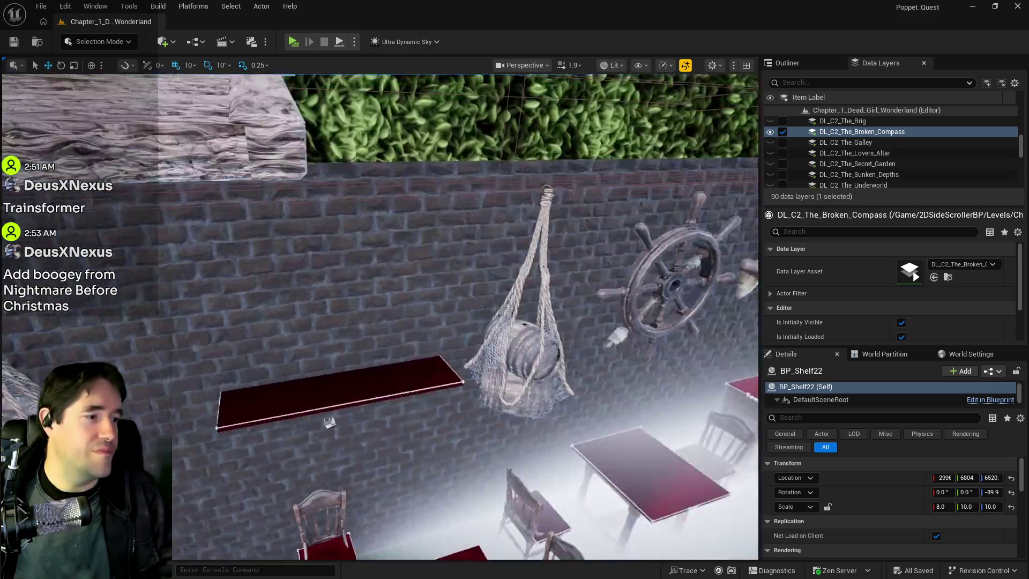
scroll(379, 316, up, 3)
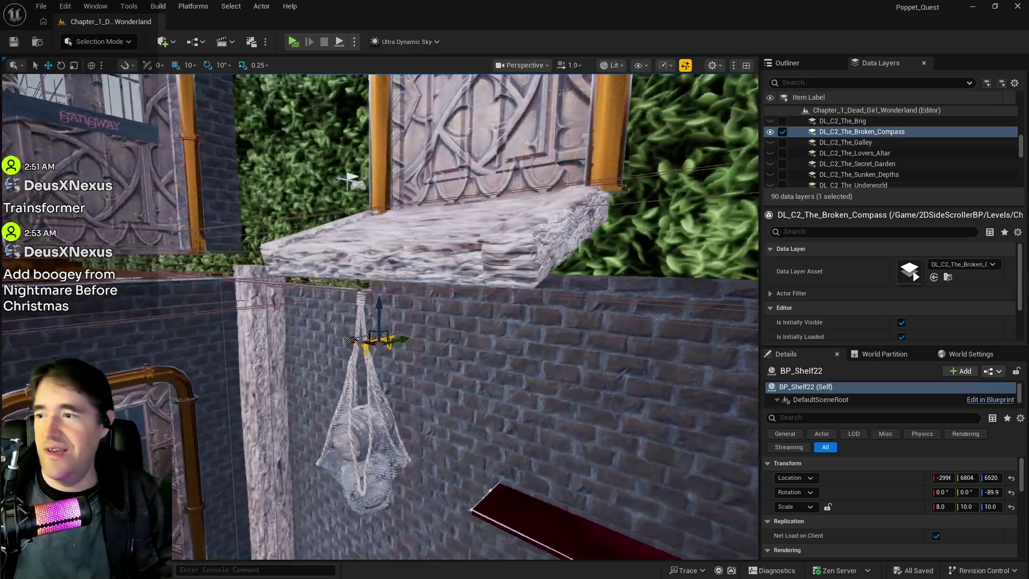
scroll(380, 316, up, 2)
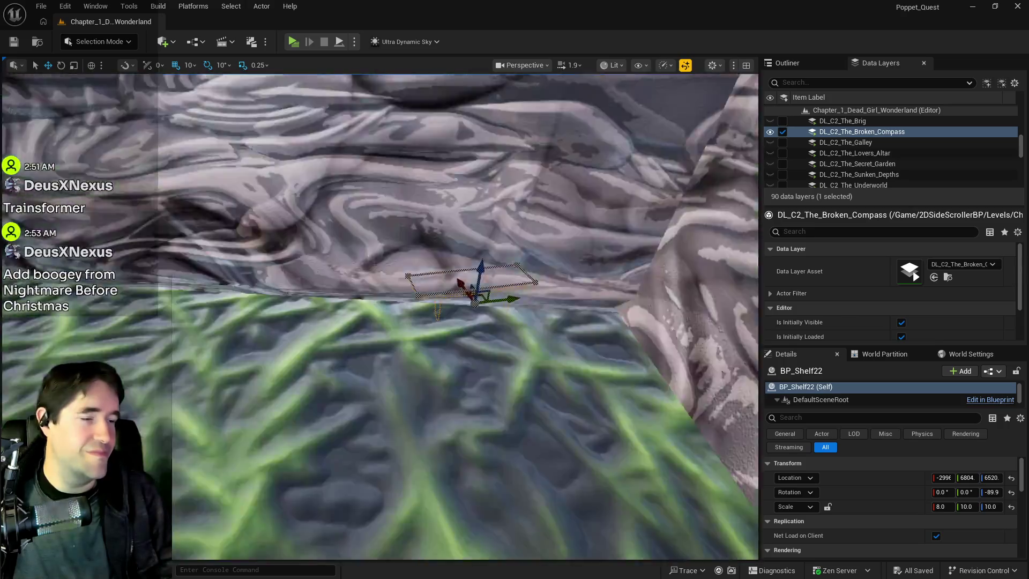
scroll(354, 289, down, 3)
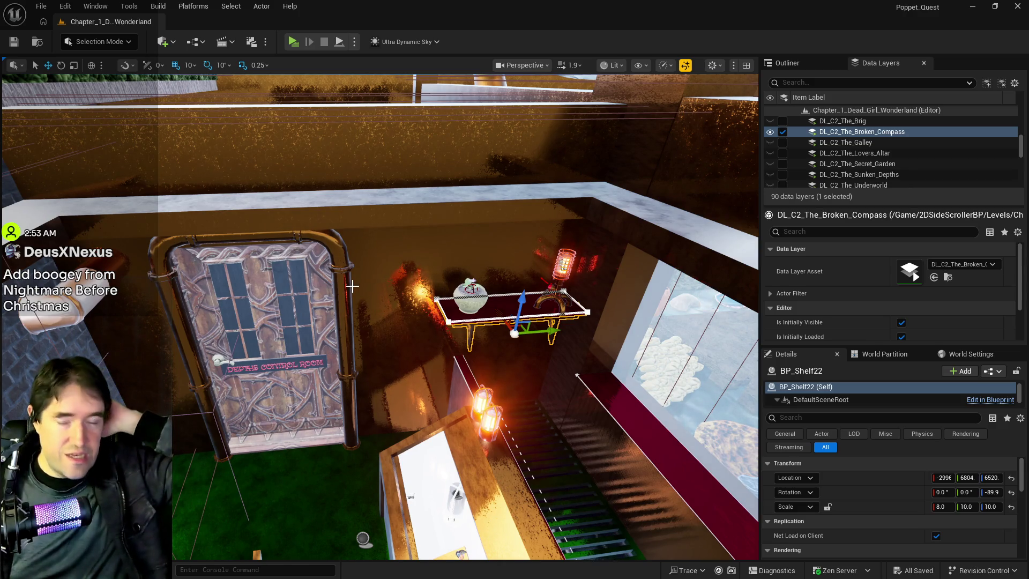
mouse_move(352, 286)
mouse_down()
mouse_move(376, 268)
mouse_move(362, 239)
mouse_move(631, 467)
mouse_move(242, 329)
mouse_up()
click(361, 240)
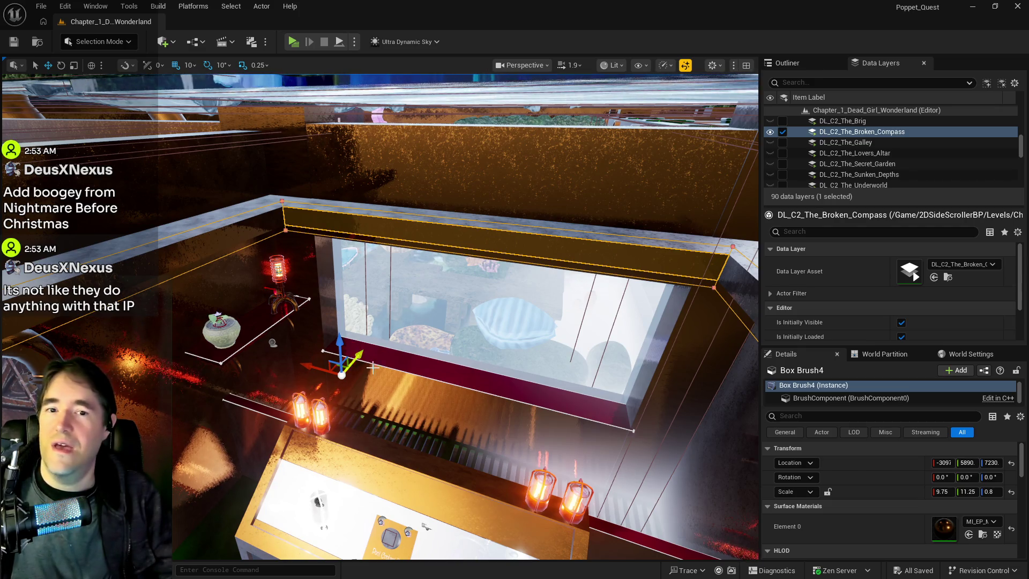
drag(241, 329, 316, 268)
drag(375, 371, 374, 372)
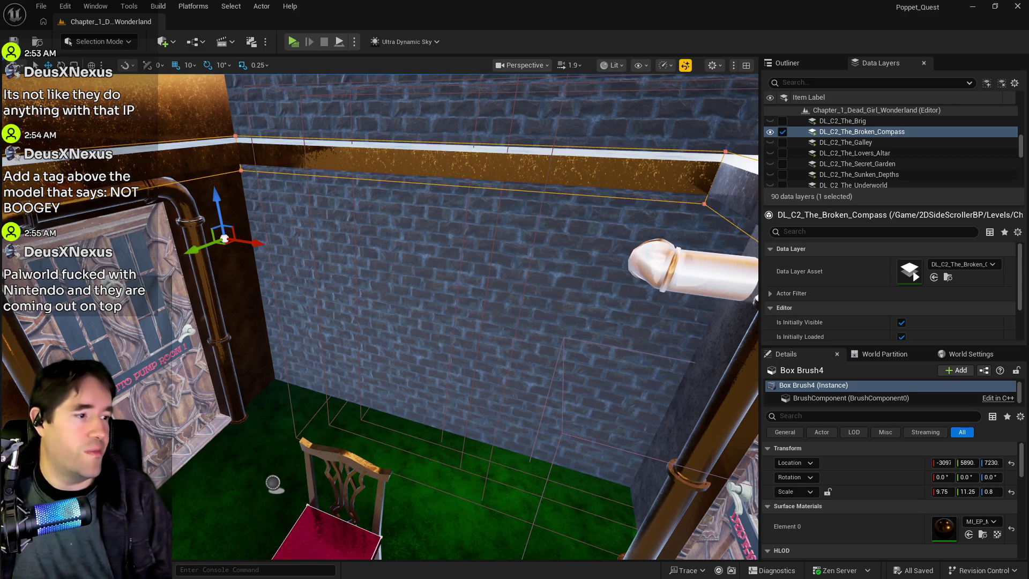
Frame Box Brush4 on the wall top and open the Geometry Select dropdown in Details.
mouse_move(459, 472)
mouse_down()
mouse_move(460, 440)
mouse_move(449, 469)
mouse_move(448, 425)
mouse_move(445, 469)
mouse_move(343, 455)
mouse_move(400, 470)
mouse_move(407, 461)
mouse_up()
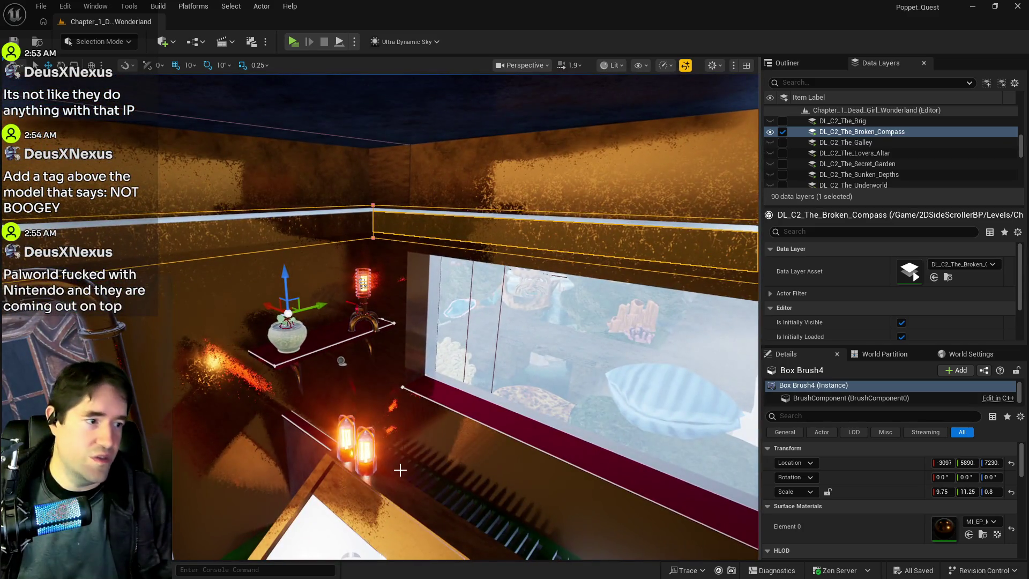
key(f)
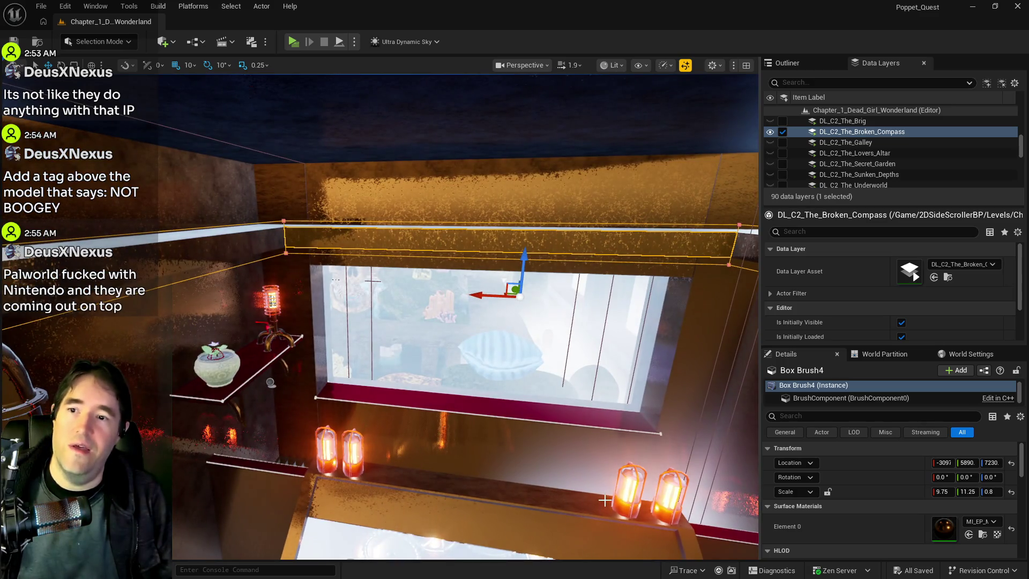
scroll(826, 520, down, 3)
click(795, 537)
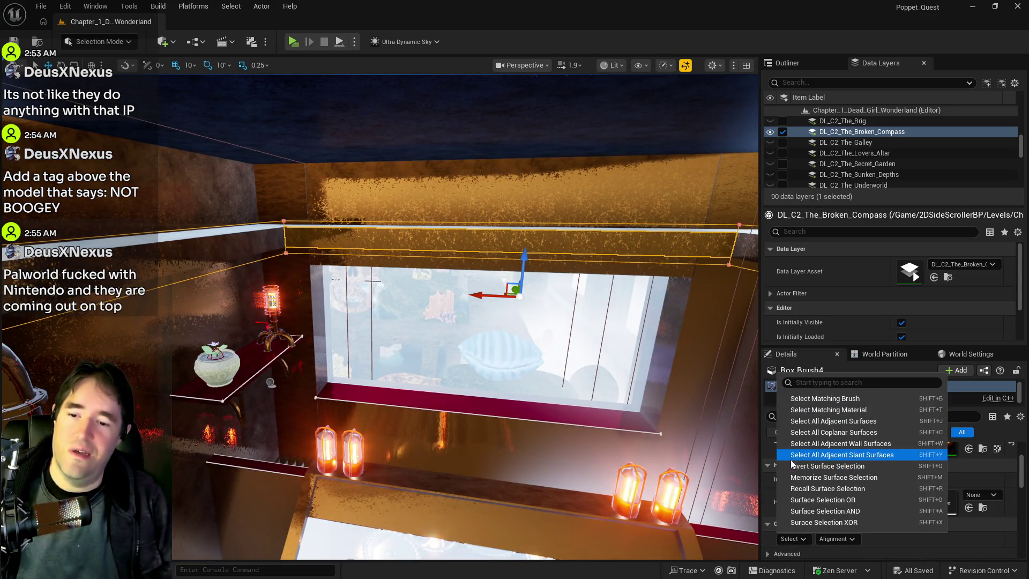
Select all of Box Brush4's surfaces and apply a locked texture scale of 10 for U and V.
click(799, 420)
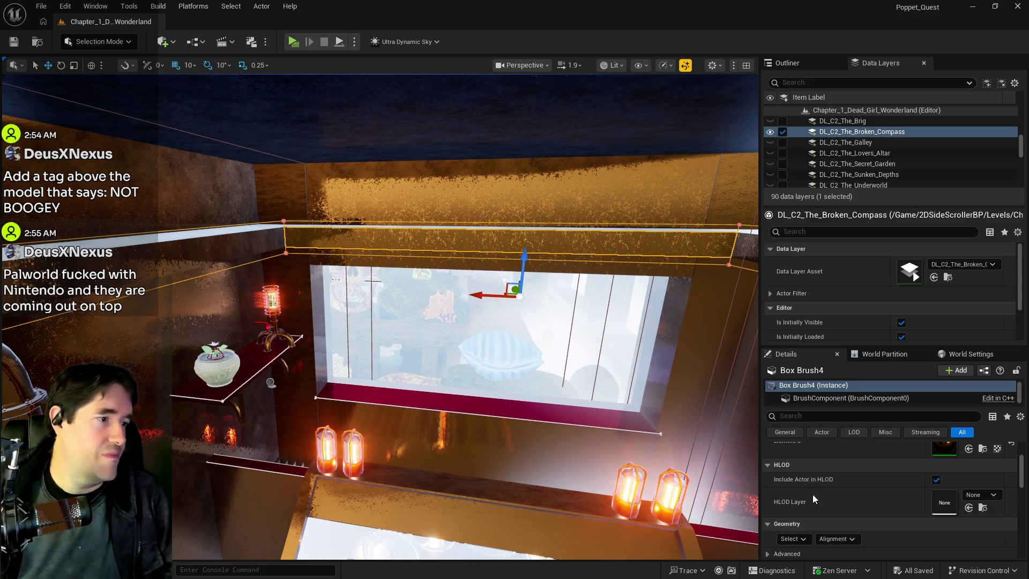
scroll(813, 495, down, 3)
scroll(813, 494, down, 5)
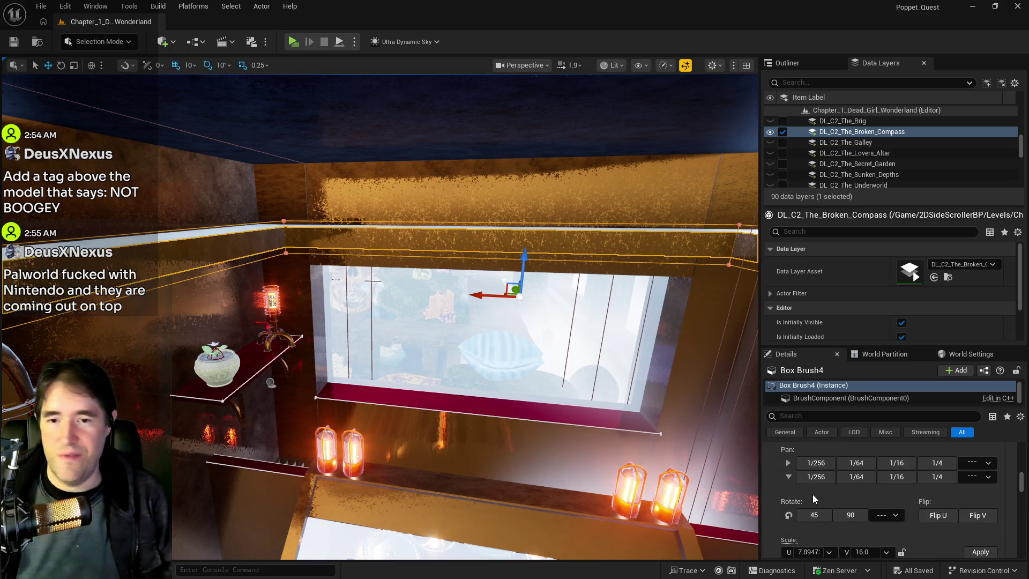
click(806, 494)
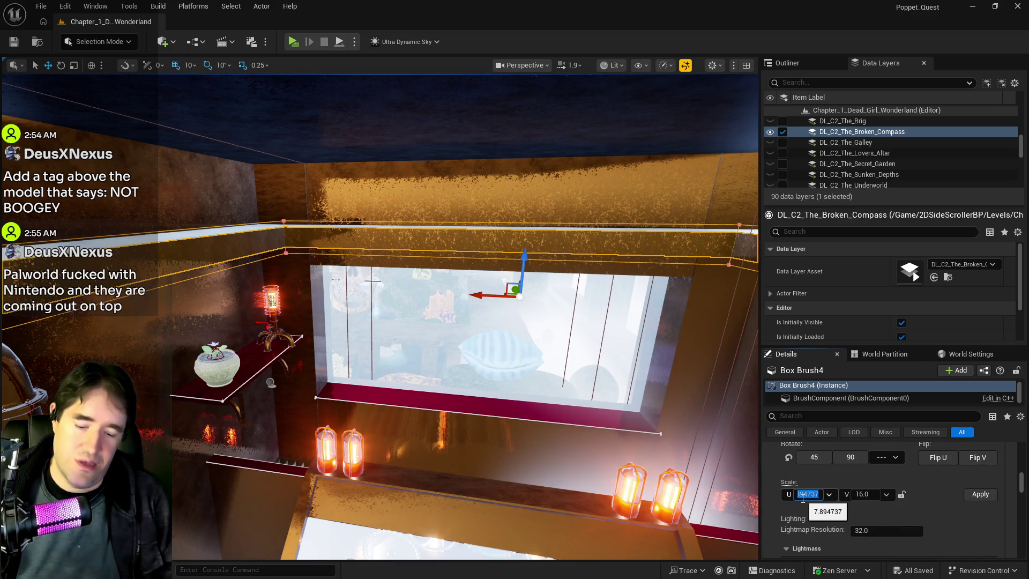
text(10)
key(Return)
click(901, 494)
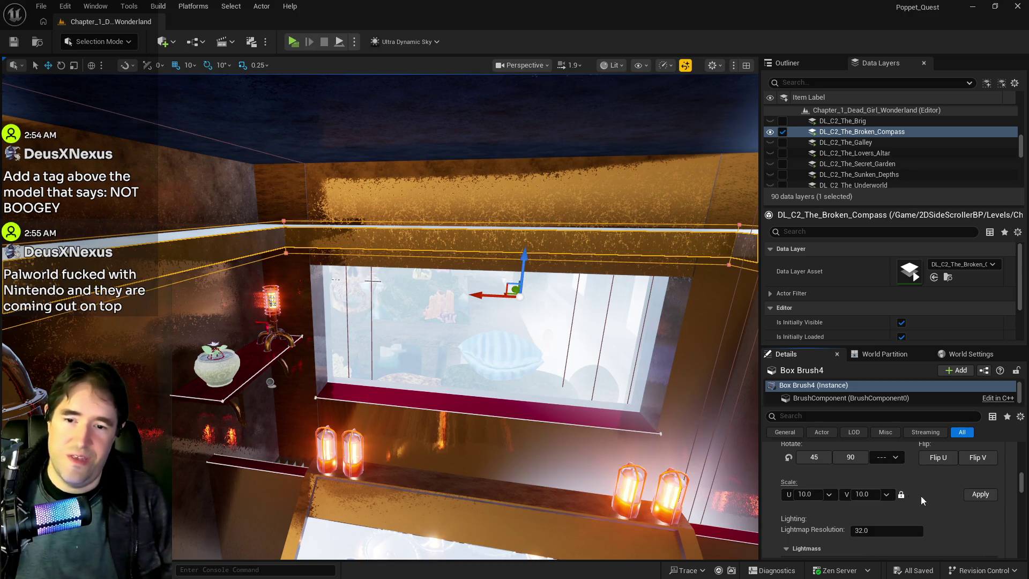
click(980, 494)
mouse_move(562, 444)
mouse_down()
mouse_move(552, 466)
mouse_move(562, 443)
mouse_up()
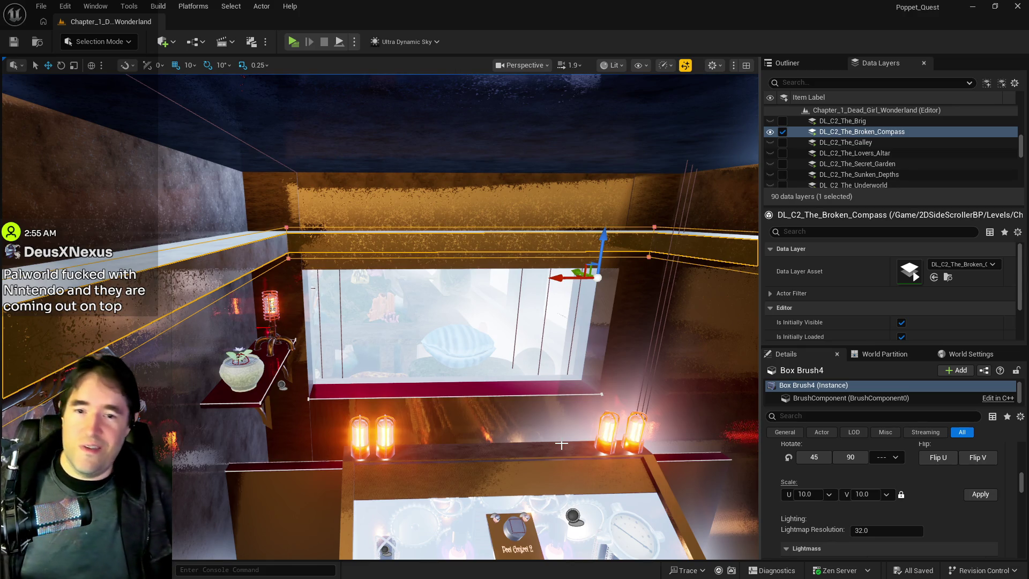
Slide the steampunk lamp left and rotate it a quarter turn on the shelf.
drag(561, 445, 477, 396)
click(356, 236)
mouse_move(362, 329)
mouse_down()
mouse_move(343, 330)
mouse_move(316, 353)
mouse_move(330, 358)
mouse_up()
key(e)
mouse_move(482, 407)
mouse_down()
mouse_move(375, 386)
mouse_move(354, 322)
mouse_up()
Move the flowerpot and plant right along the shelf and put the lamp at the left end.
click(343, 265)
click(348, 247)
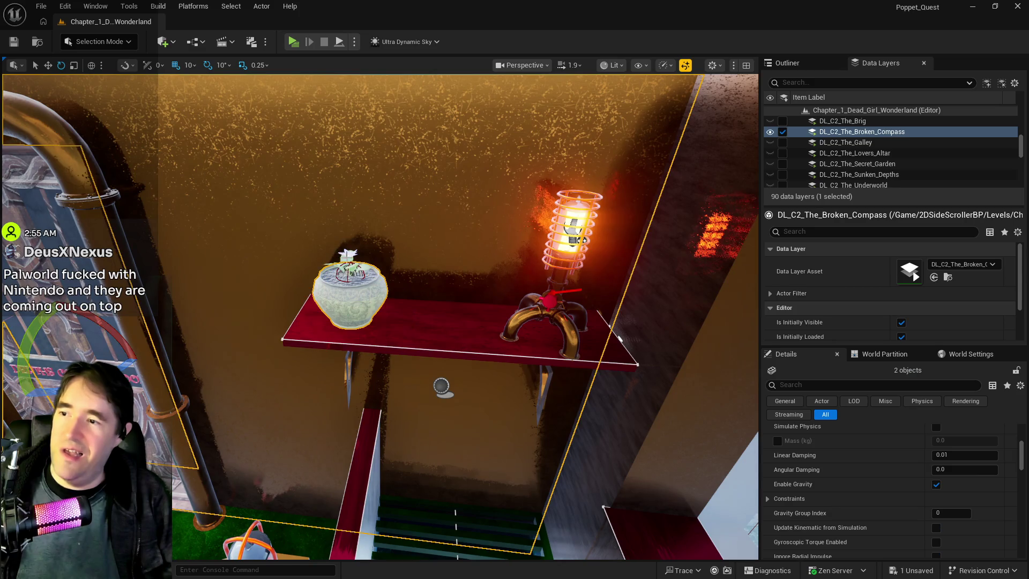
click(348, 259)
key(w)
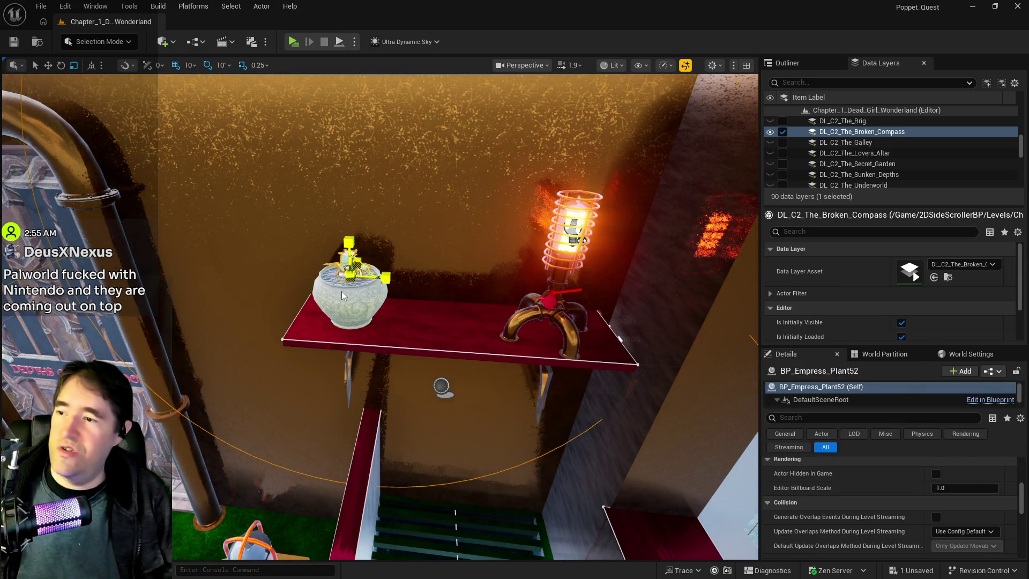
ctrl+click(383, 308)
mouse_move(395, 319)
mouse_down()
mouse_move(596, 341)
mouse_move(376, 335)
mouse_move(376, 345)
mouse_move(440, 346)
mouse_up()
click(577, 342)
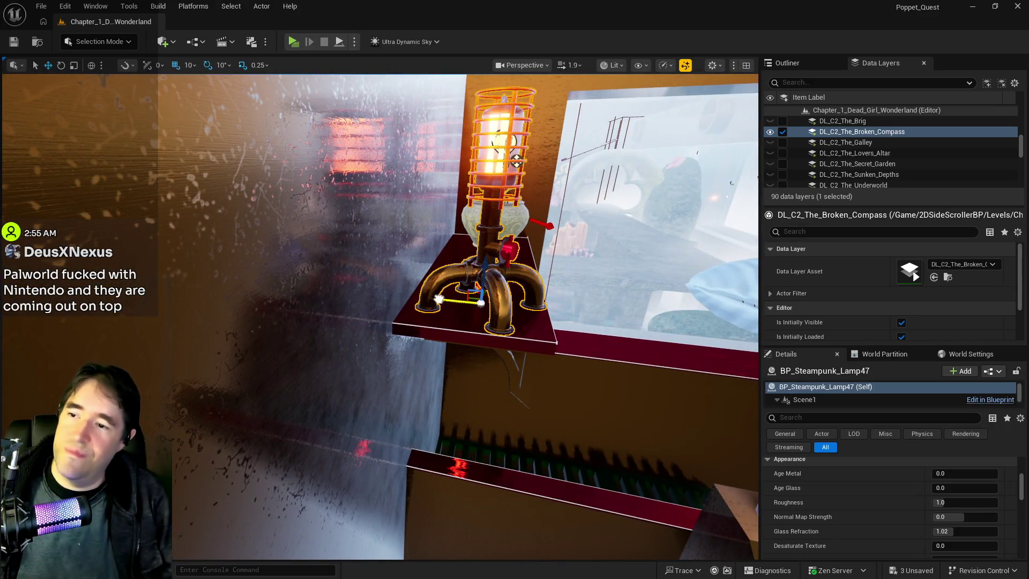
Bring the window ledge and door into view and select the red ledge under the window.
drag(461, 316, 483, 300)
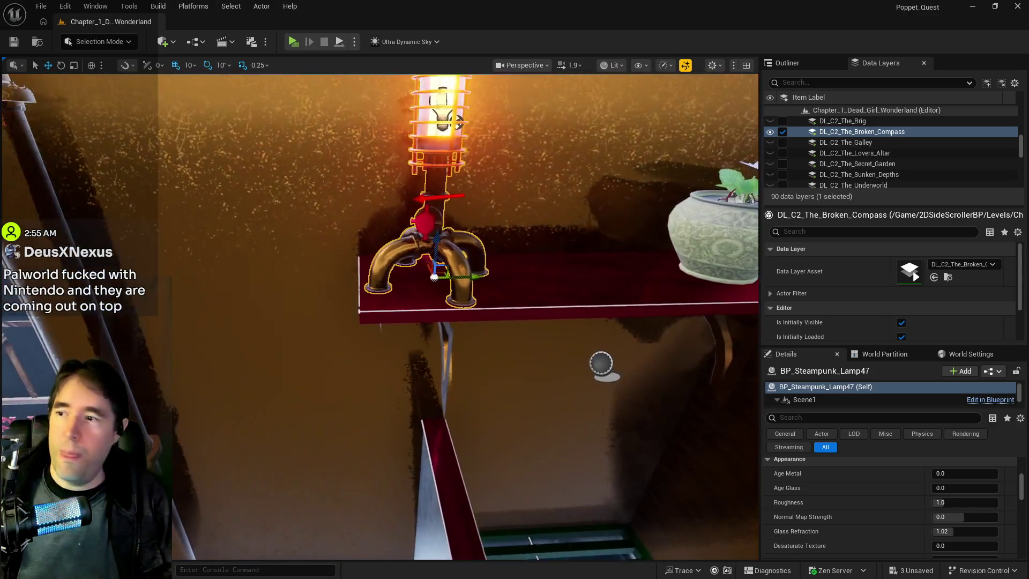
scroll(455, 340, down, 5)
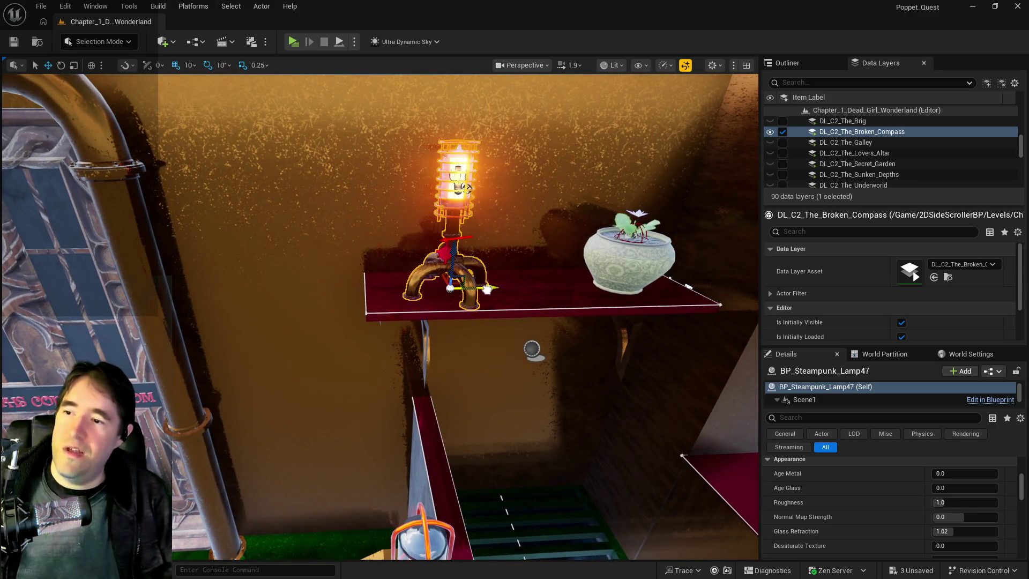
scroll(455, 340, down, 10)
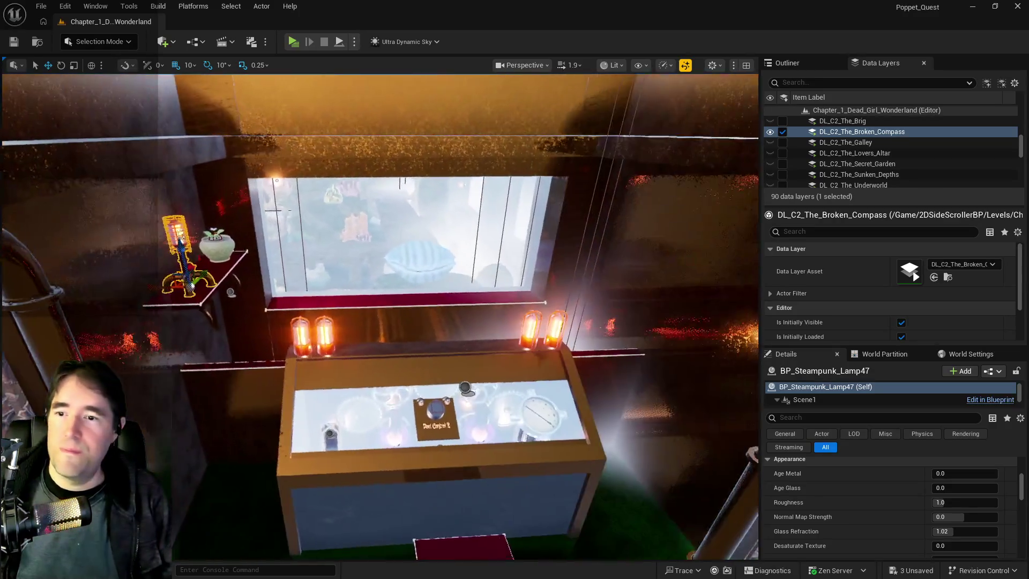
scroll(380, 317, up, 10)
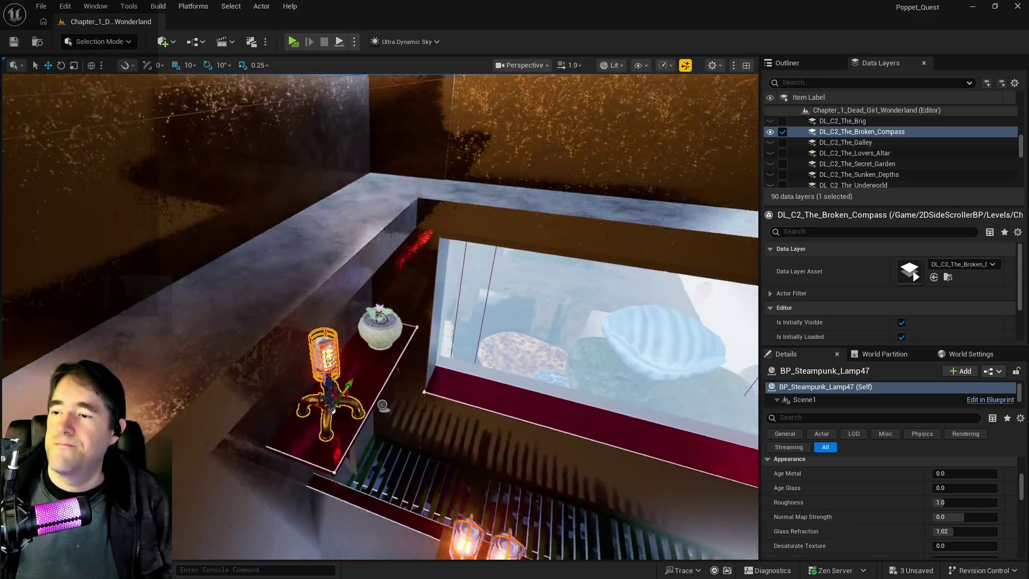
mouse_move(383, 405)
mouse_down()
mouse_move(489, 460)
mouse_move(336, 453)
mouse_move(439, 384)
mouse_up()
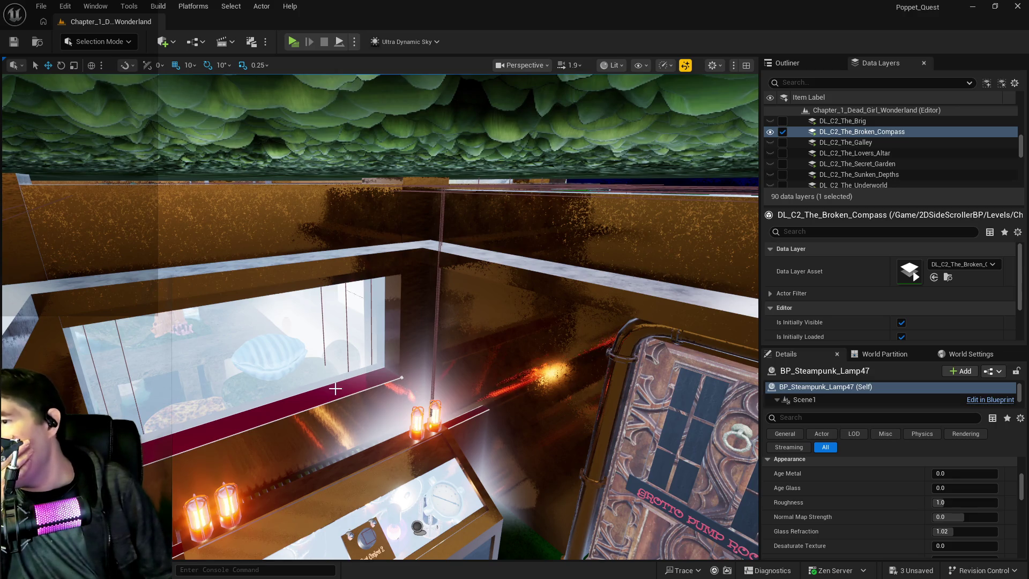
click(265, 405)
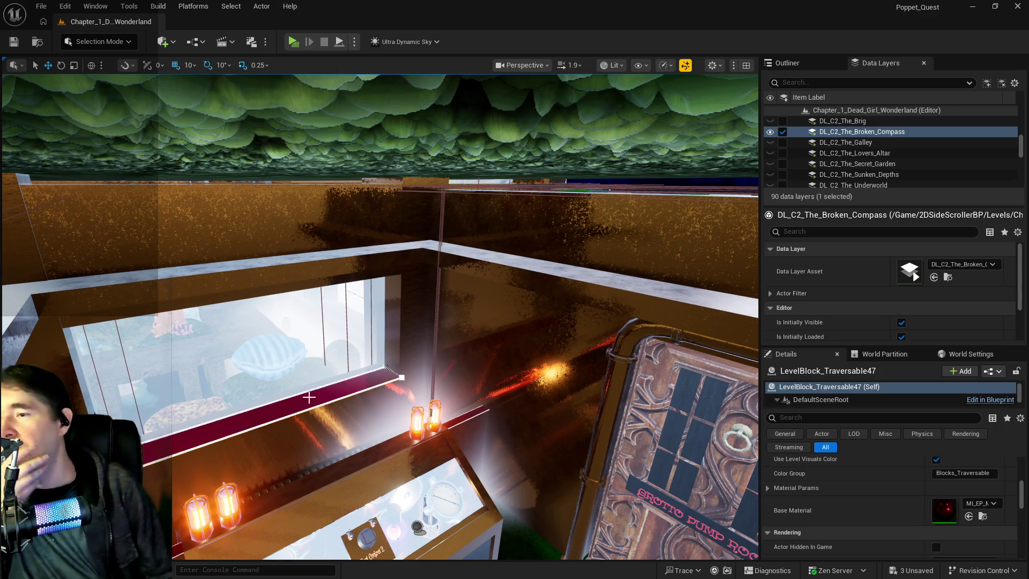
Duplicate the red window ledge, raising the copy up the wall and sliding it into place.
key(f)
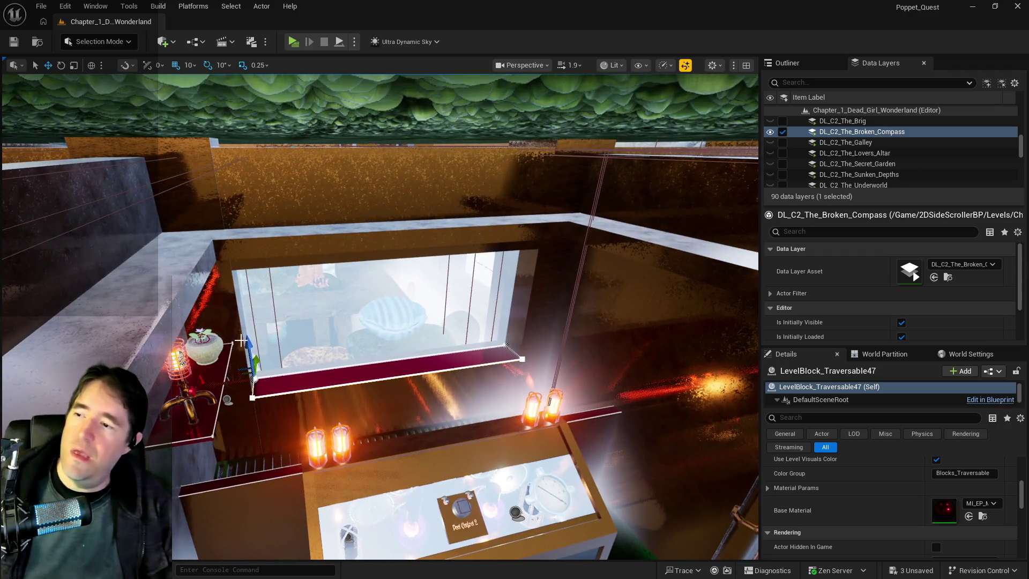
mouse_move(249, 343)
mouse_down()
mouse_move(212, 161)
mouse_move(283, 244)
mouse_up()
mouse_move(485, 177)
mouse_down()
mouse_move(414, 188)
mouse_move(425, 184)
mouse_up()
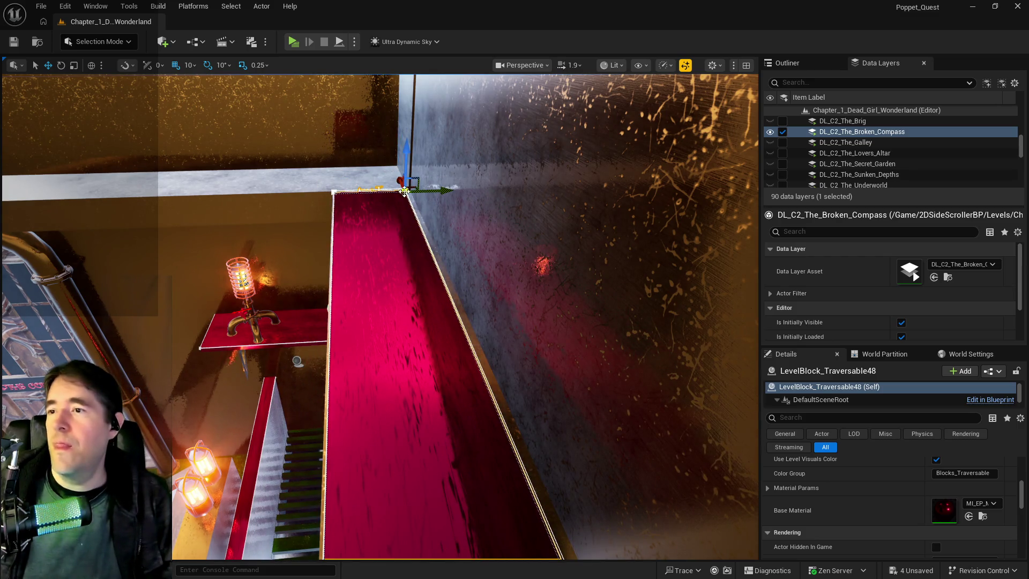
drag(427, 191, 434, 192)
Inspect the copied ledge from both sides and the floor, then reframe it.
key(r)
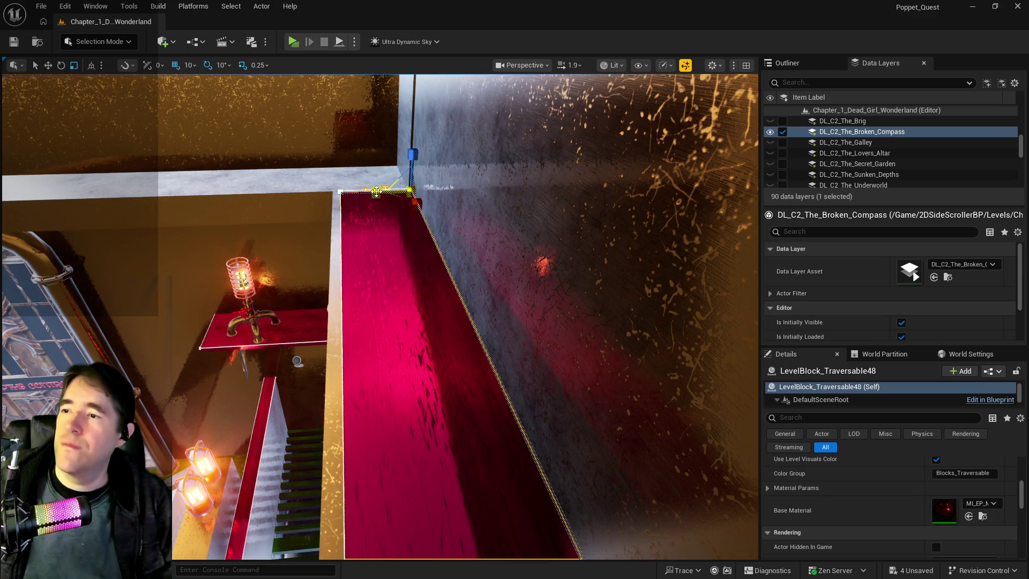
mouse_move(381, 316)
mouse_down()
mouse_move(322, 308)
mouse_move(300, 287)
mouse_up()
key(w)
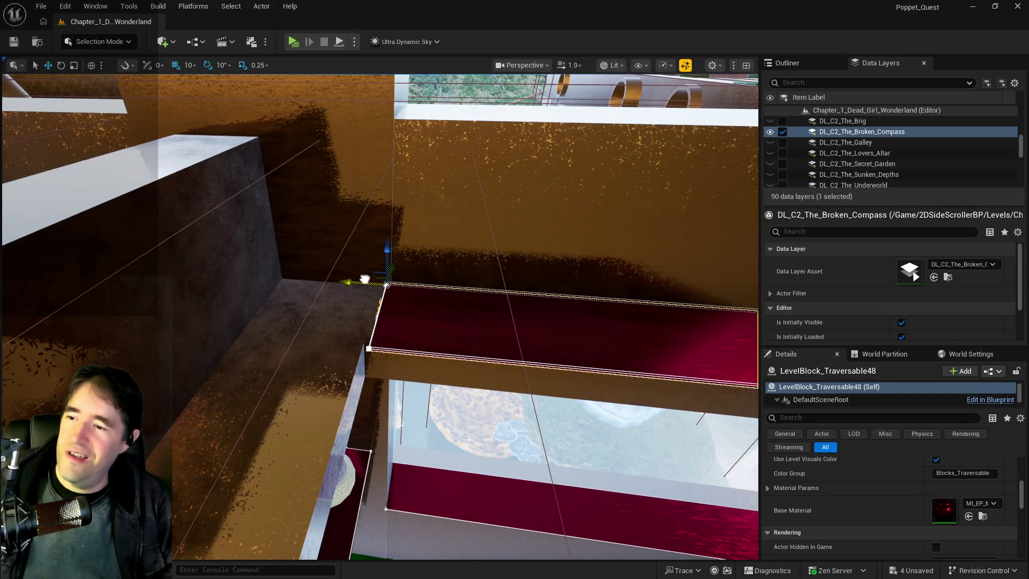
drag(365, 279, 228, 257)
drag(366, 484, 401, 470)
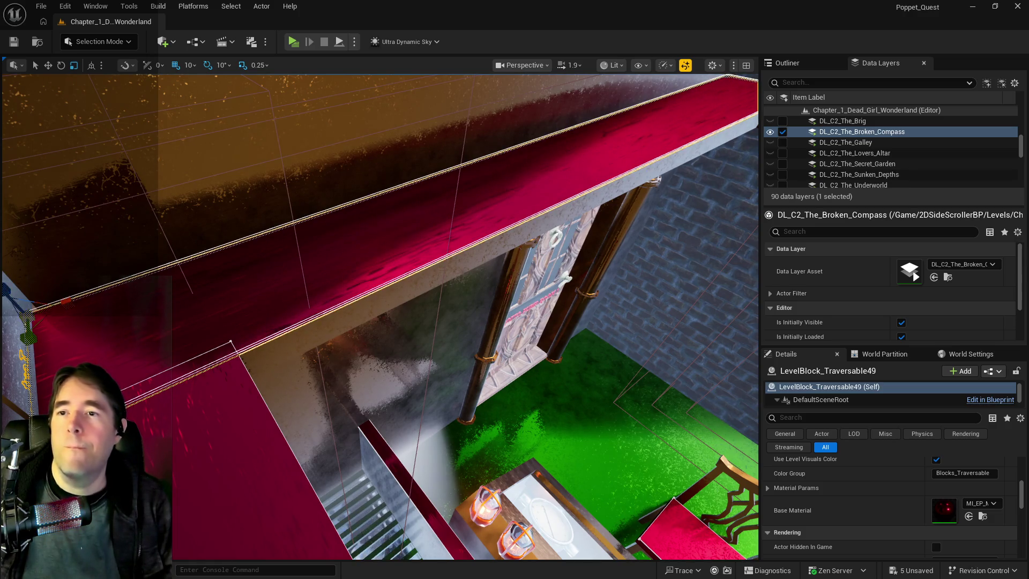
key(f)
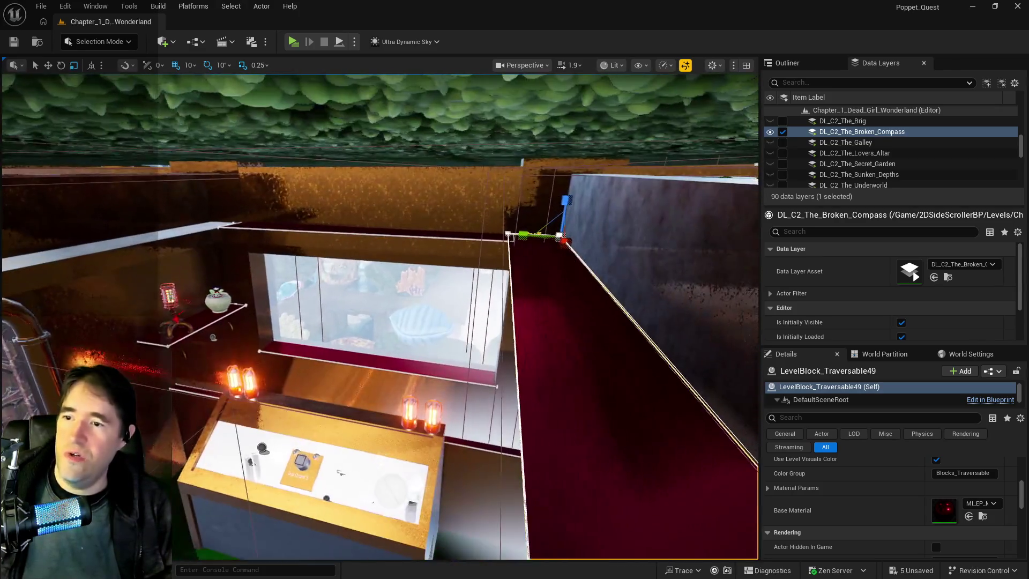
mouse_move(520, 236)
mouse_down()
mouse_move(395, 229)
mouse_move(406, 218)
mouse_move(494, 298)
mouse_up()
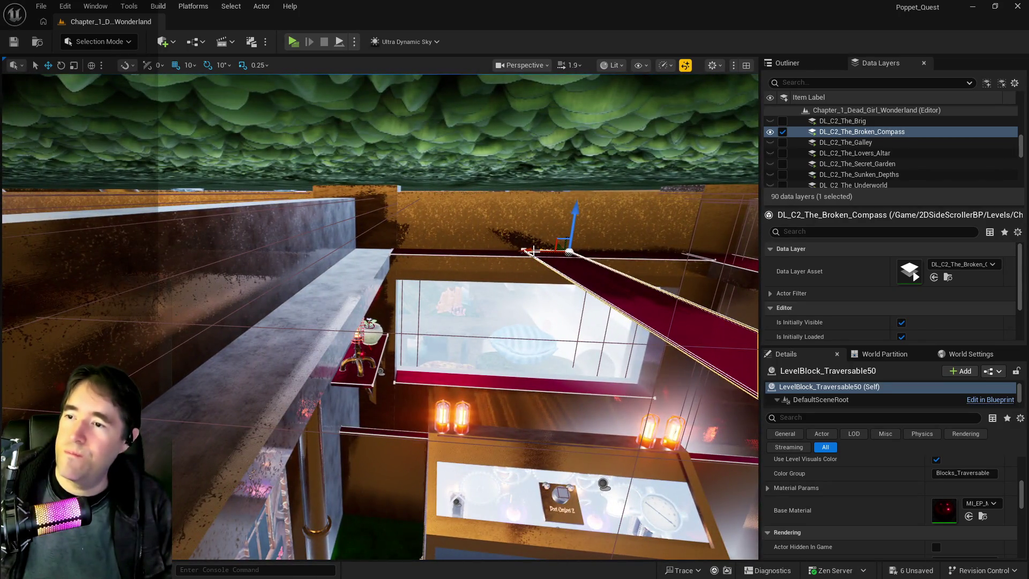
drag(534, 251, 409, 254)
scroll(370, 257, up, 5)
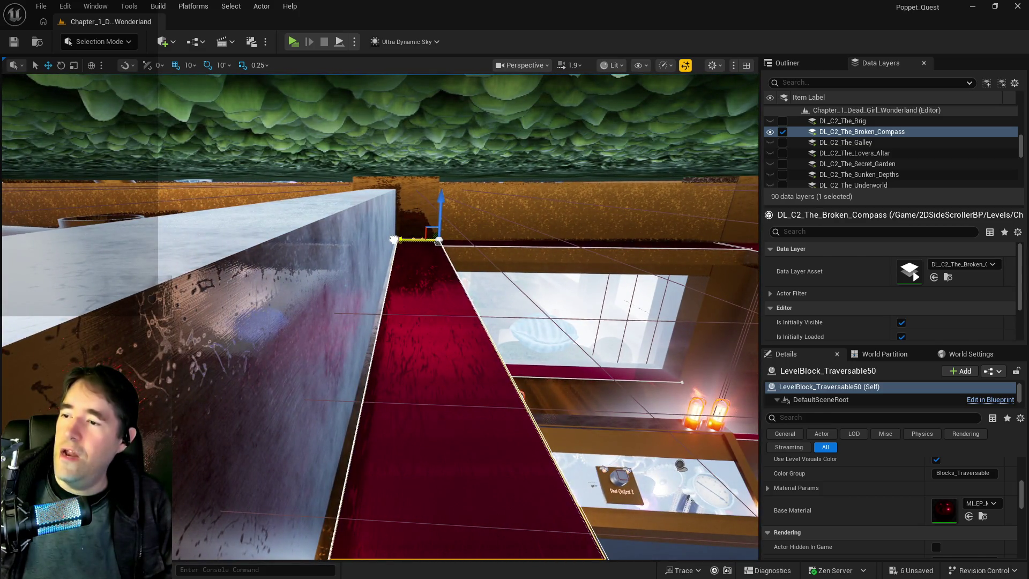
drag(394, 239, 392, 240)
mouse_move(409, 279)
mouse_down()
mouse_move(386, 235)
mouse_move(370, 311)
mouse_move(407, 258)
mouse_up()
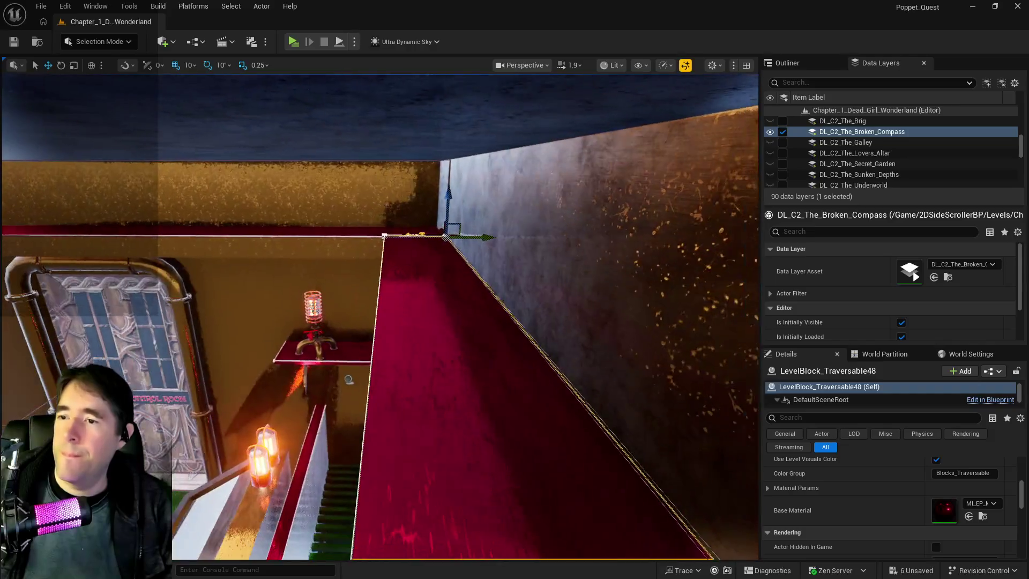
mouse_move(496, 242)
alt+mouse_down()
mouse_move(314, 253)
mouse_move(365, 225)
mouse_move(434, 147)
alt+mouse_up()
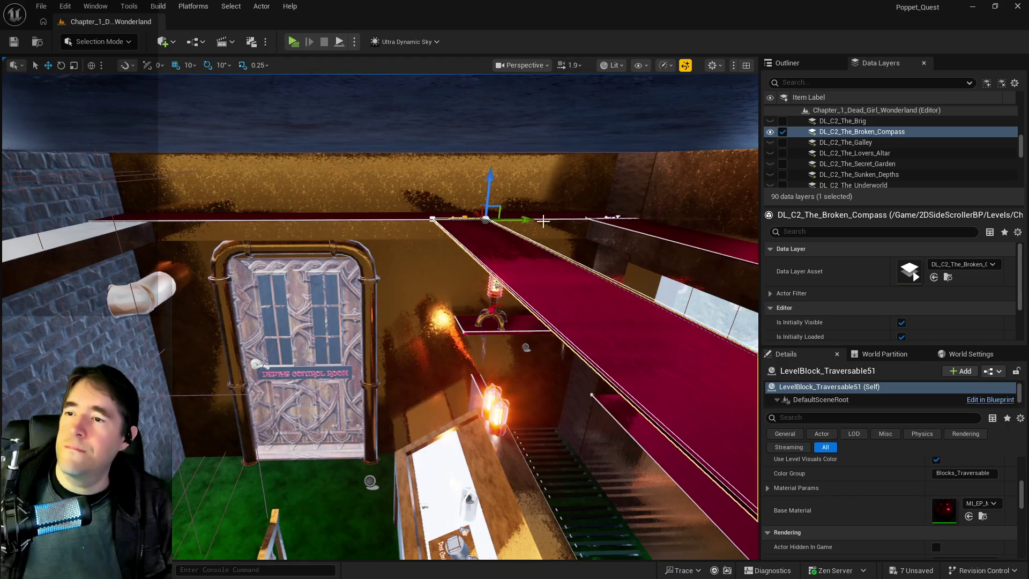
mouse_move(544, 221)
mouse_down()
mouse_move(585, 220)
mouse_move(407, 209)
mouse_up()
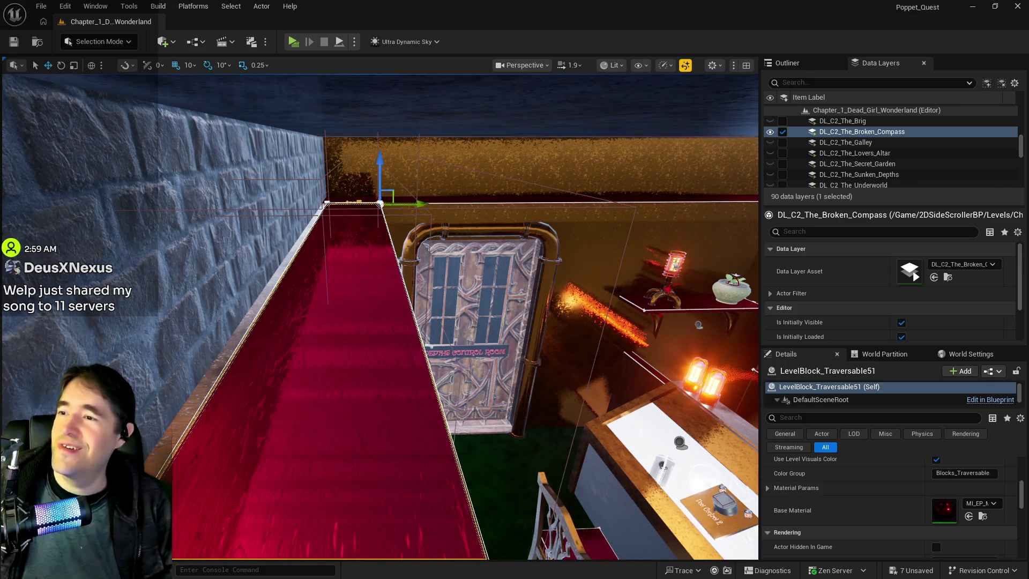
Widen the red ledge block LevelBlock_Traversable51 so its edge reaches the brick wall.
click(405, 208)
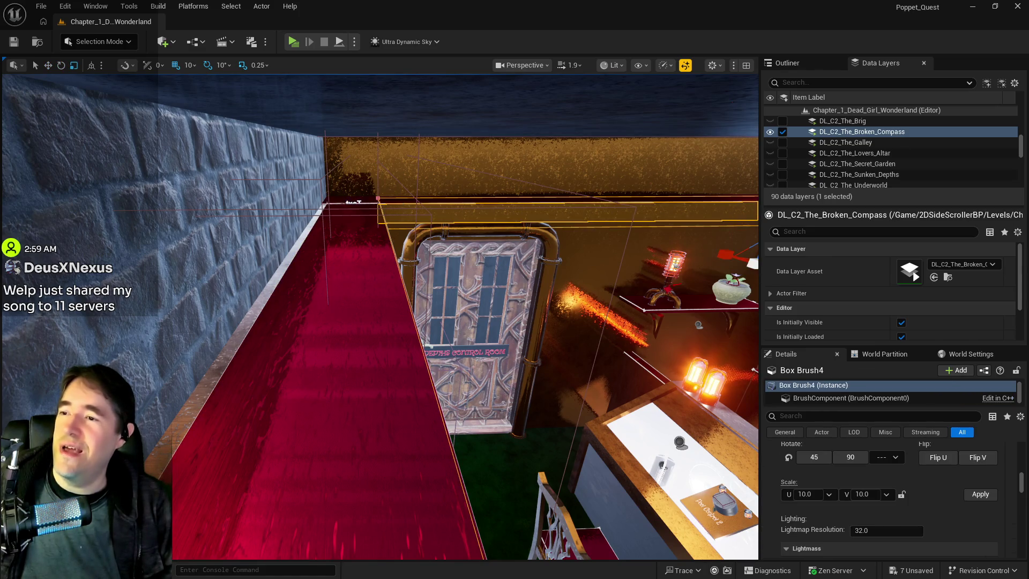
click(360, 230)
drag(345, 204, 339, 203)
scroll(341, 204, up, 5)
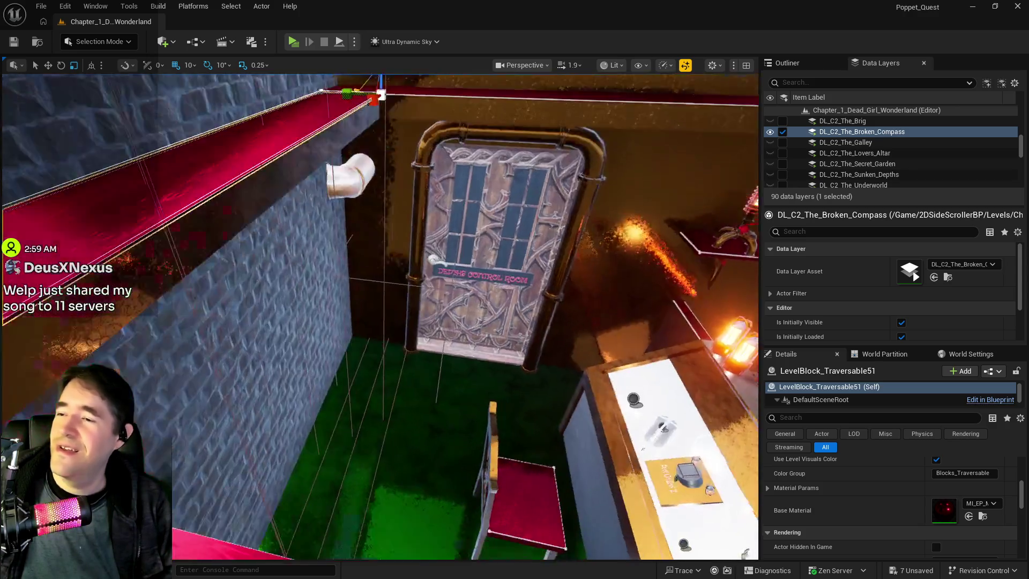
scroll(379, 316, down, 5)
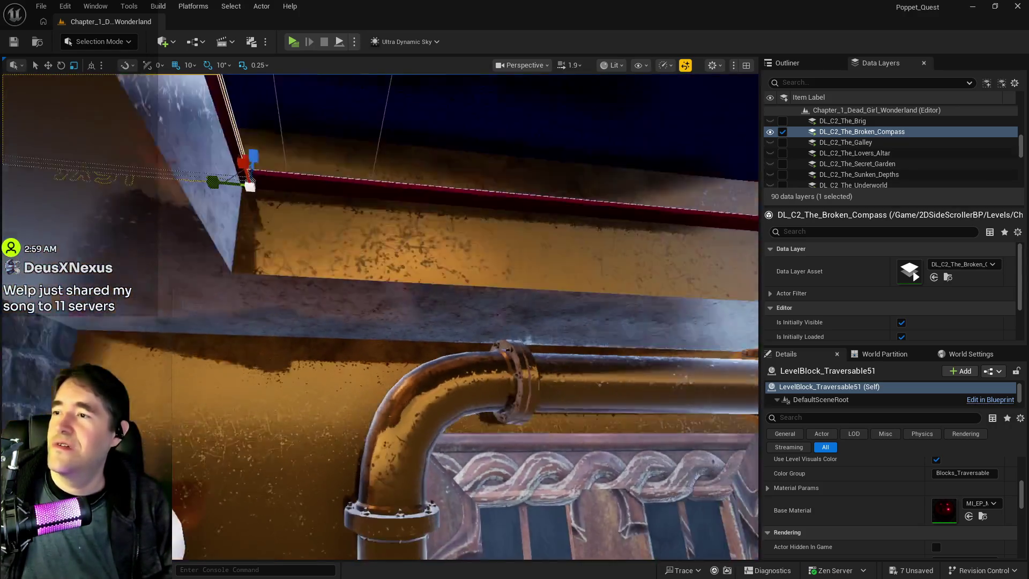
scroll(380, 316, up, 5)
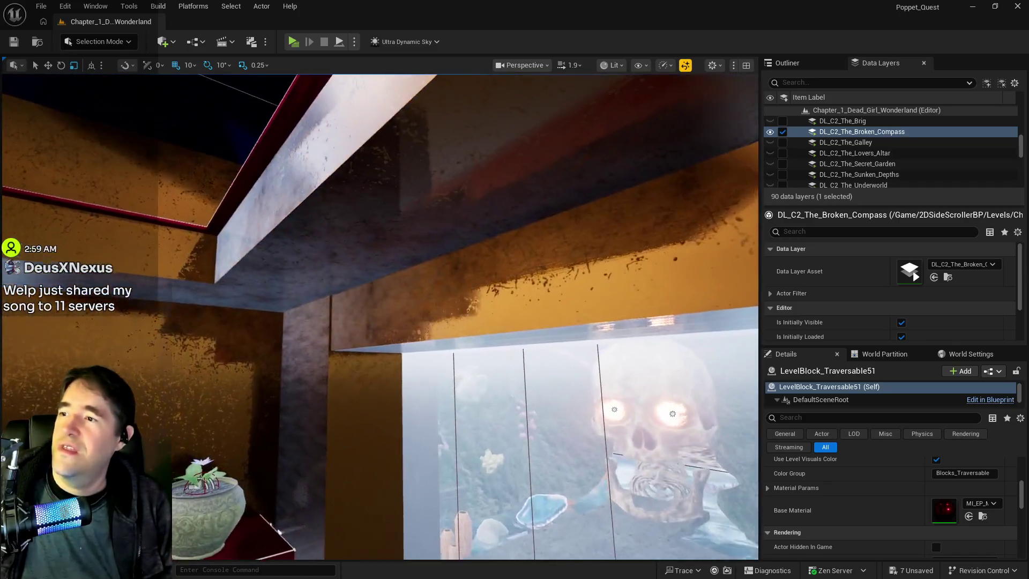
scroll(380, 316, down, 3)
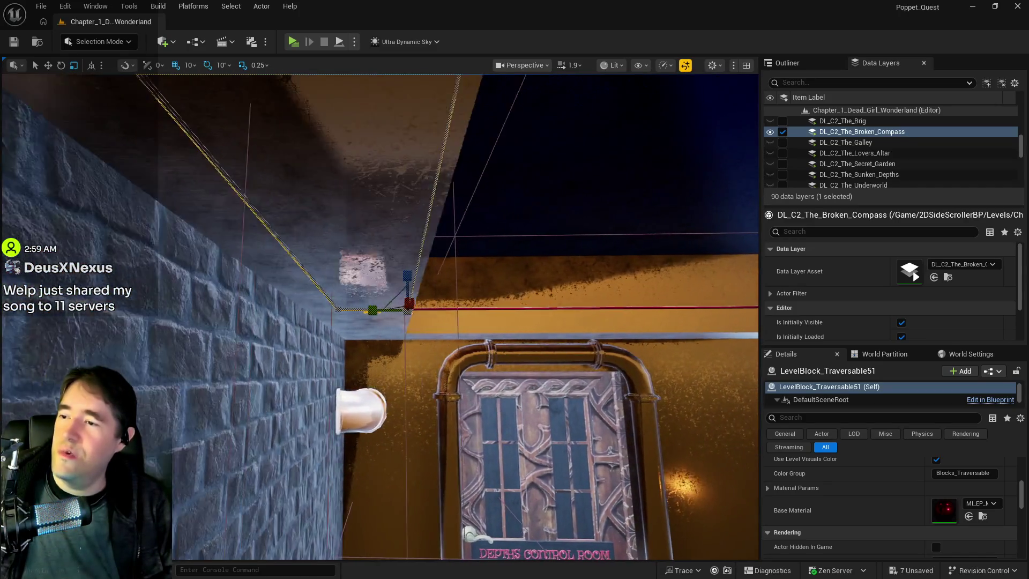
Fly around the ledge corner to check its fit by the wall and door, then select LevelBlock_Traversable48.
key(d)
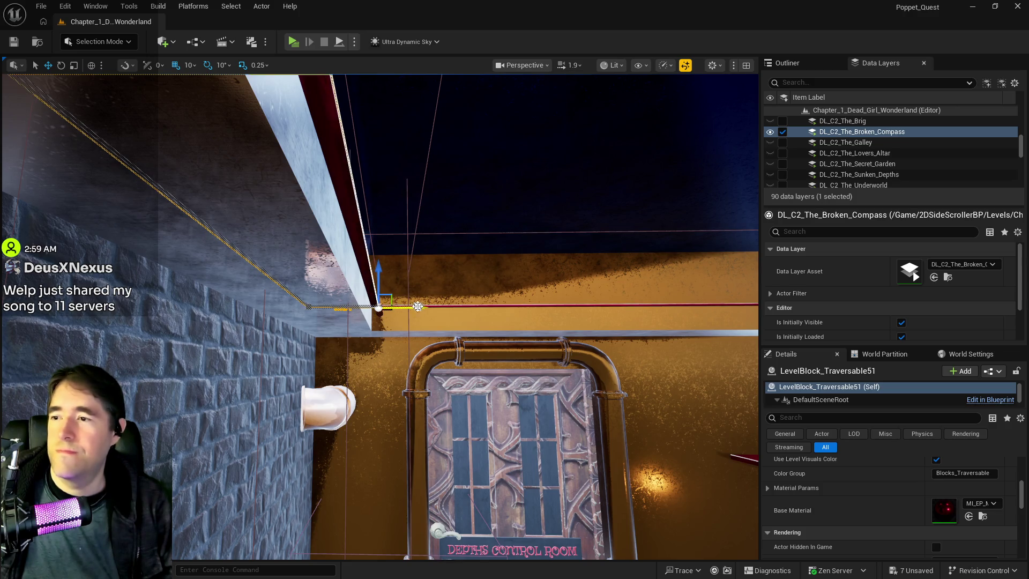
key(w)
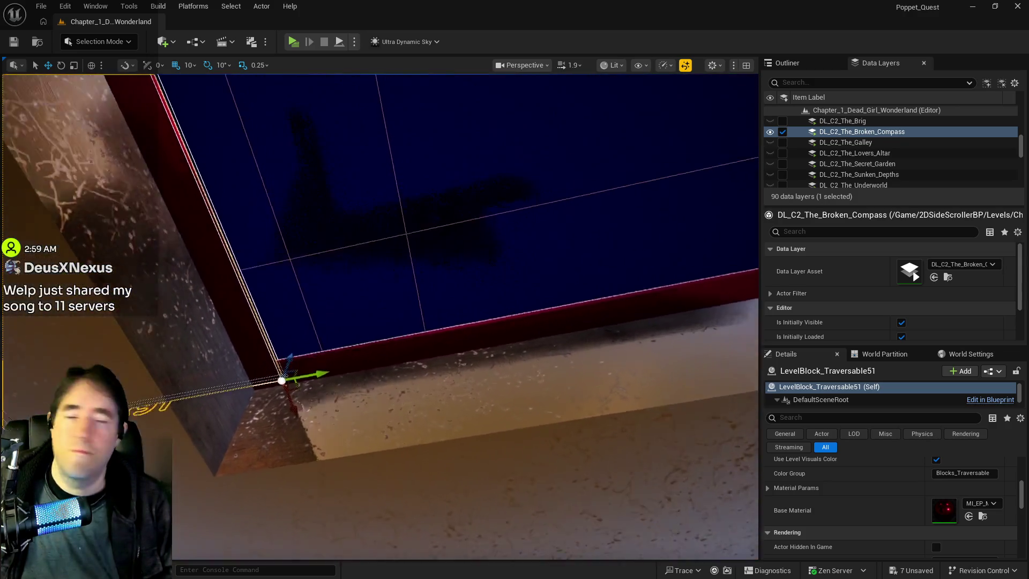
key(s)
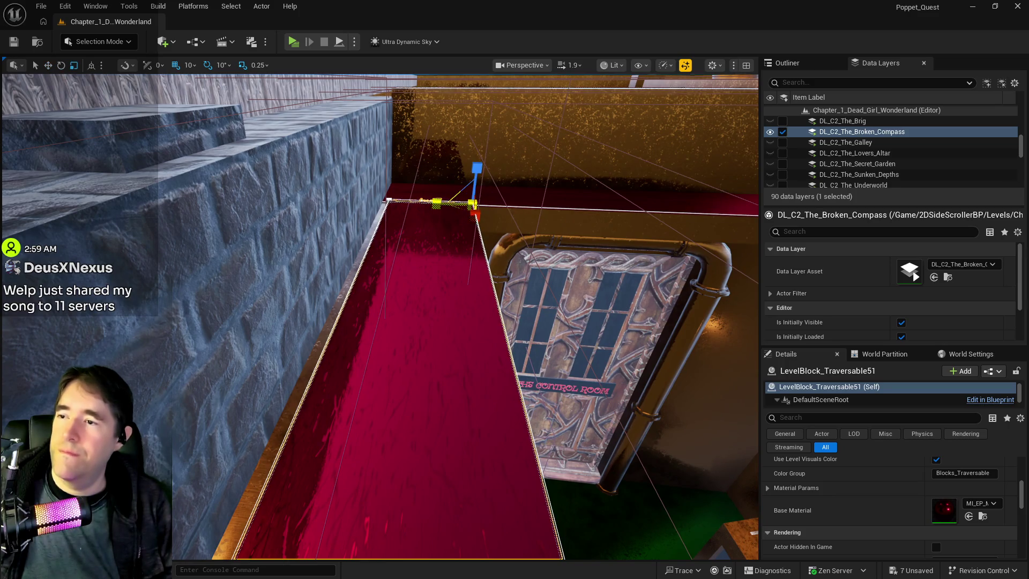
key(s)
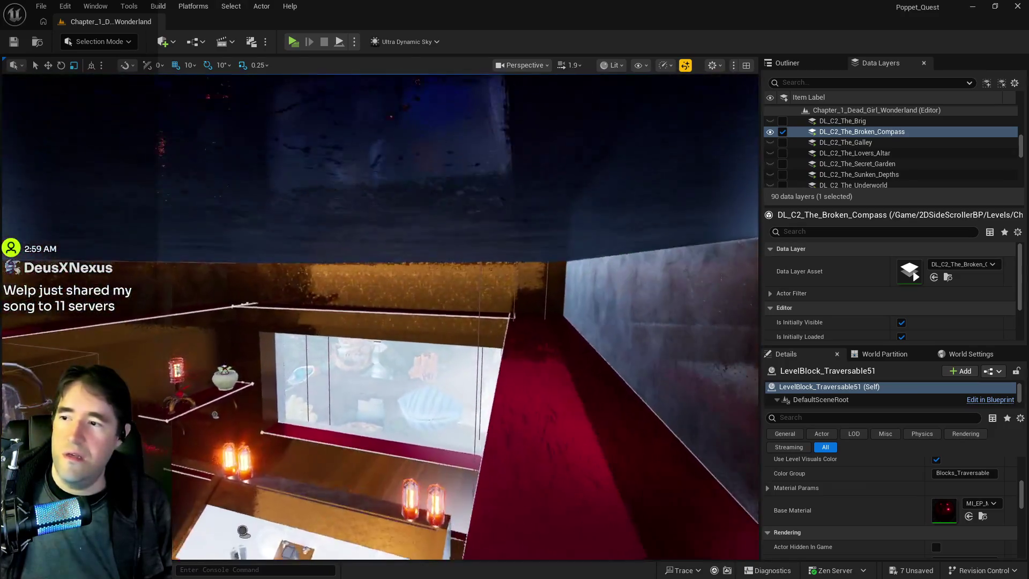
key(w)
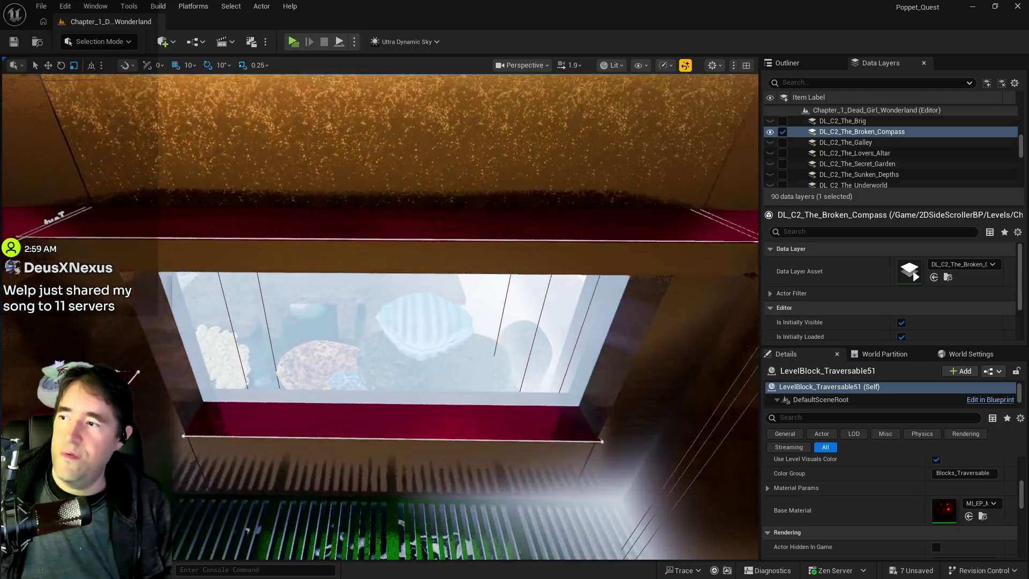
key(w)
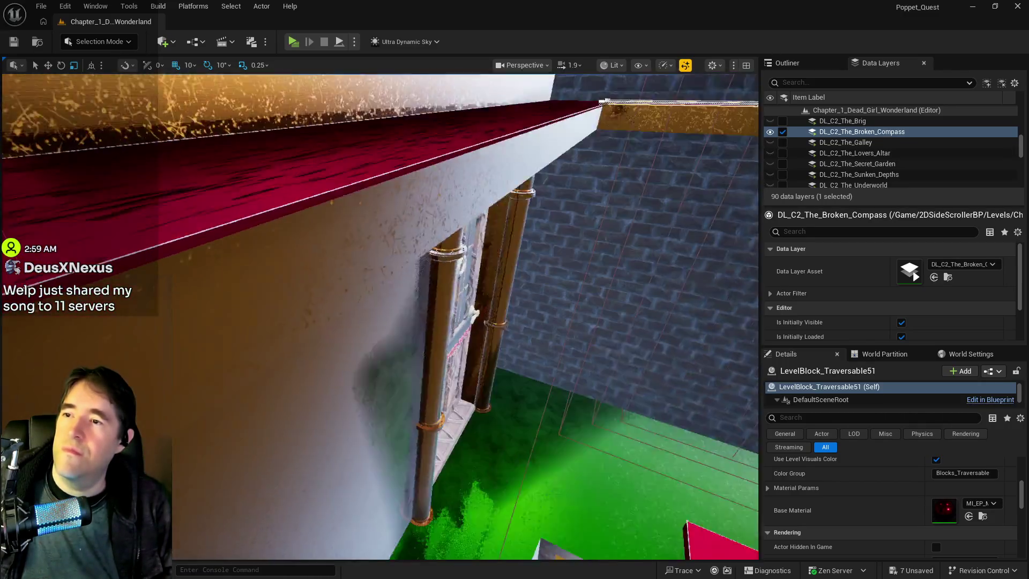
key(q)
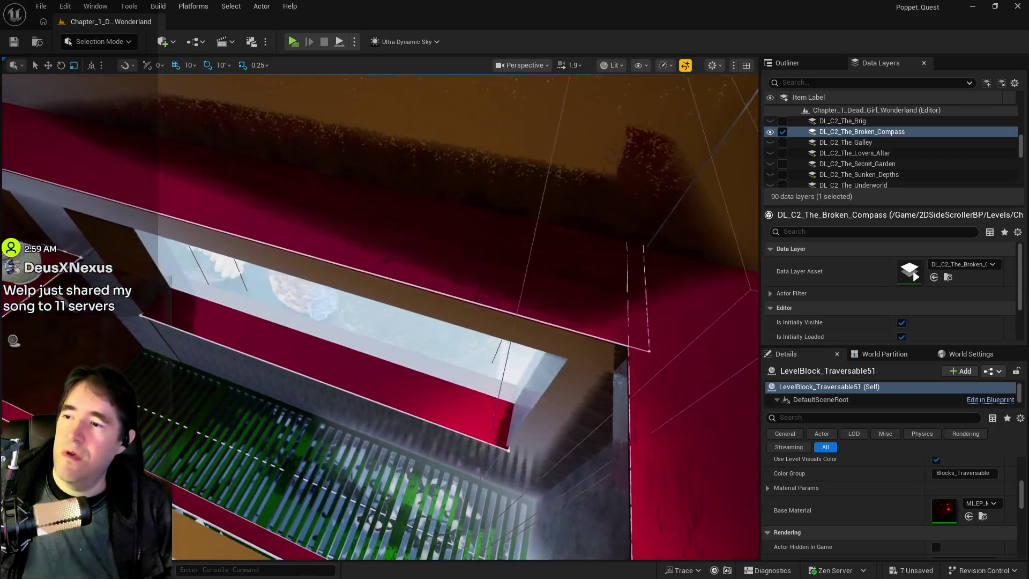
click(428, 247)
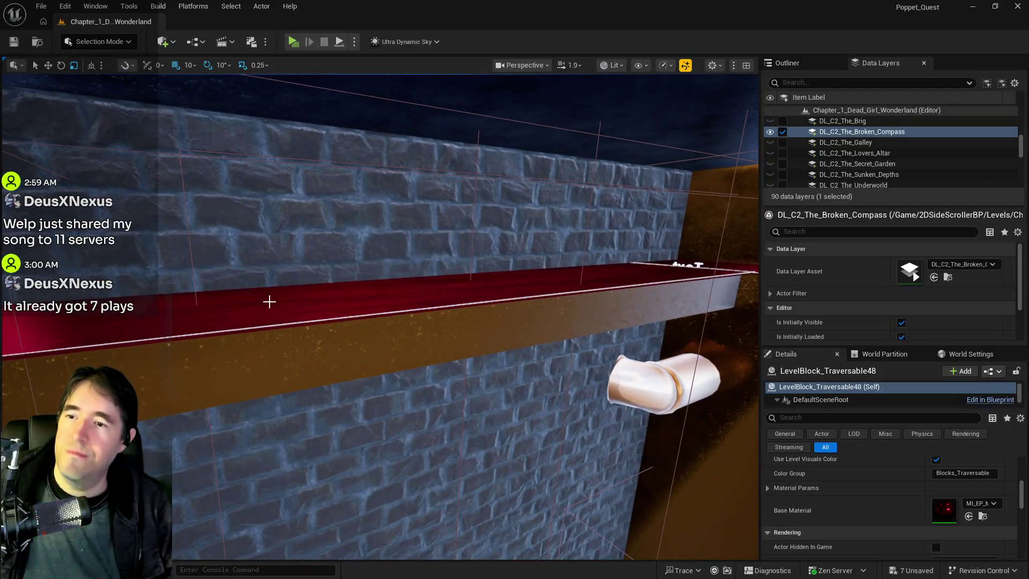
click(269, 302)
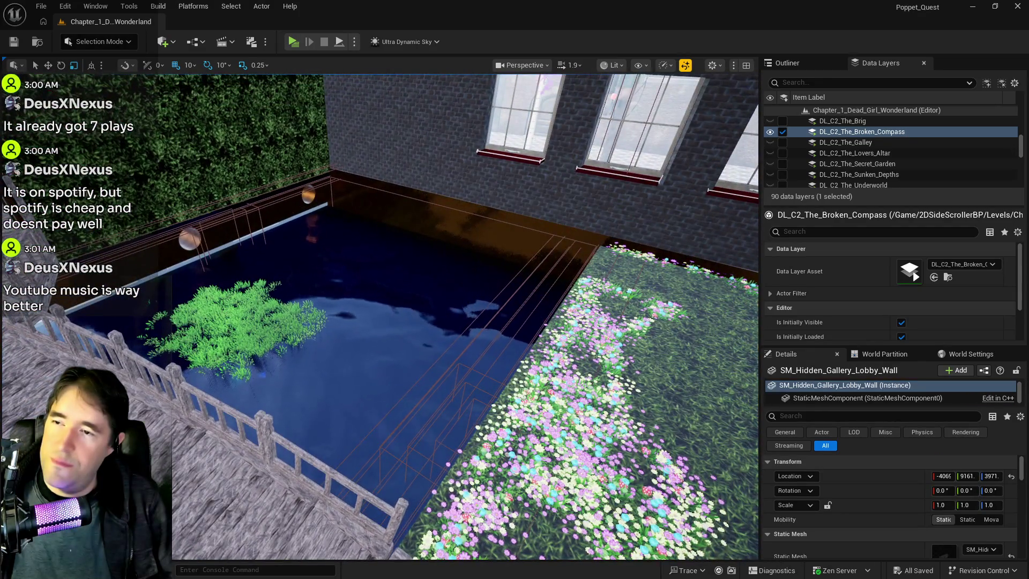
key(w)
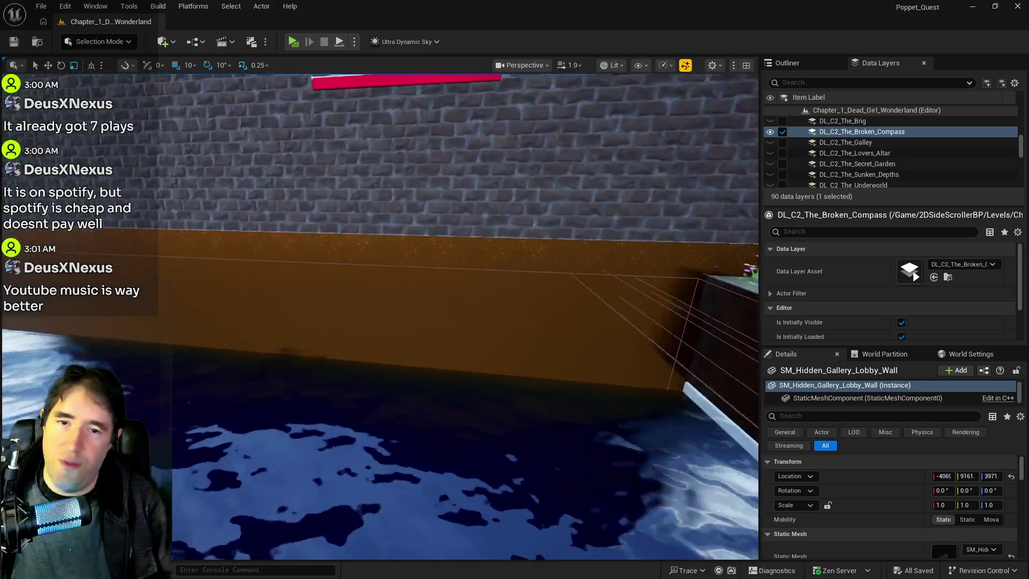
key(s)
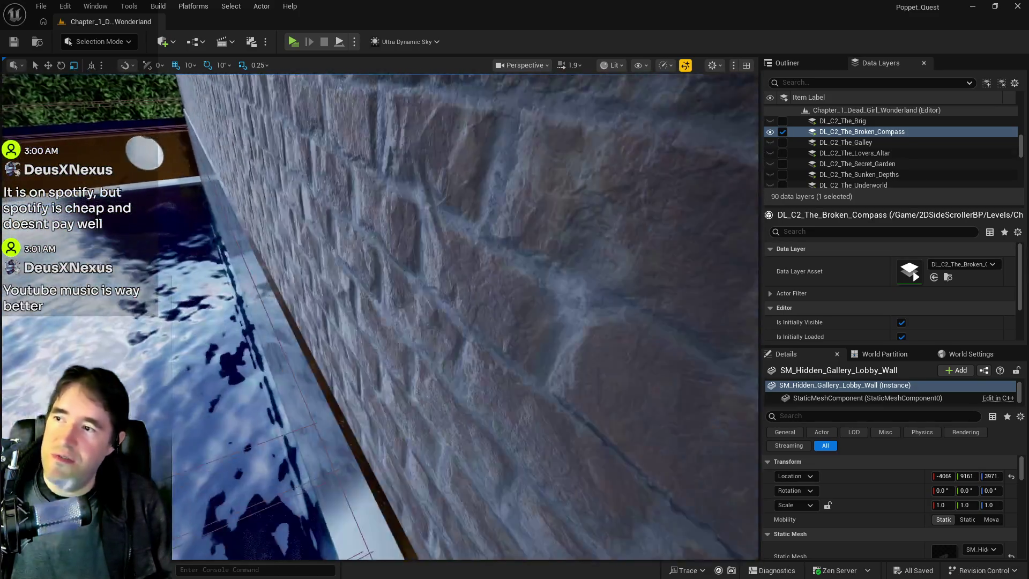
key(s)
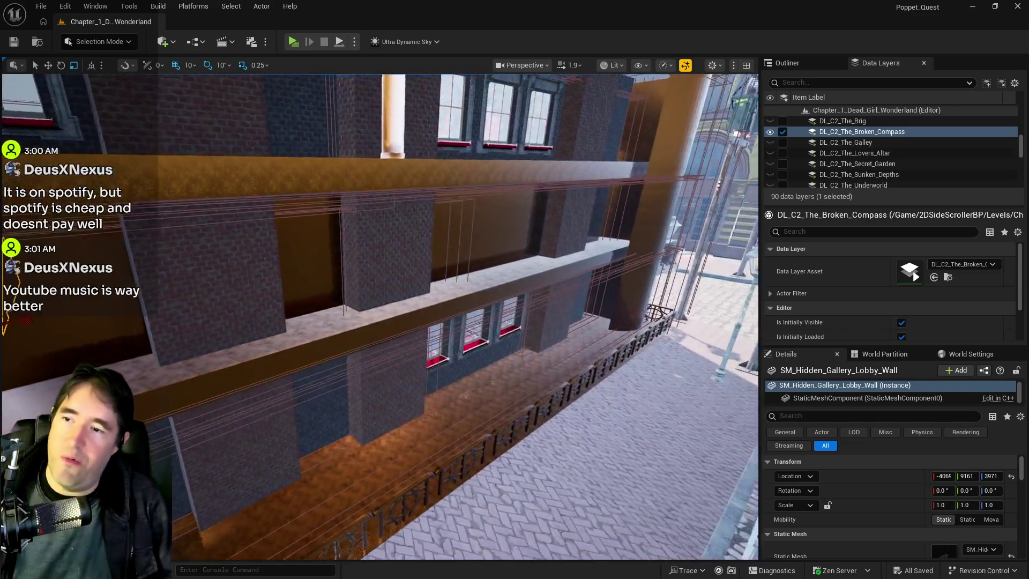
key(s)
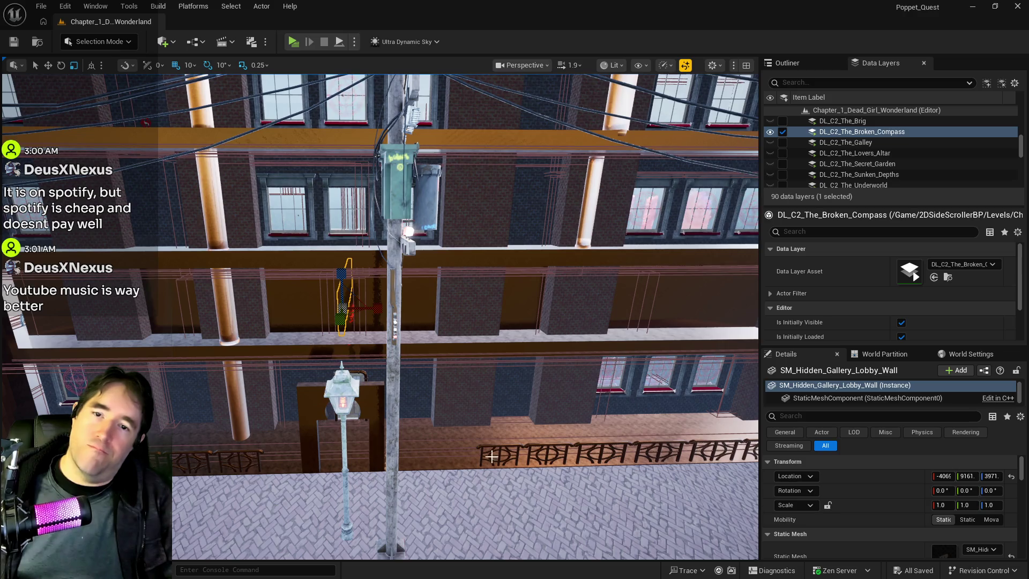
mouse_move(418, 429)
mouse_down()
mouse_move(397, 418)
mouse_move(370, 435)
mouse_up()
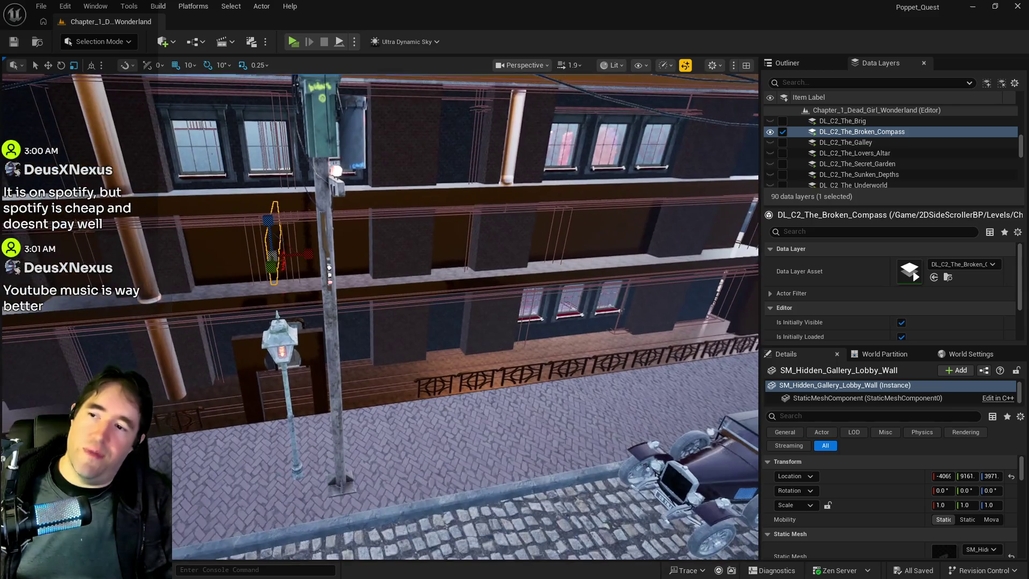
drag(356, 337, 399, 426)
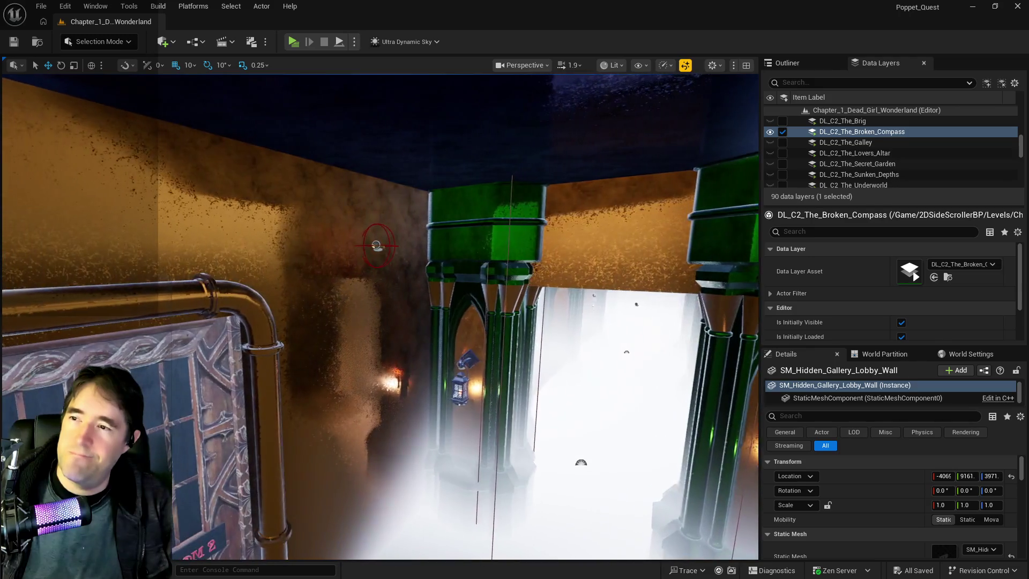
Load the DL_C2_Lower_Decks data layer and fly into the newly loaded decks.
scroll(863, 172, up, 3)
scroll(863, 172, up, 5)
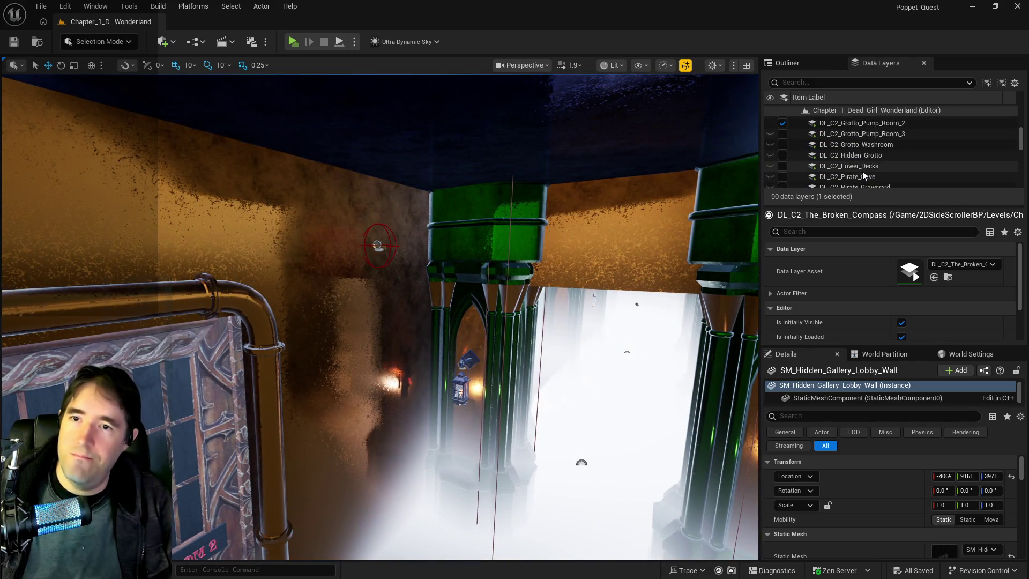
scroll(841, 172, down, 2)
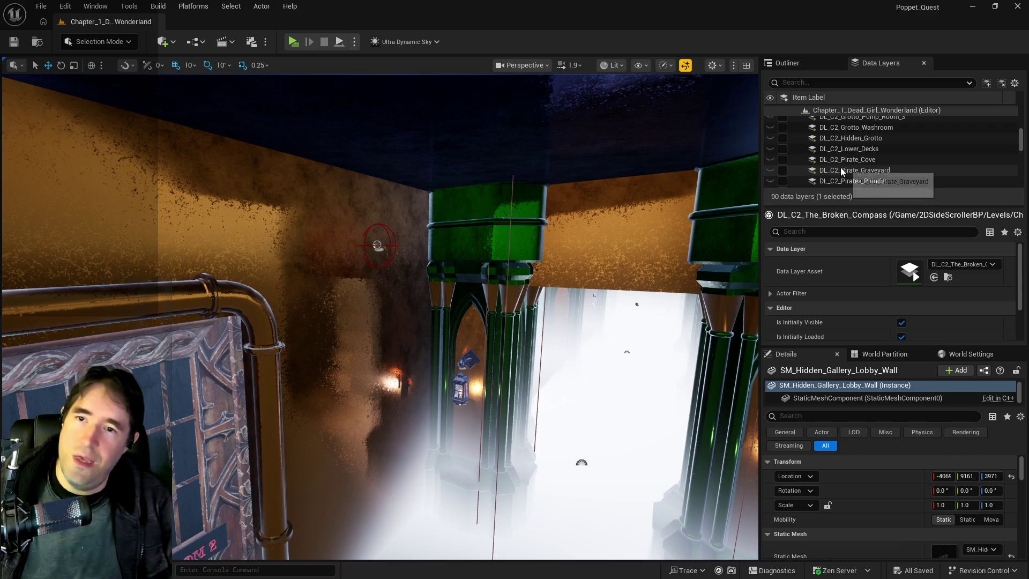
click(838, 150)
click(782, 149)
mouse_move(706, 177)
mouse_down()
mouse_move(635, 65)
mouse_move(614, 90)
mouse_move(541, 104)
mouse_up()
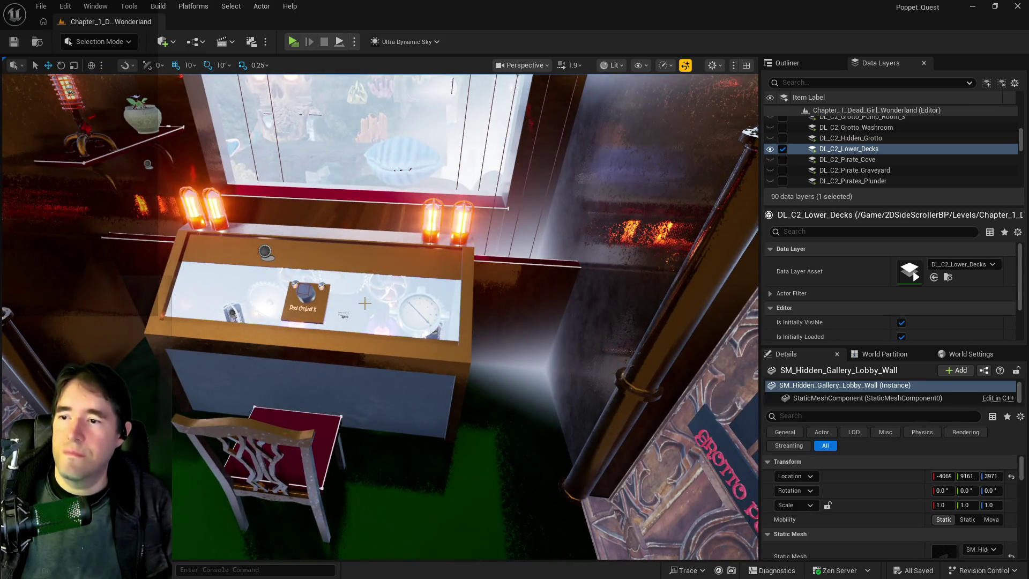
Select Box Brush4, fly into the lit room, and add the ceiling brush for a two-object selection.
drag(541, 104, 536, 105)
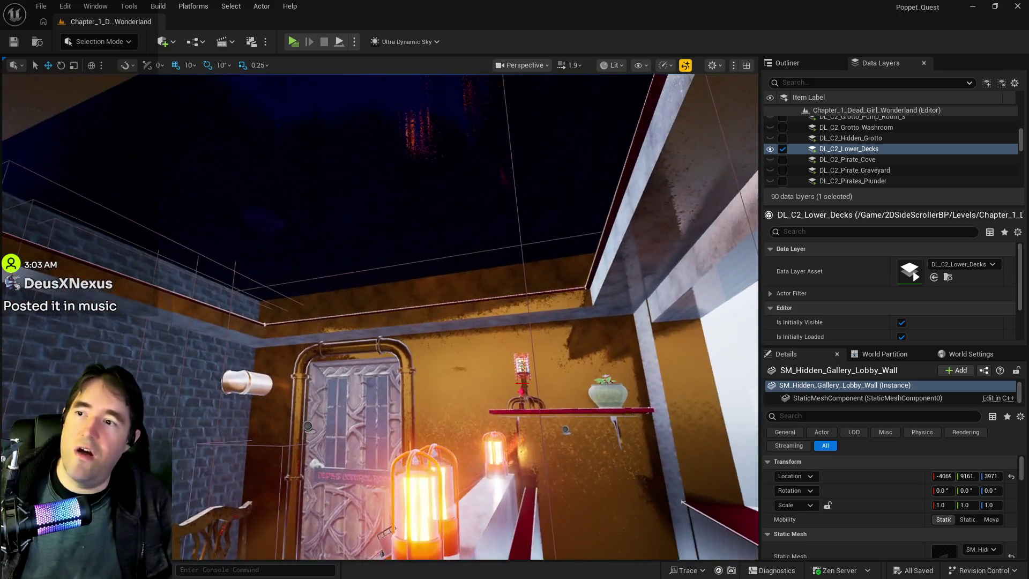
drag(333, 215, 330, 202)
click(330, 202)
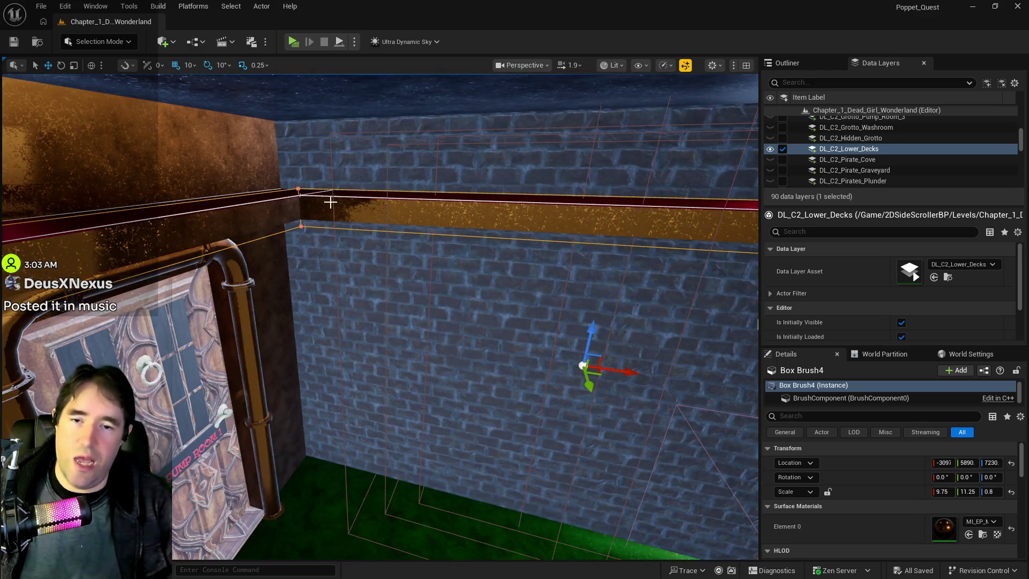
drag(326, 245, 290, 237)
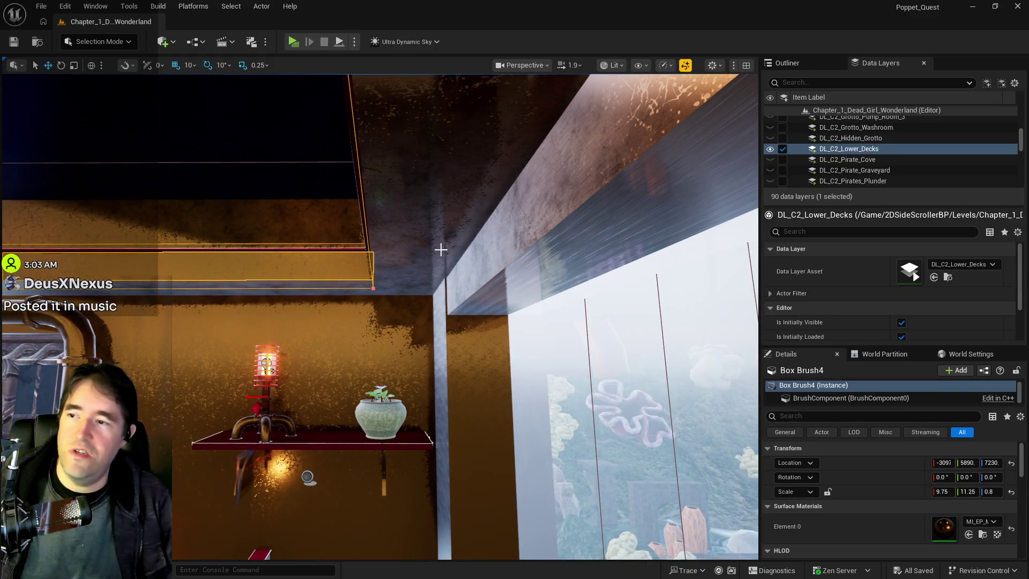
ctrl+click(416, 234)
drag(417, 236, 417, 235)
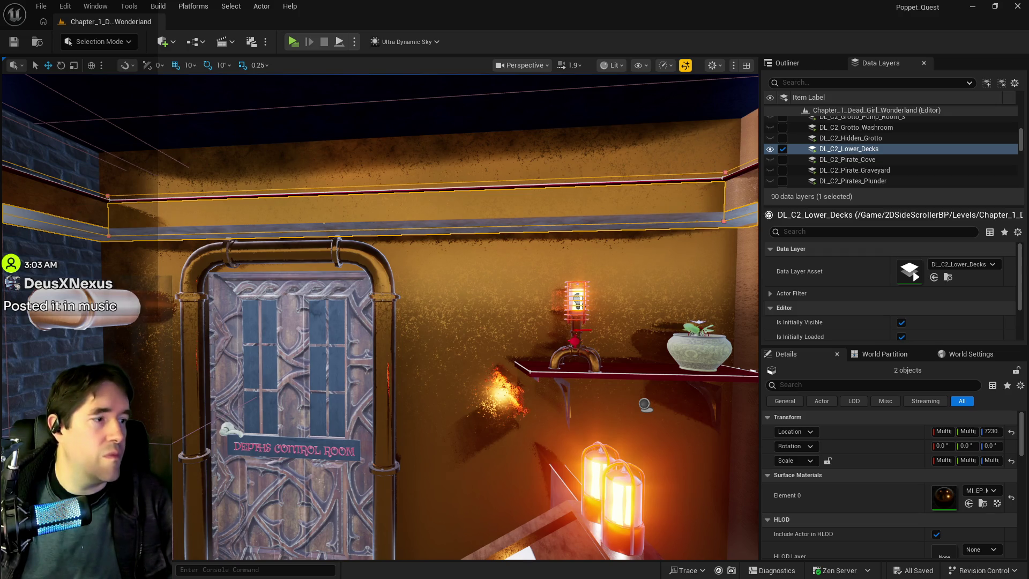
key(d)
key(s)
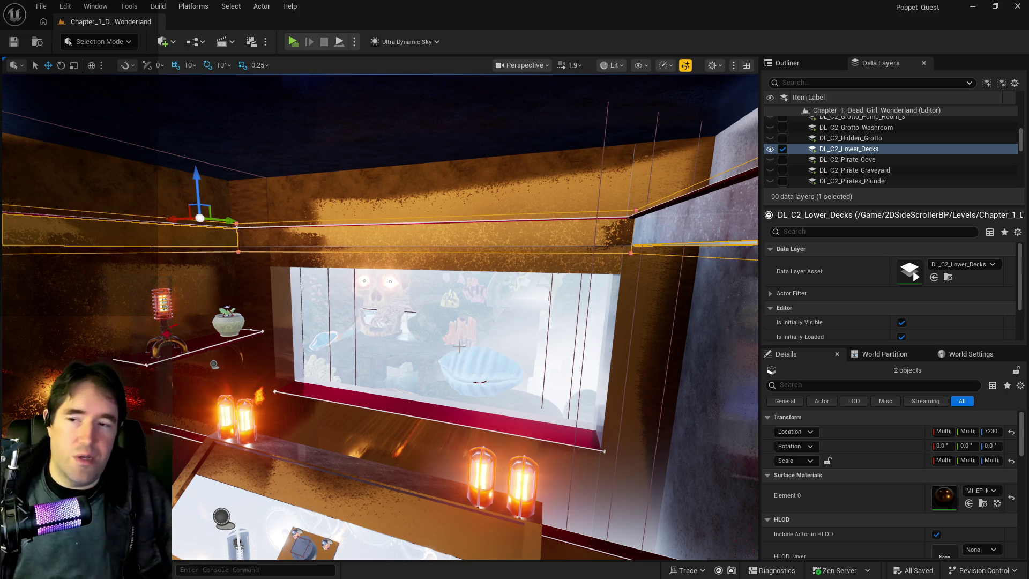
key(f)
Fly through the doorway and select the white pipe mesh SM_Machinery_Room_Pipes_8.
drag(326, 292, 326, 292)
drag(405, 256, 405, 256)
drag(459, 278, 511, 447)
click(459, 277)
drag(380, 317, 380, 317)
Select the vent grille Pipe_Maze3 and add two nearby objects to the selection.
drag(290, 253, 291, 253)
click(291, 252)
drag(211, 332, 210, 331)
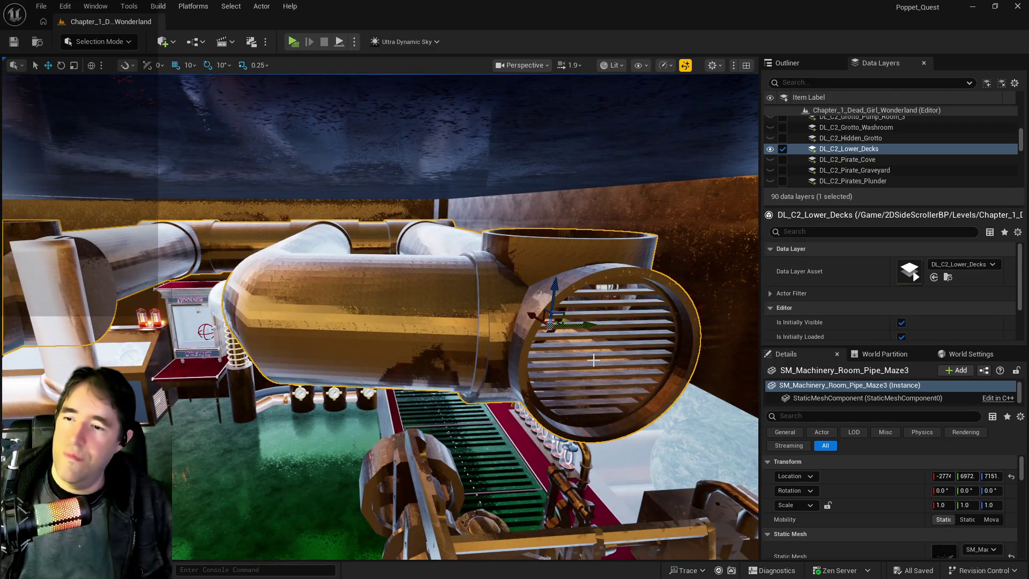
ctrl+click(593, 366)
drag(594, 366, 594, 366)
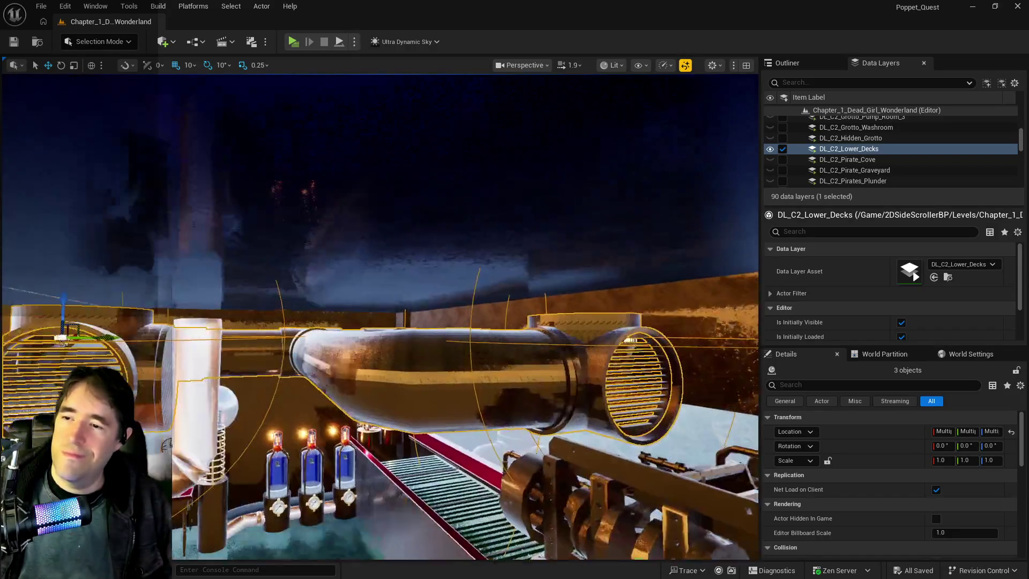
ctrl+click(402, 413)
drag(426, 290, 426, 290)
Add the remaining pipes for six selected objects, framing and orbiting to inspect them.
ctrl+click(433, 322)
key(f)
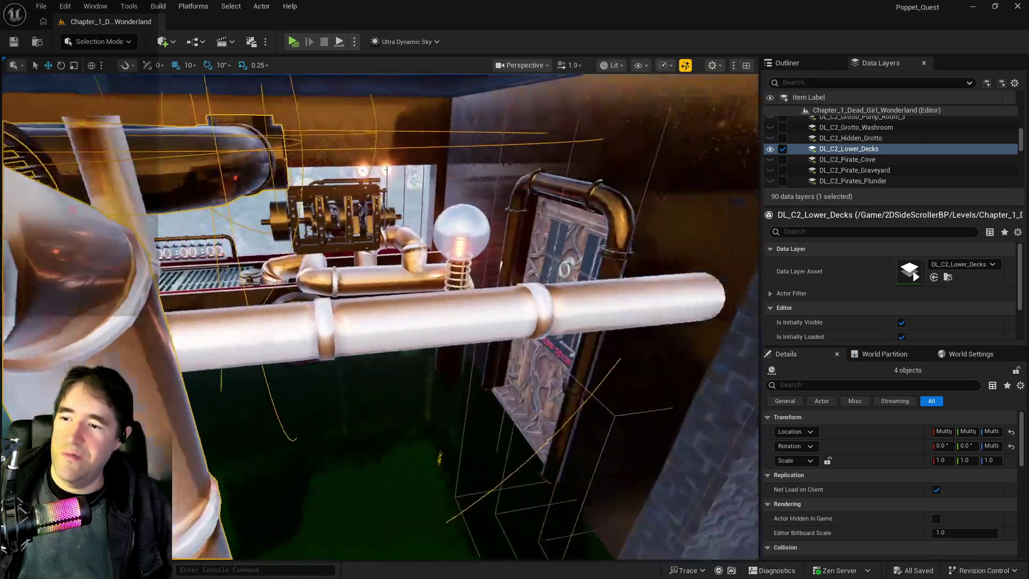
ctrl+click(464, 309)
key(f)
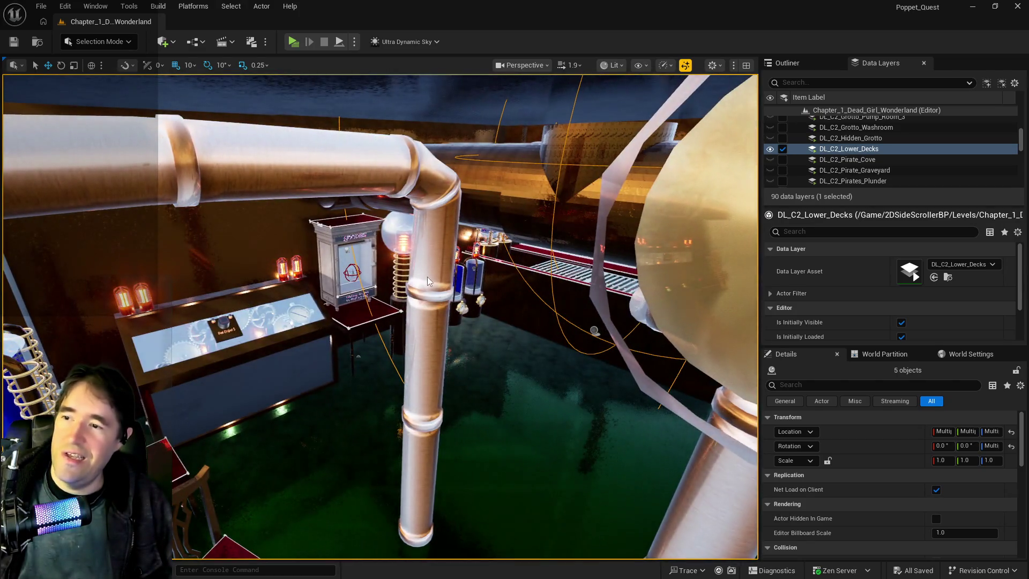
ctrl+click(425, 279)
key(f)
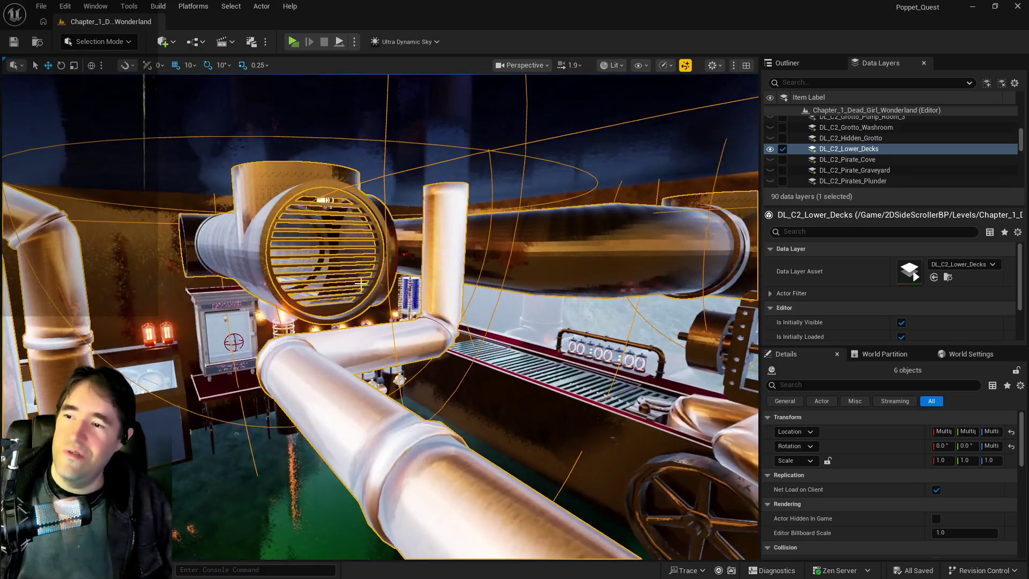
ctrl+click(434, 283)
key(f)
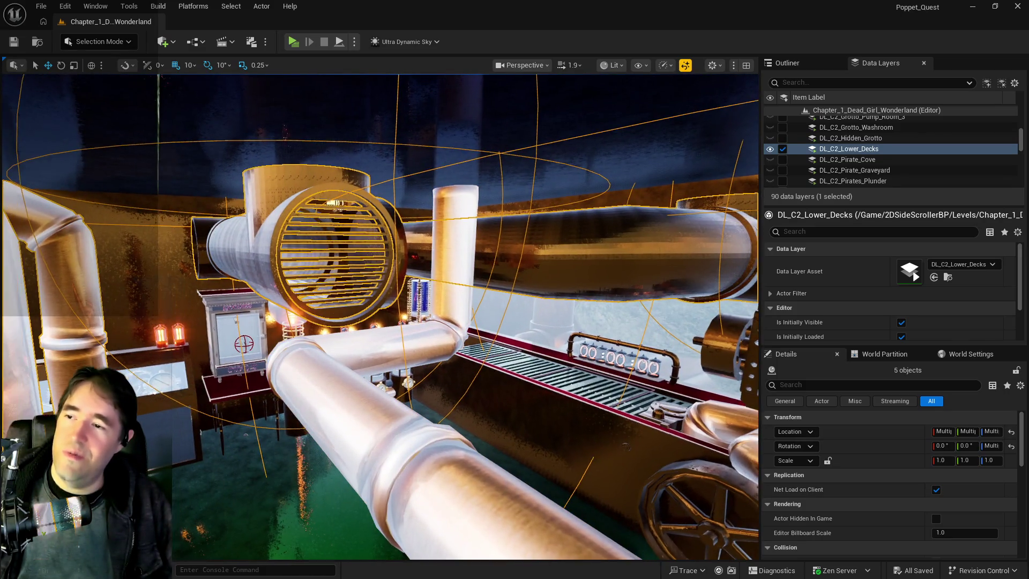
ctrl+click(443, 269)
key(f)
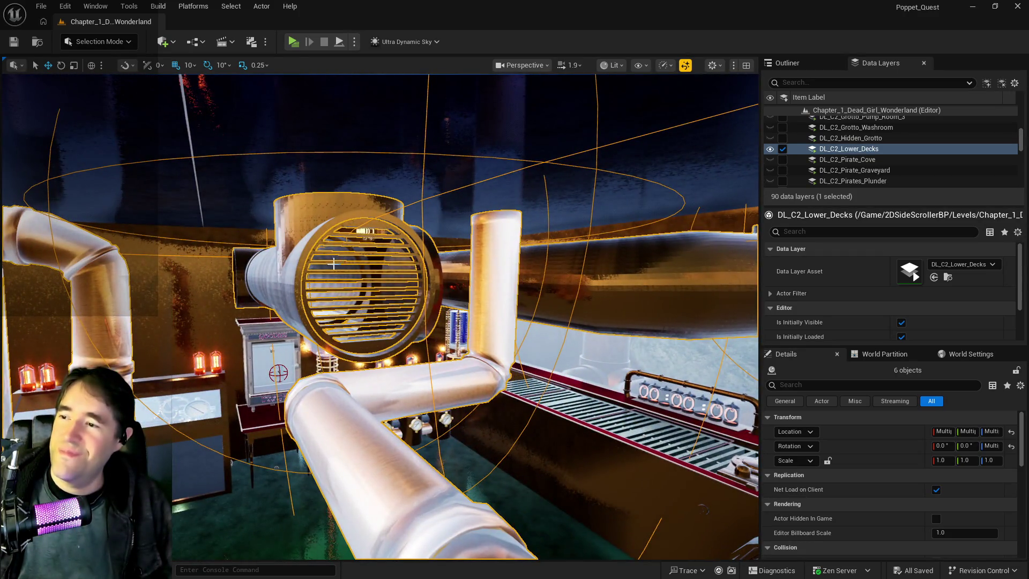
mouse_move(366, 231)
mouse_down()
mouse_move(435, 205)
mouse_move(444, 150)
mouse_move(467, 182)
mouse_move(494, 146)
mouse_move(488, 177)
mouse_move(426, 226)
mouse_up()
Select BP_Moon_Object8 and raise it higher in the tunnel, nudging it along X.
click(425, 217)
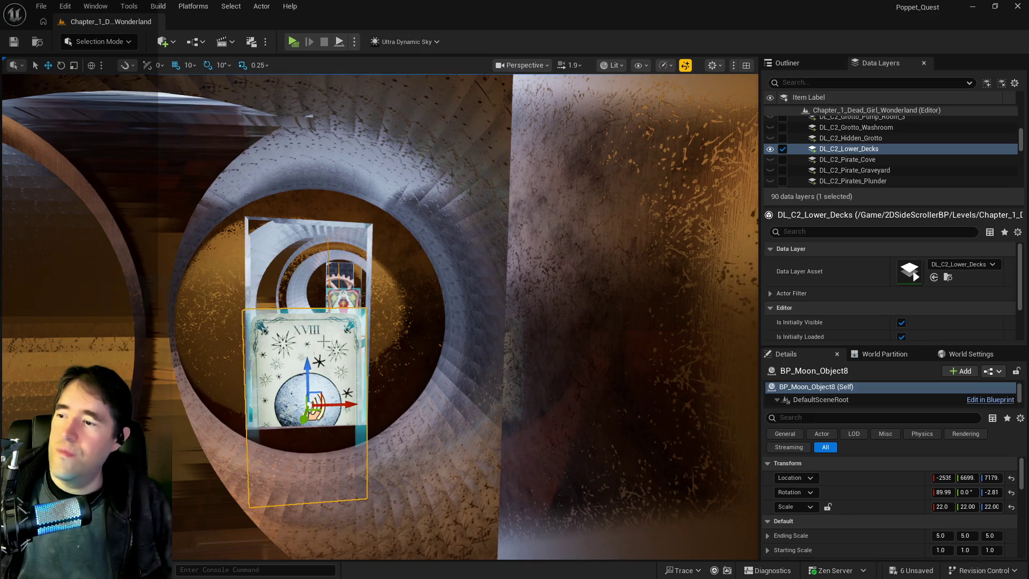
drag(306, 370, 302, 280)
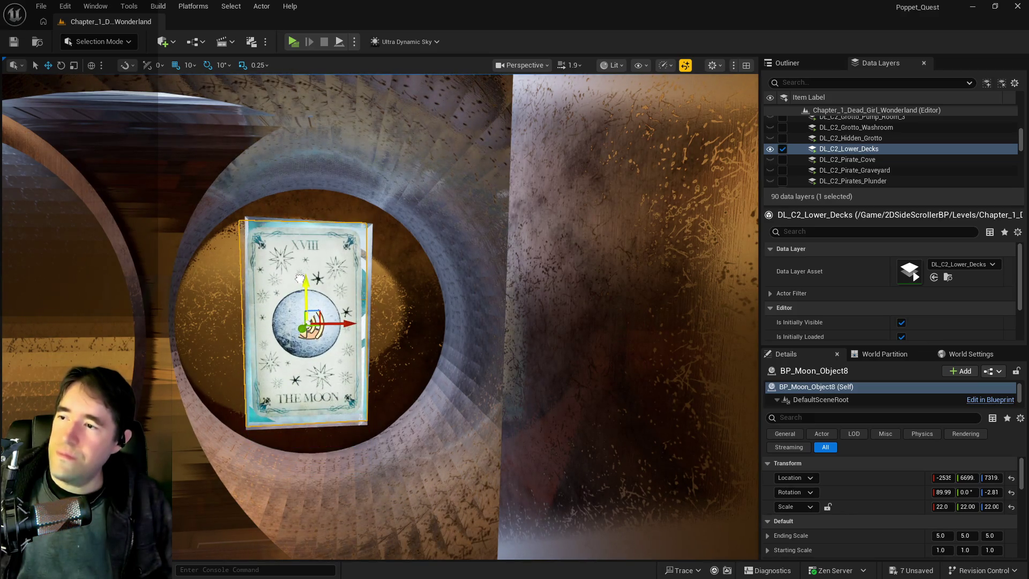
key(f)
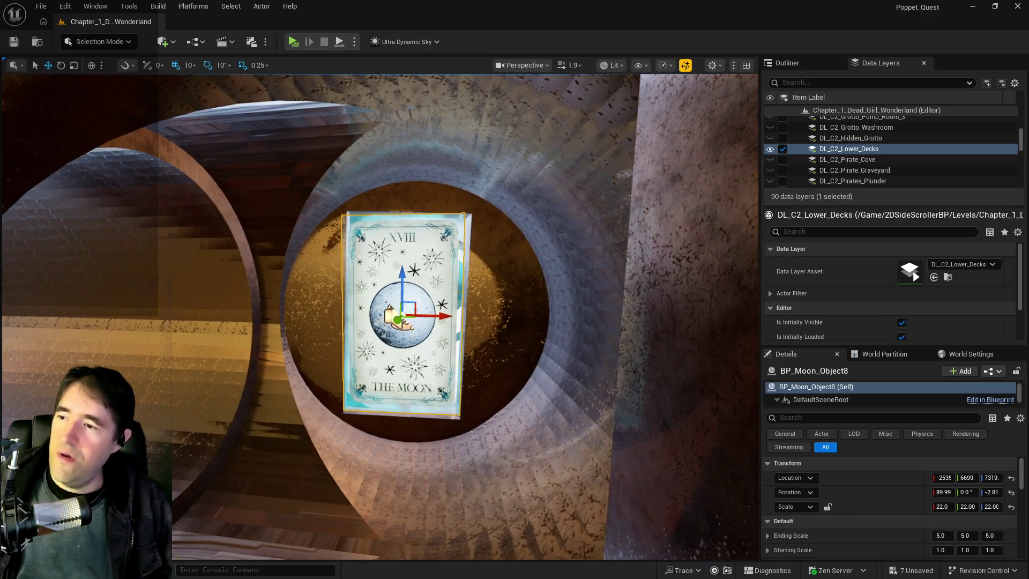
drag(447, 317, 452, 316)
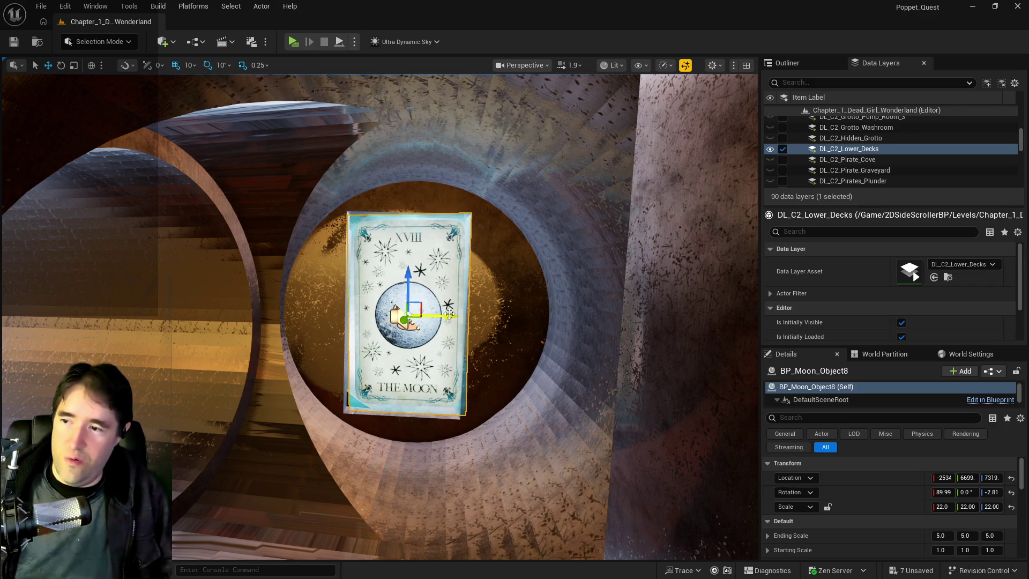
drag(405, 272, 395, 278)
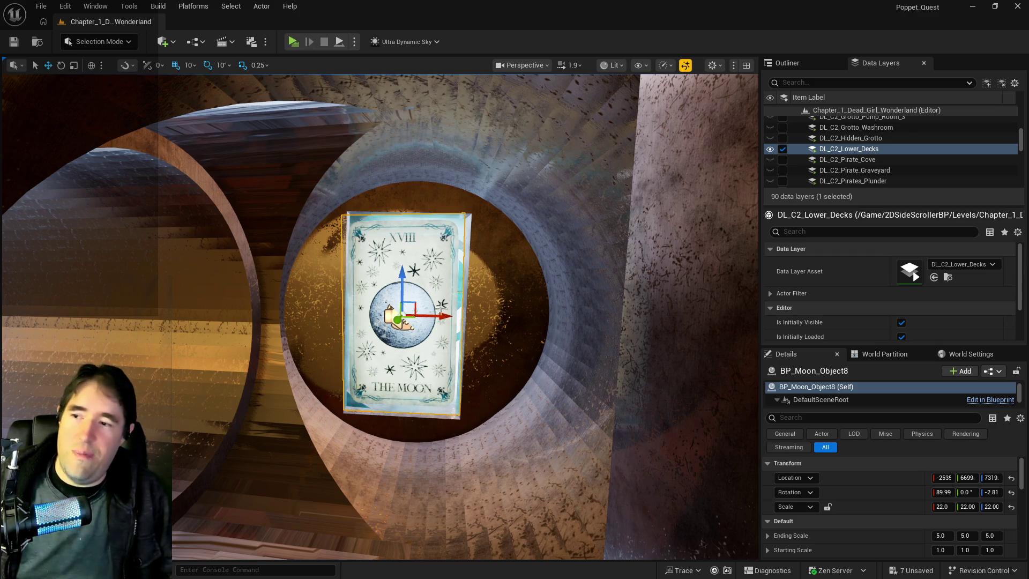
mouse_move(447, 316)
mouse_down()
mouse_move(360, 338)
mouse_move(327, 281)
mouse_up()
Set the Moon card's Rotation Yaw to 0 and fly in toward it.
scroll(394, 284, down, 3)
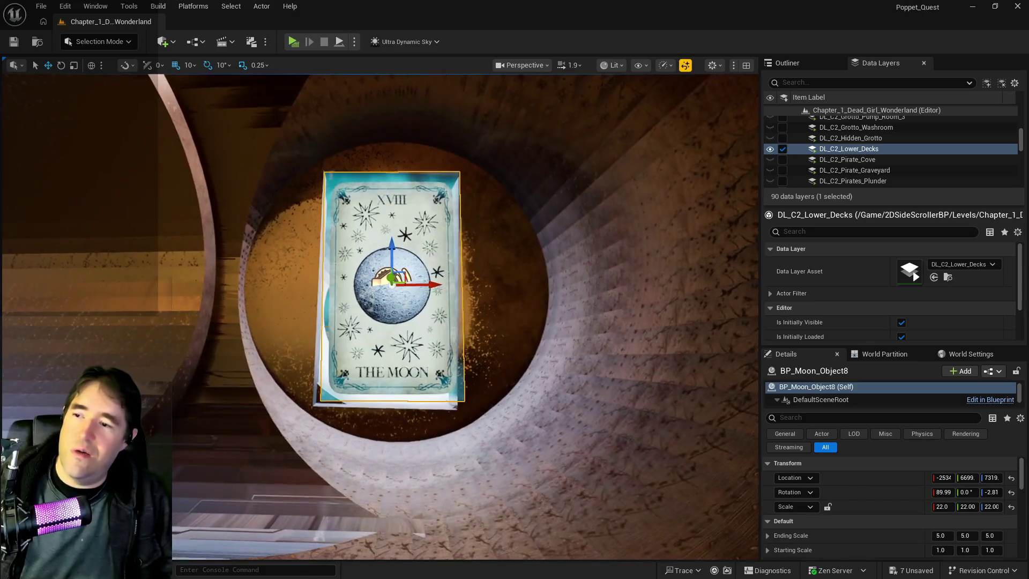
click(992, 492)
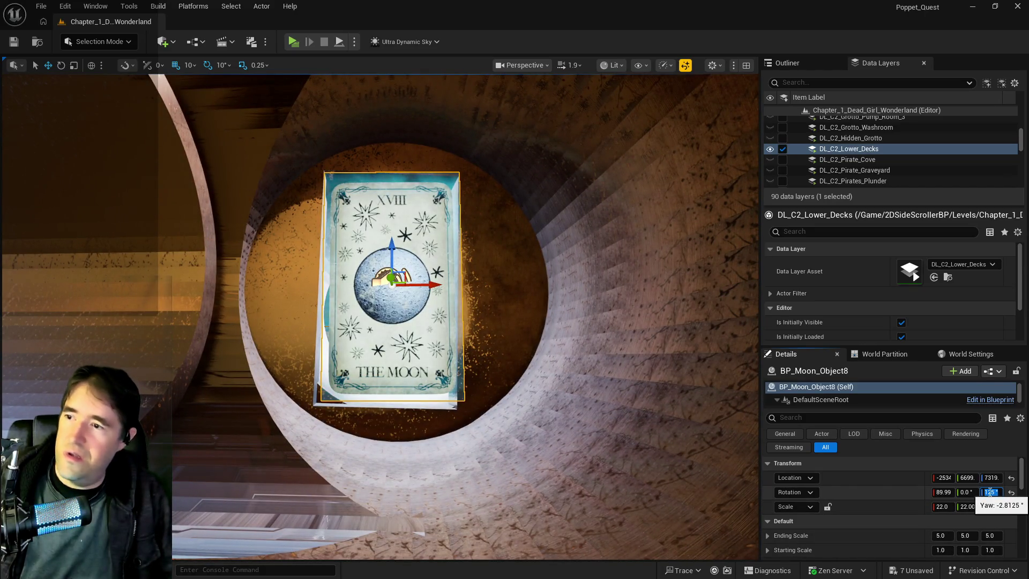
text(0)
key(Return)
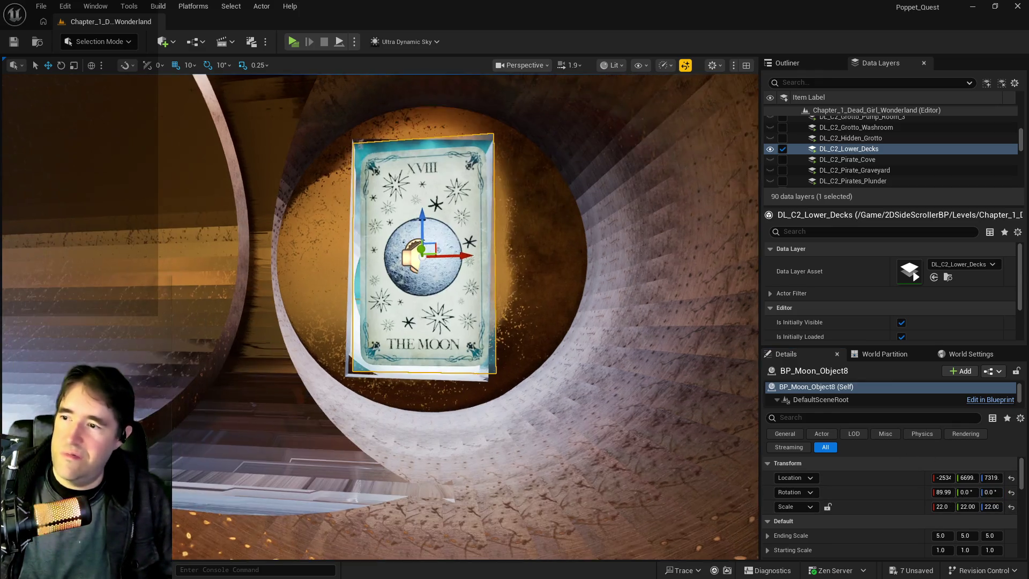
click(528, 337)
mouse_move(520, 286)
mouse_down()
mouse_move(520, 257)
mouse_move(520, 300)
mouse_move(504, 322)
mouse_move(654, 306)
mouse_move(562, 163)
mouse_up()
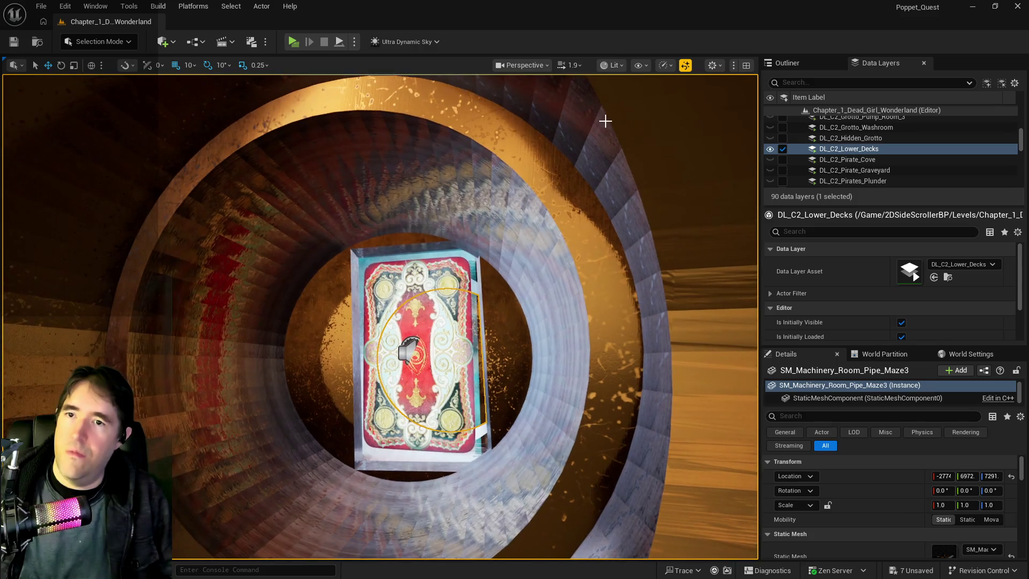
Show the Outliner actor list, reselect the Moon card, and try the viewport layout options.
click(788, 64)
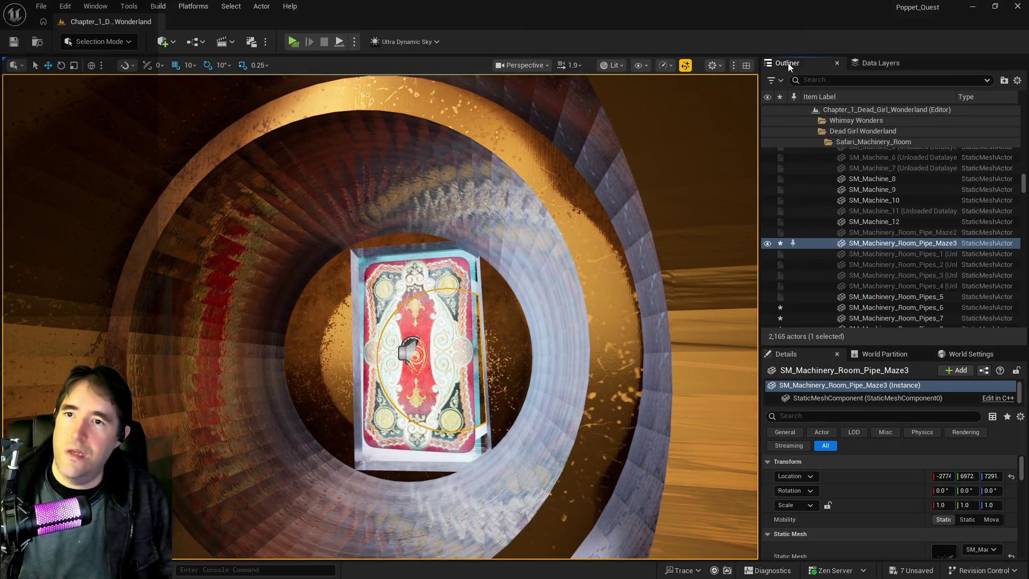
drag(482, 321, 451, 258)
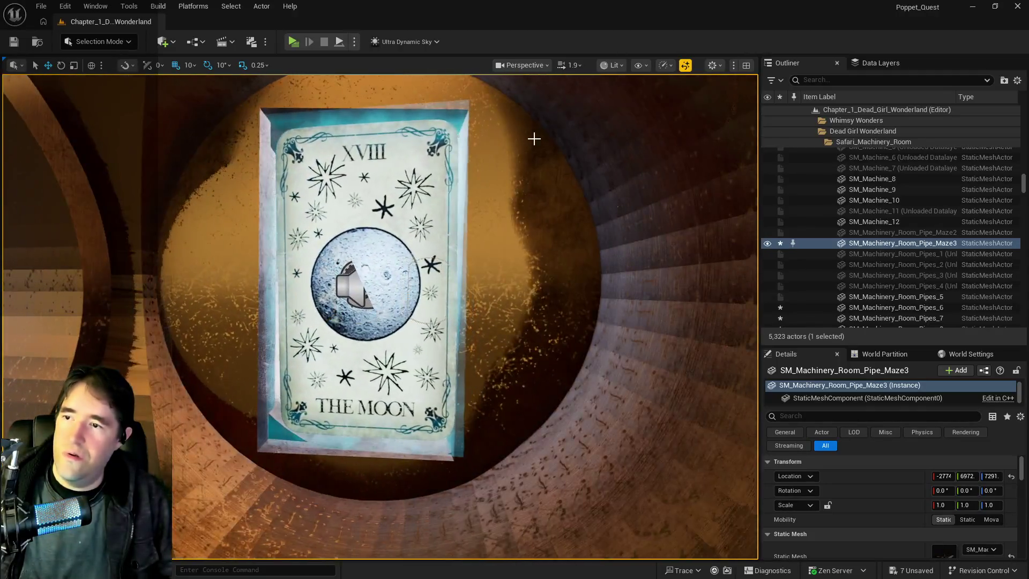
click(533, 138)
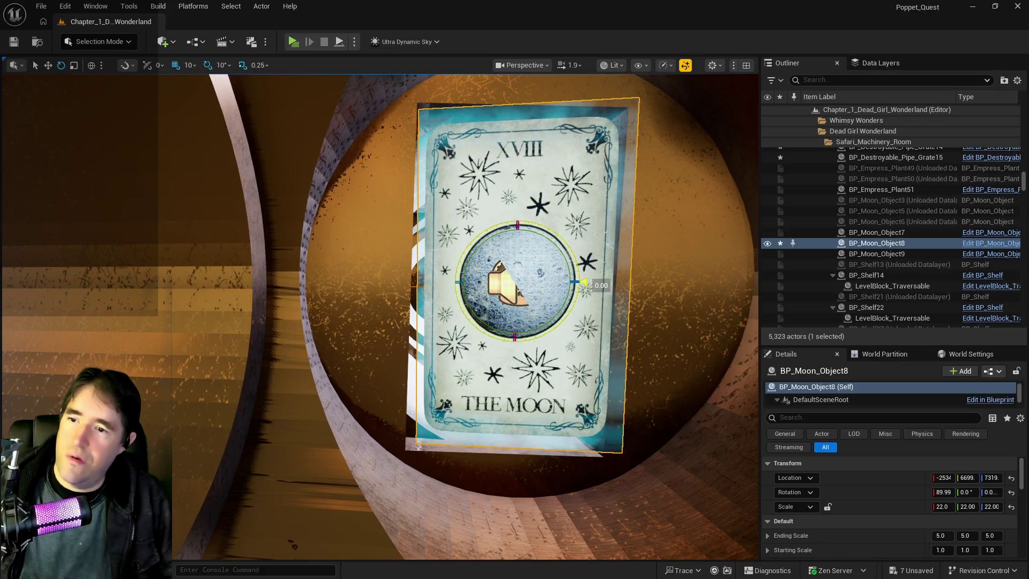
click(724, 68)
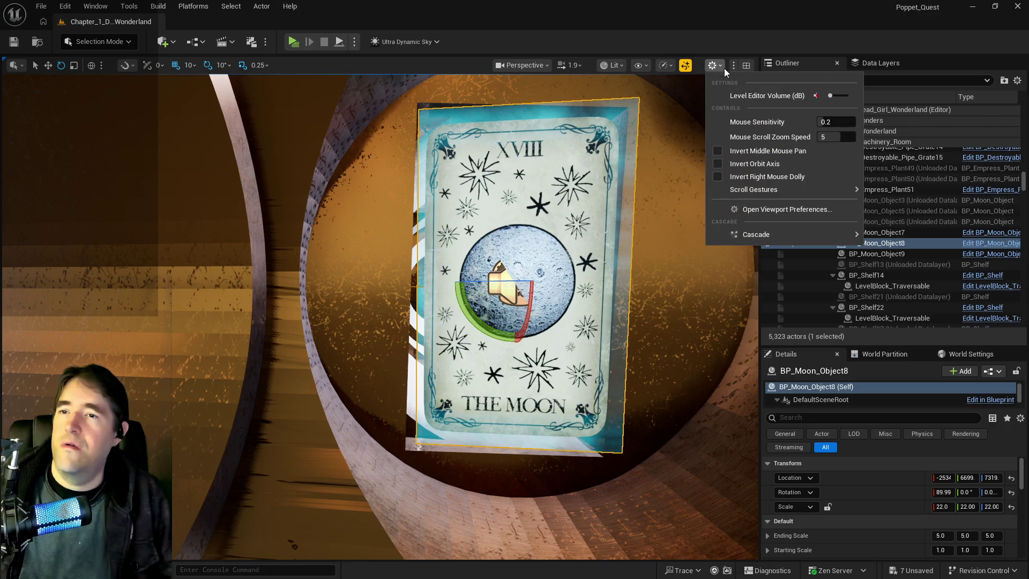
click(740, 67)
click(744, 67)
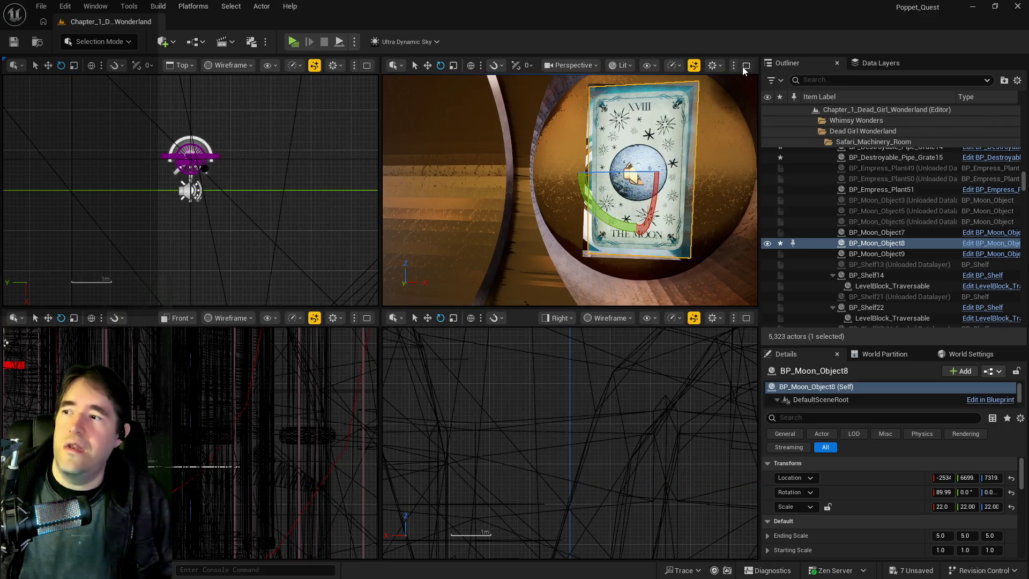
click(744, 67)
click(735, 66)
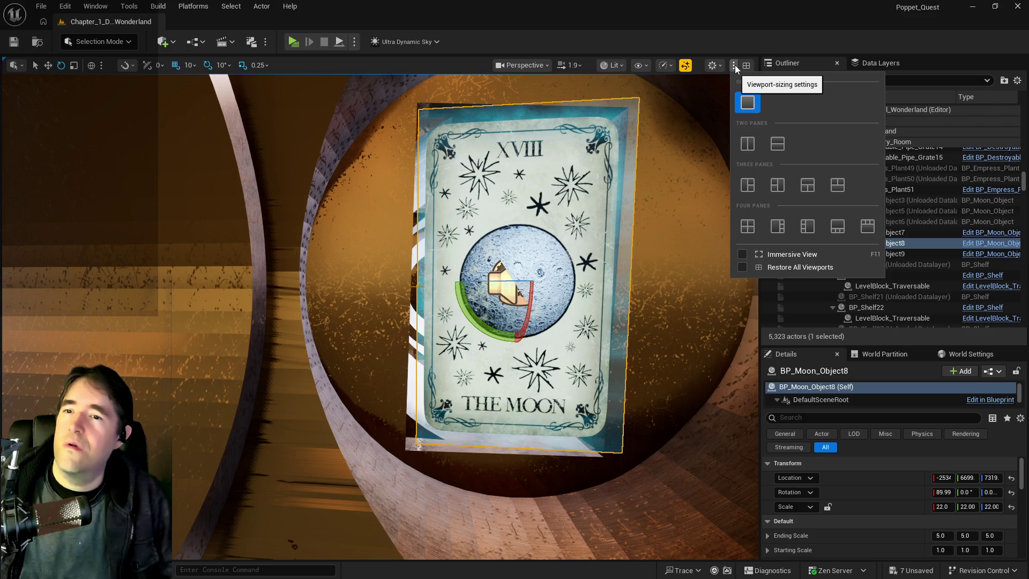
click(735, 65)
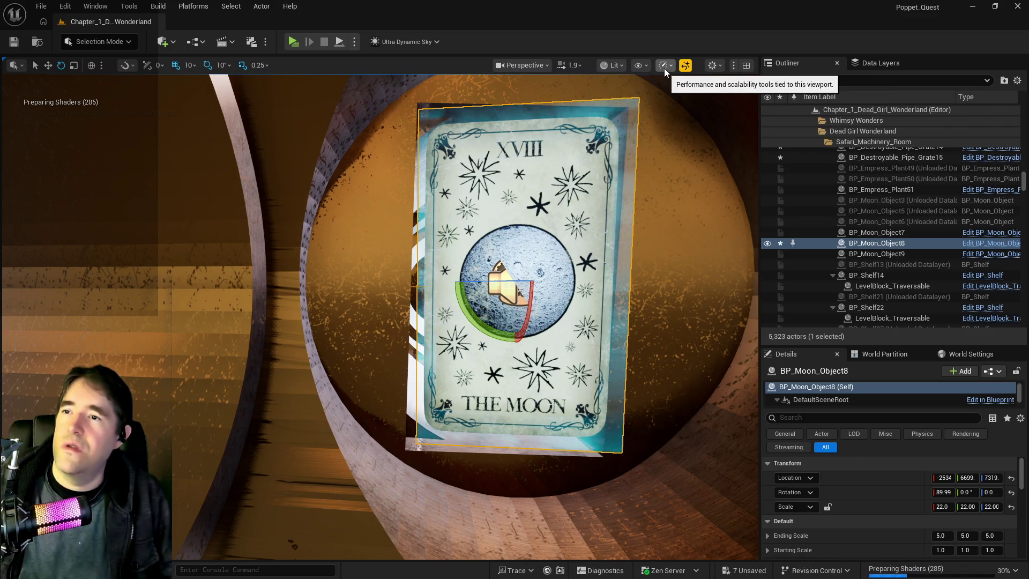
Set grid snapping to 1 and rotation snapping to 2.812°.
click(188, 67)
click(190, 93)
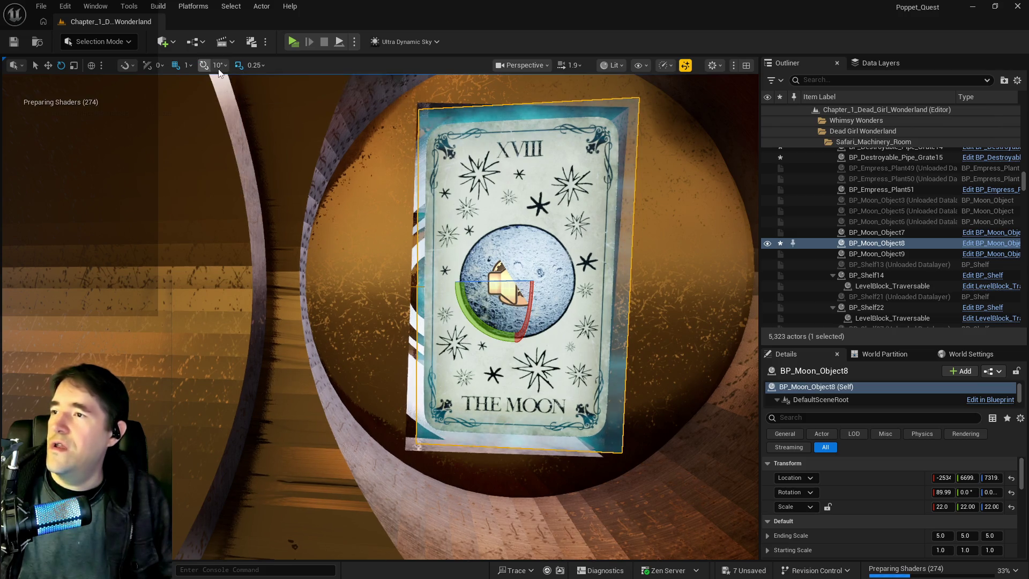
click(218, 70)
click(313, 101)
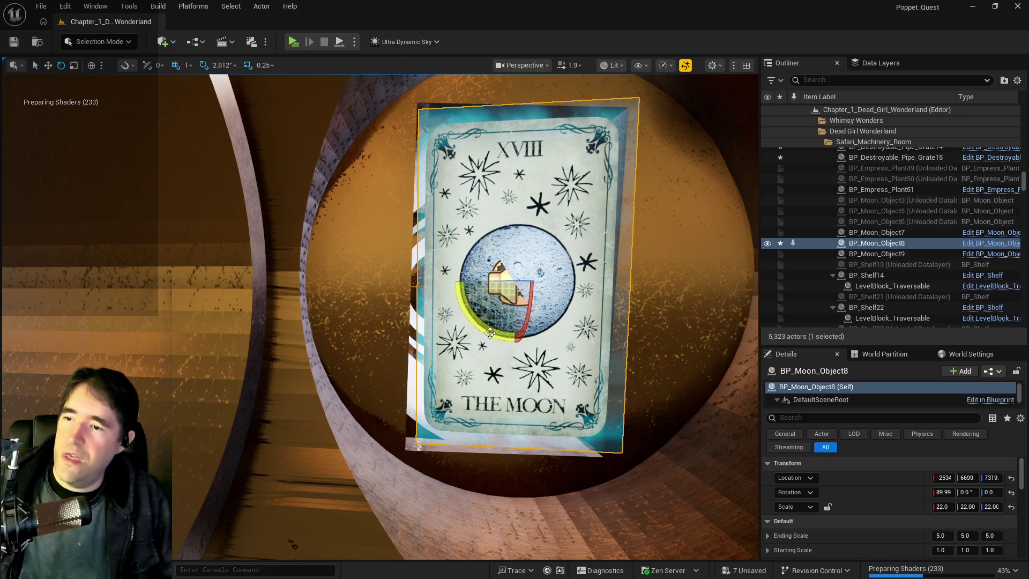
Tilt the Moon card one snap step, reset its pitch to 0, nudge it, and save.
drag(490, 333, 498, 330)
key(w)
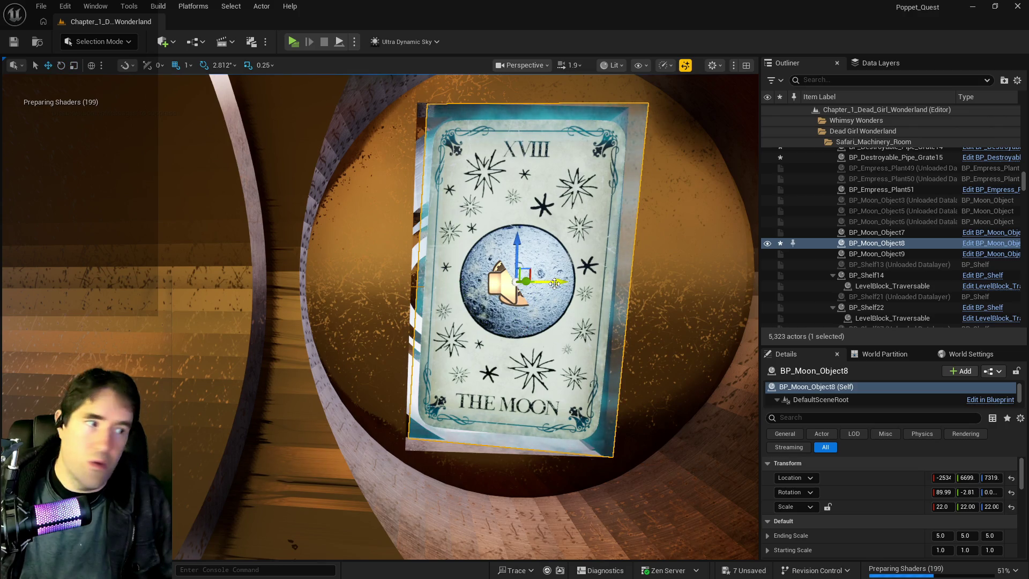
drag(555, 283, 545, 283)
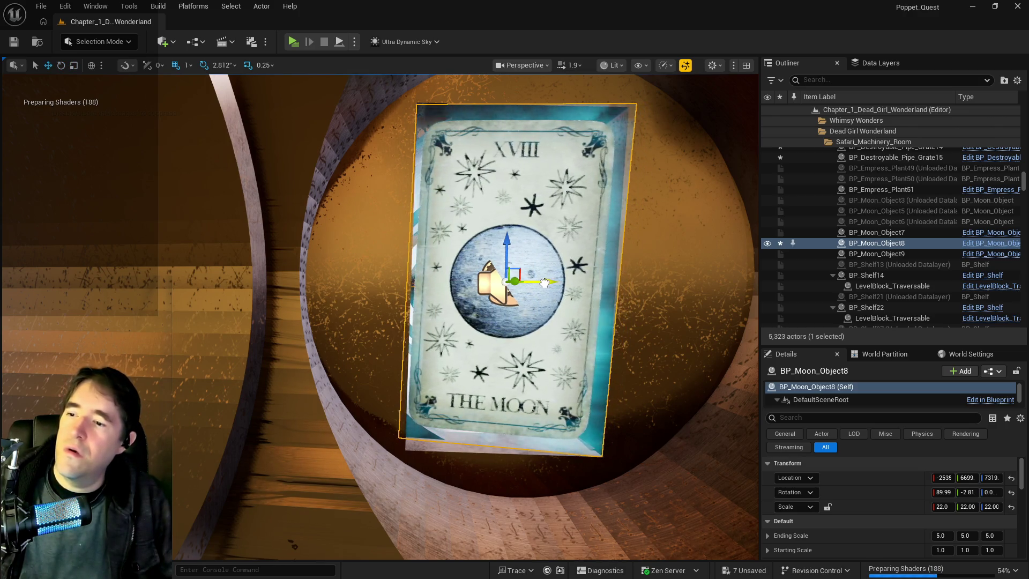
scroll(545, 283, up, 5)
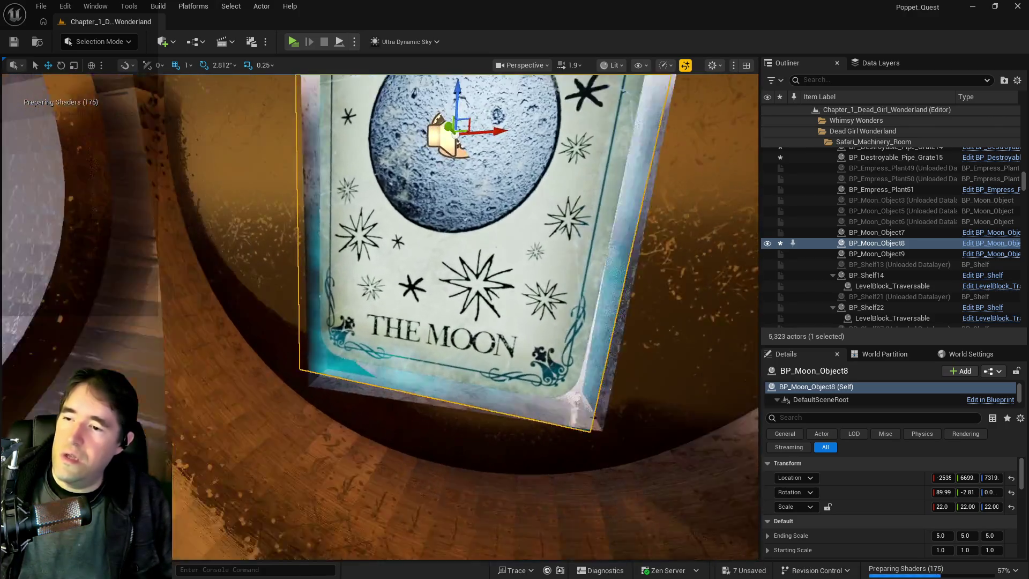
click(967, 492)
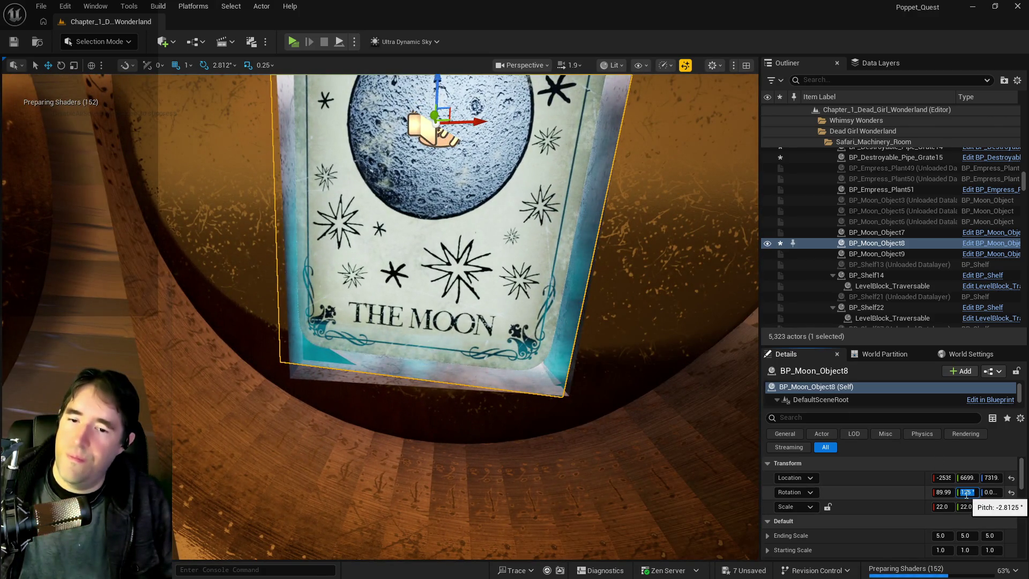
text(0)
key(Return)
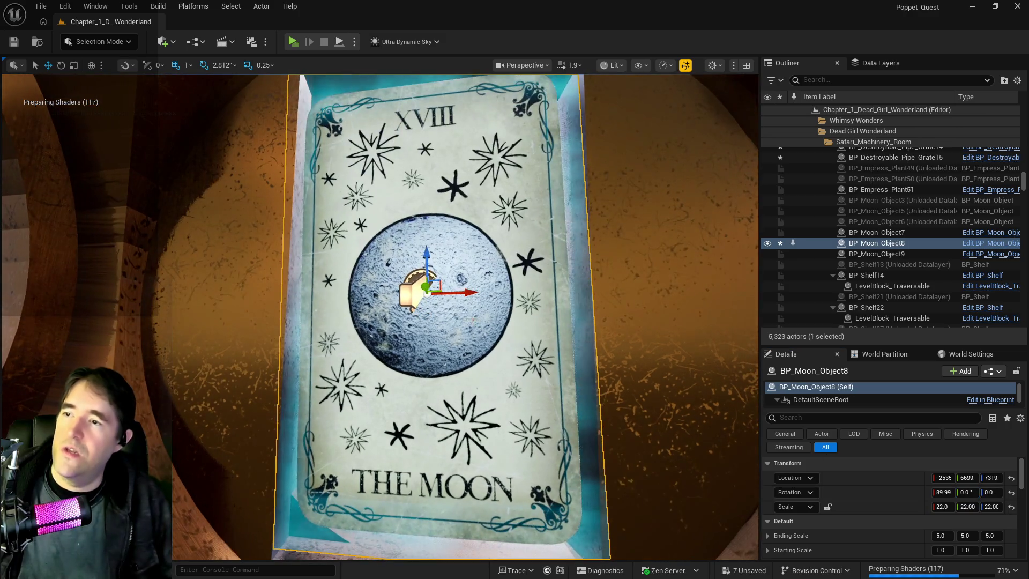
scroll(407, 316, down, 2)
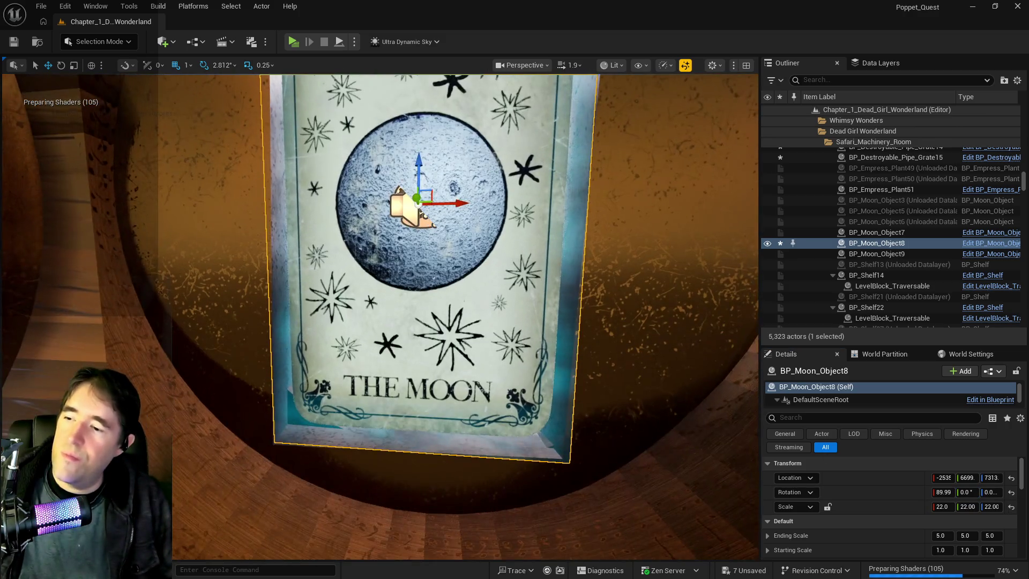
drag(459, 204, 456, 206)
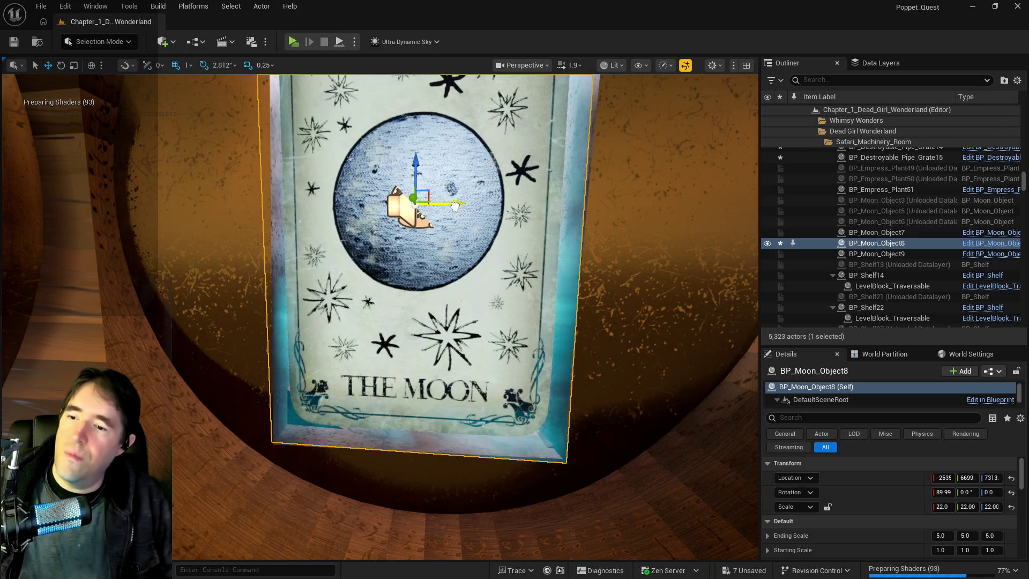
key(ctrl+s)
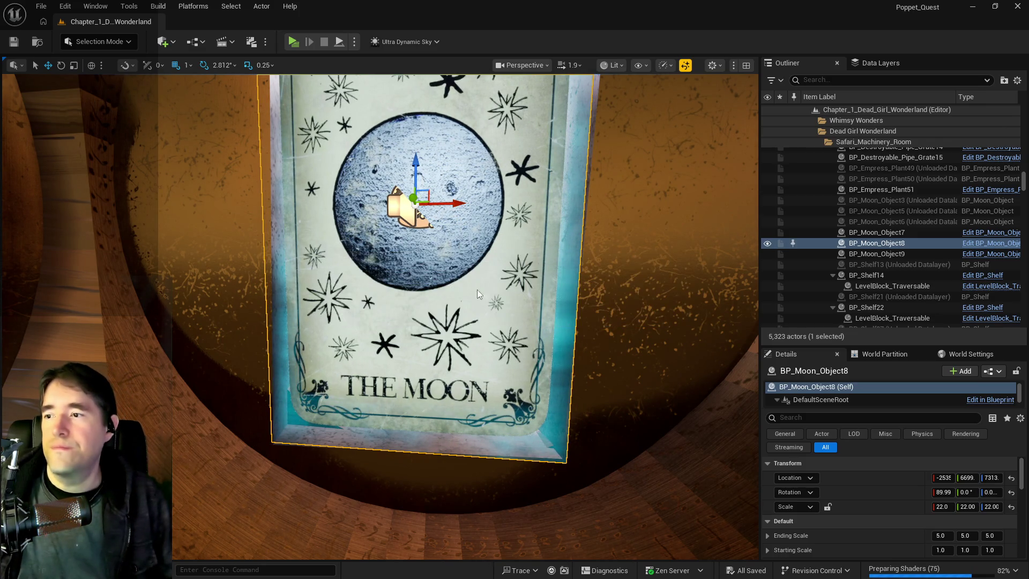
Tilt the Moon card about 2.81°, raise it slightly, then straighten its pitch to 0.
mouse_move(478, 297)
mouse_down()
mouse_move(469, 274)
mouse_move(469, 316)
mouse_move(472, 300)
mouse_move(561, 358)
mouse_up()
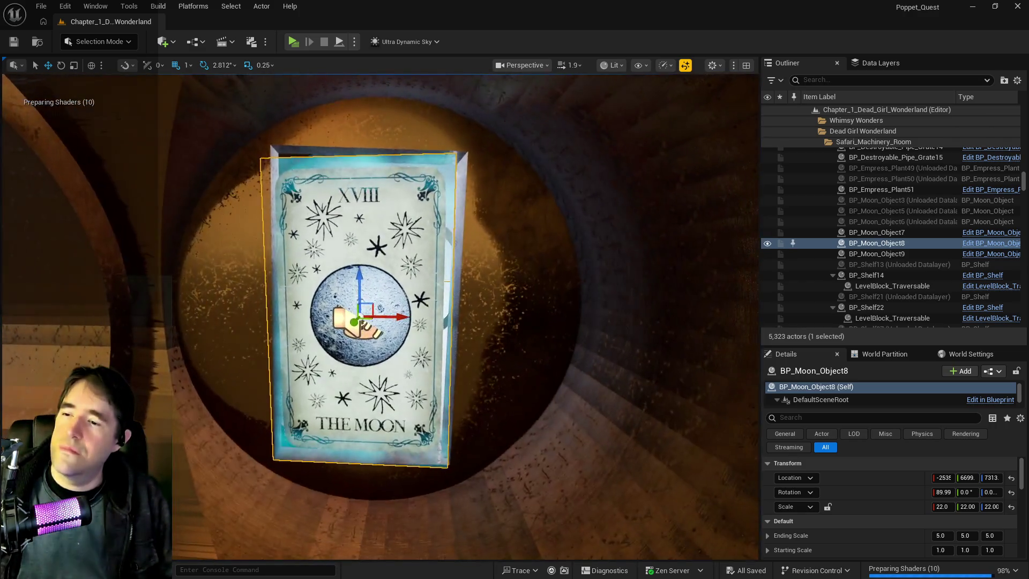
click(61, 65)
drag(410, 295, 424, 320)
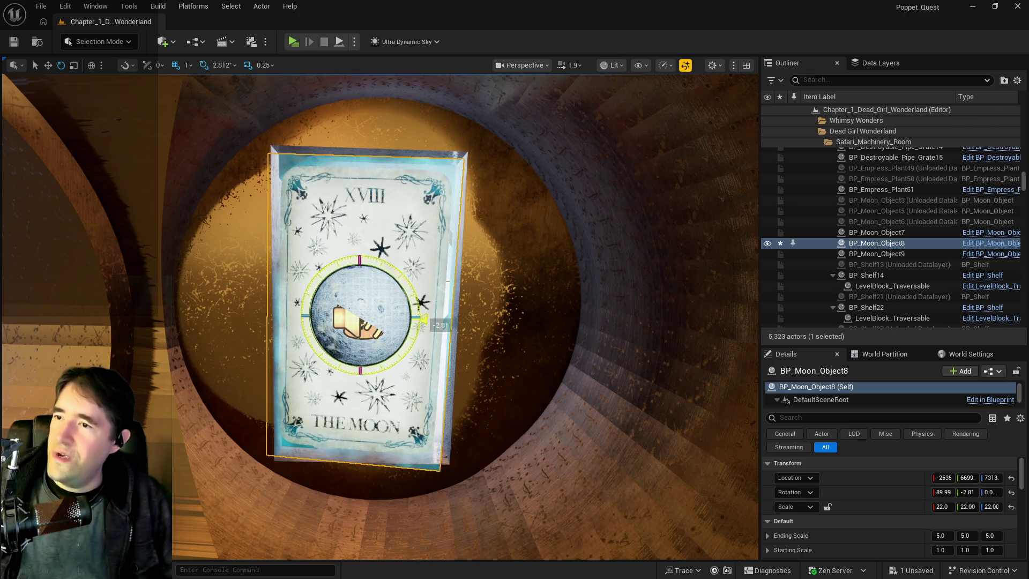
key(w)
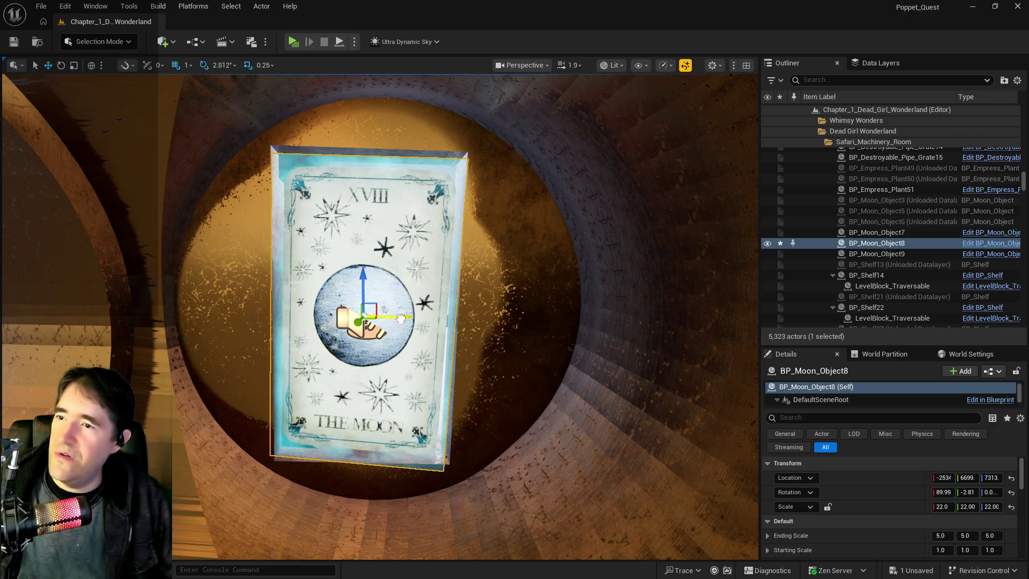
drag(362, 296, 365, 278)
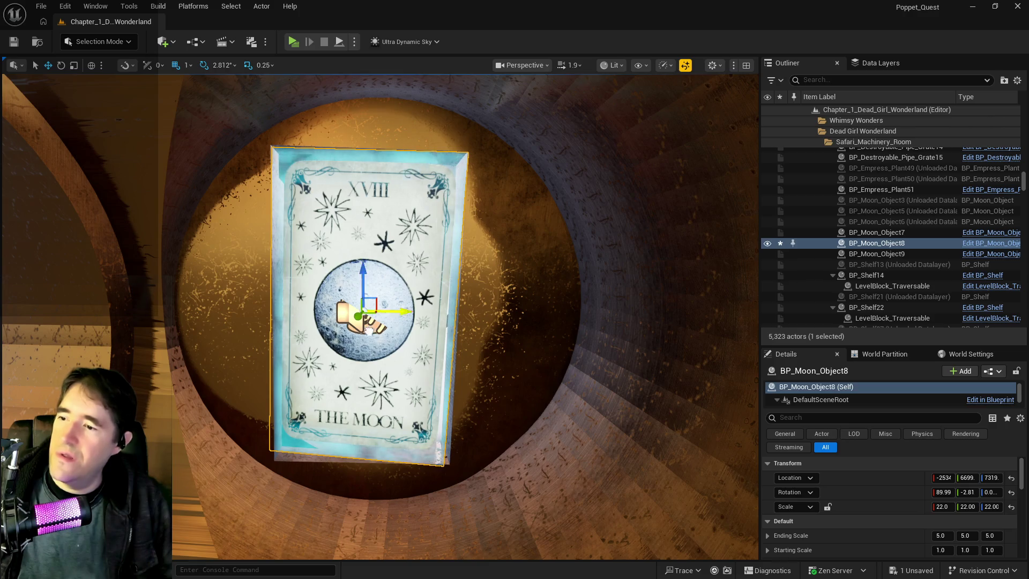
scroll(364, 316, up, 5)
scroll(386, 316, down, 5)
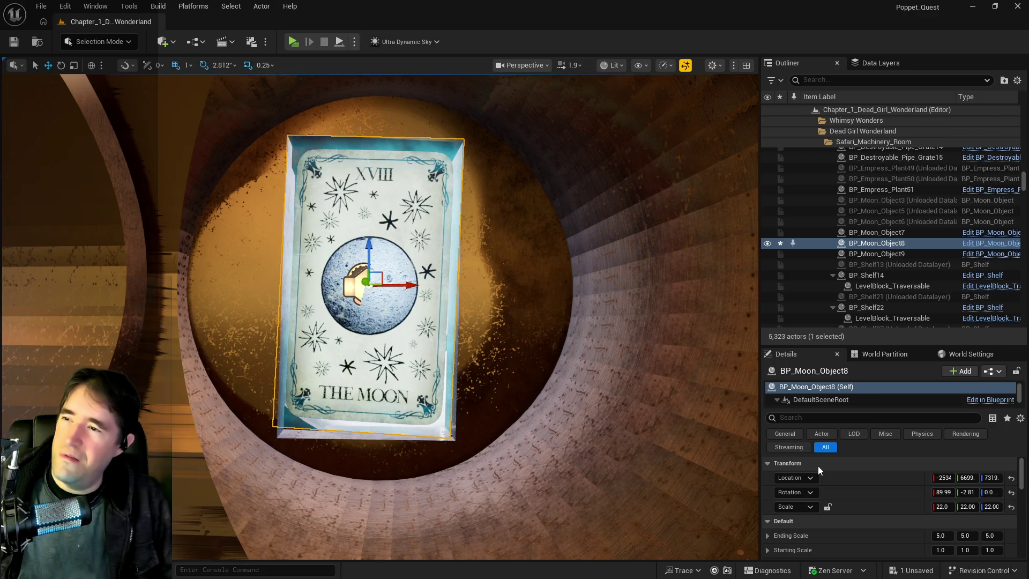
click(971, 492)
text(0)
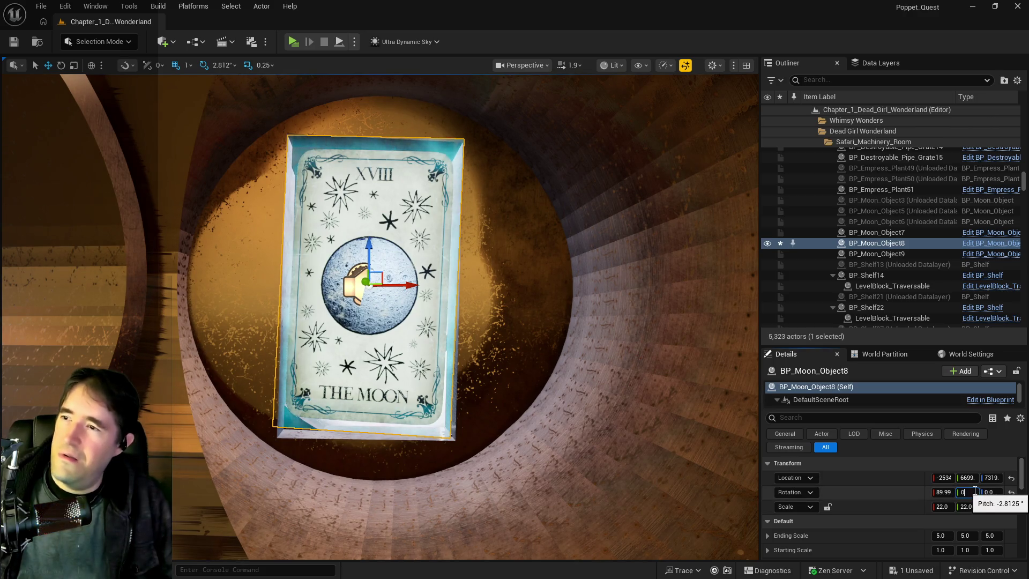
key(Return)
Reselect and lower the Moon card, using undo/redo to settle on the -2.81° tilt.
click(485, 288)
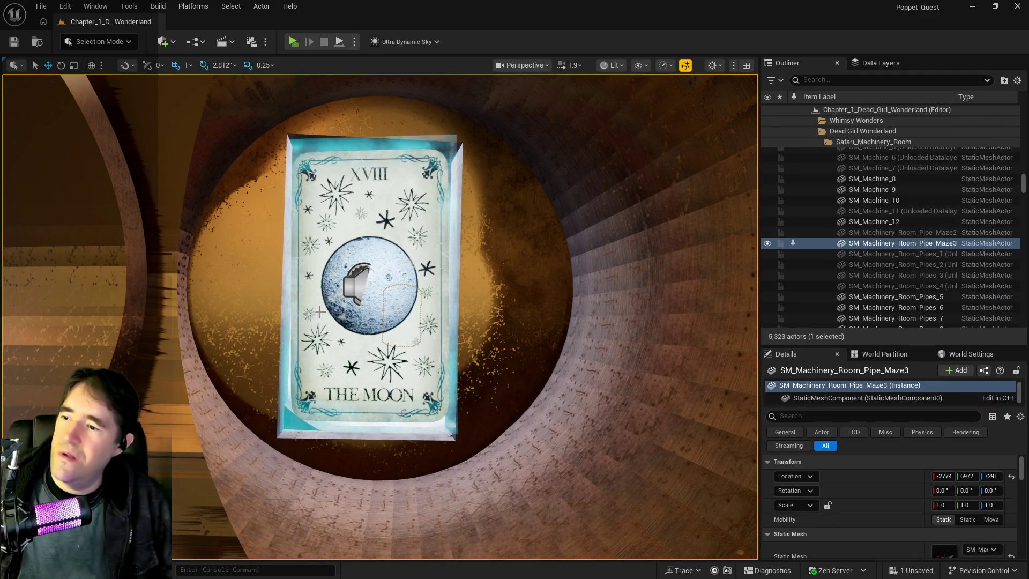
click(424, 290)
drag(409, 285, 438, 288)
mouse_move(378, 265)
mouse_down()
mouse_move(413, 289)
mouse_move(413, 322)
mouse_move(410, 289)
mouse_up()
drag(410, 131, 444, 236)
key(ctrl+z)
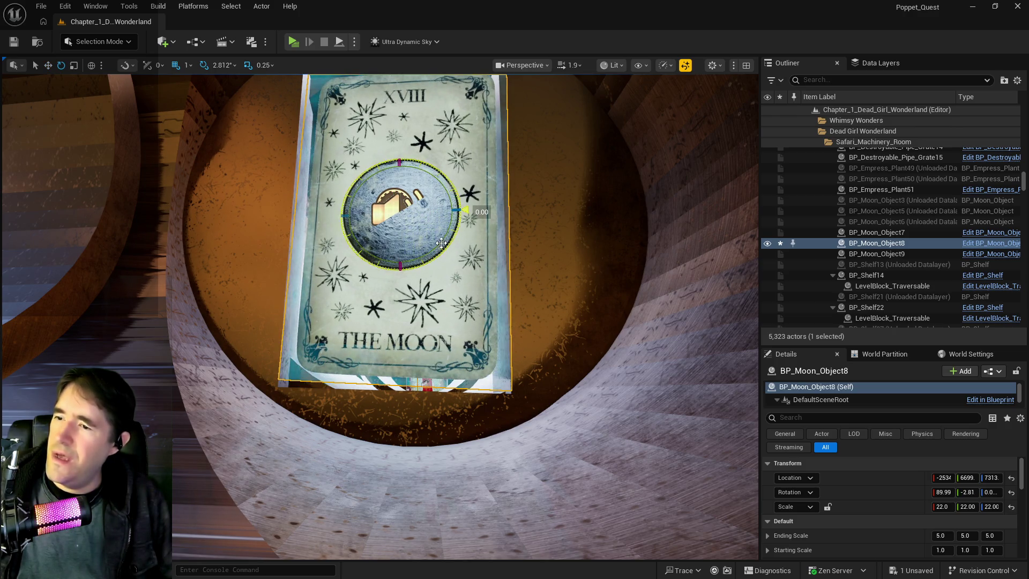
key(ctrl+y)
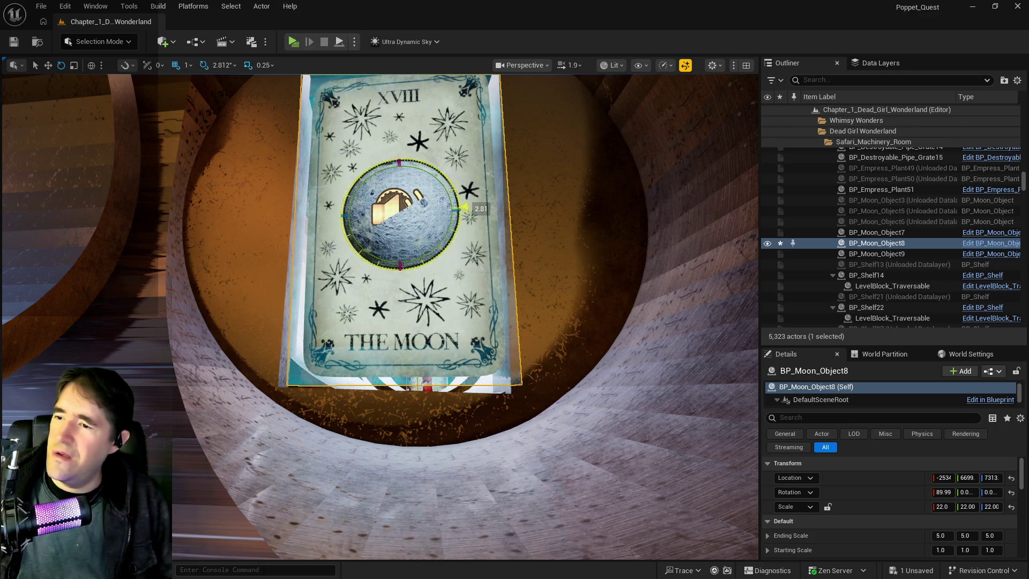
scroll(440, 243, up, 5)
scroll(468, 304, down, 5)
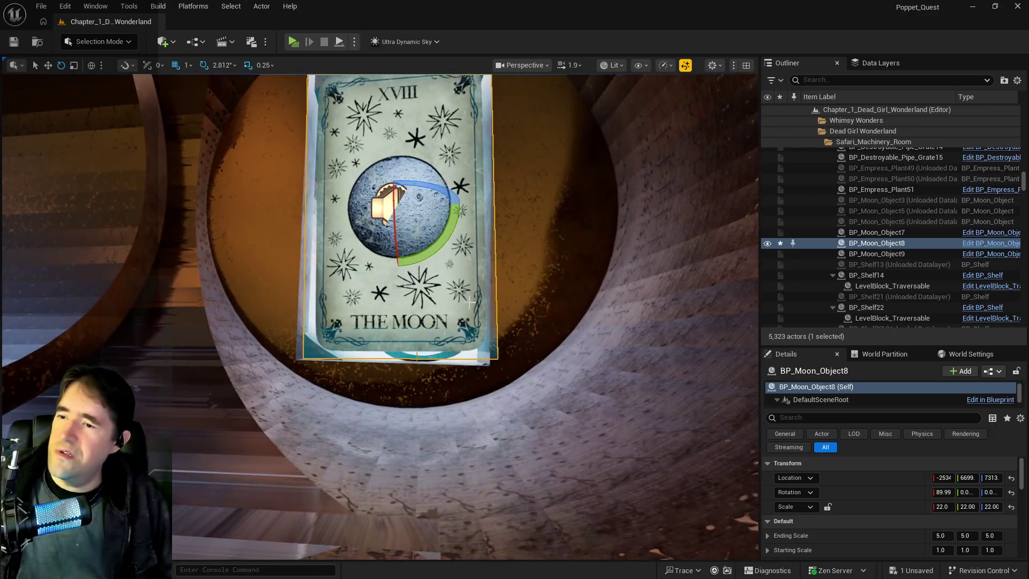
key(ctrl+z)
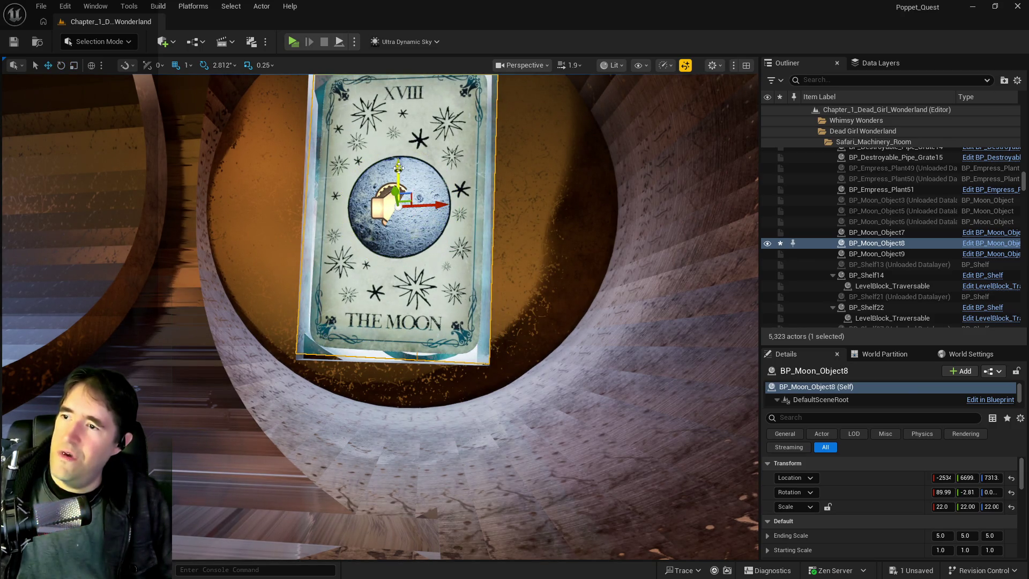
drag(399, 169, 398, 172)
scroll(380, 317, up, 5)
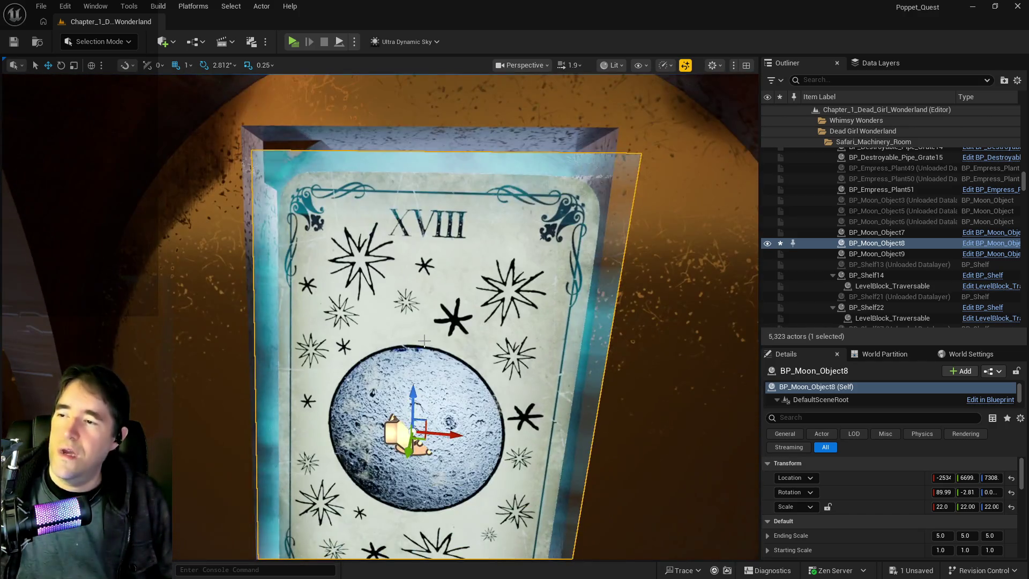
Lock scale to set the Moon card to 23 on all axes, then raise it to Z 7312.
click(942, 506)
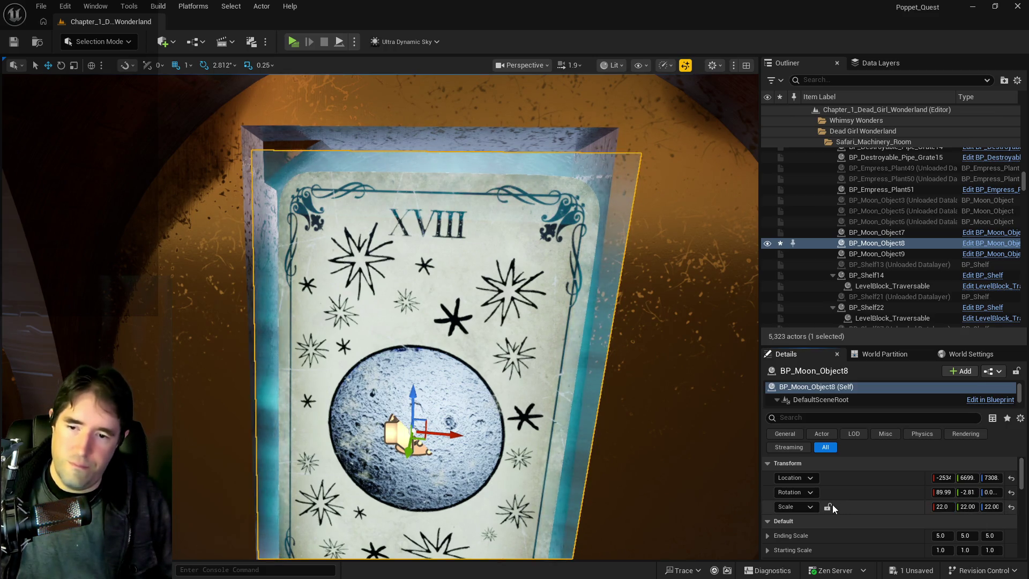
click(827, 507)
text(2)
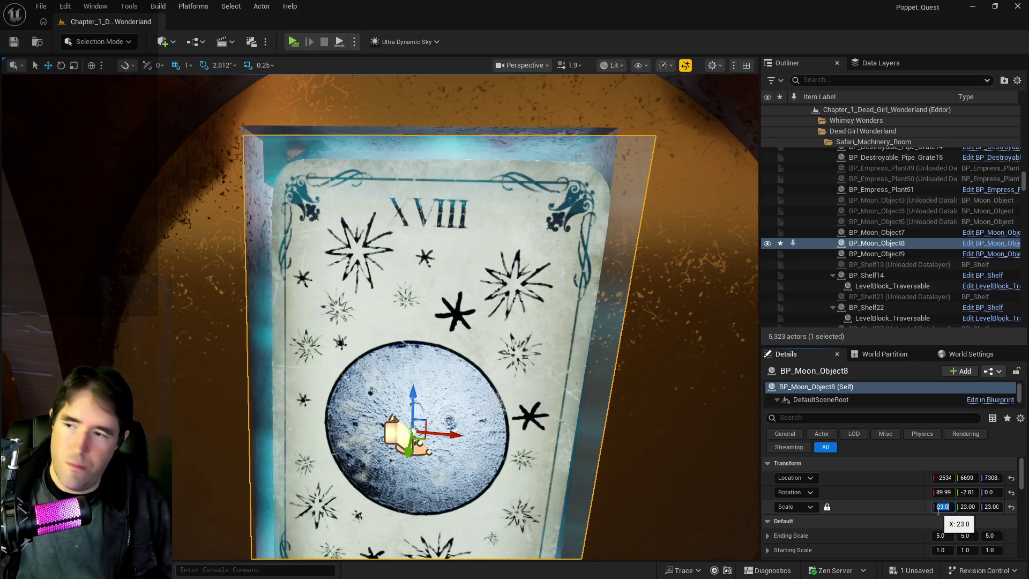
text(3)
key(Return)
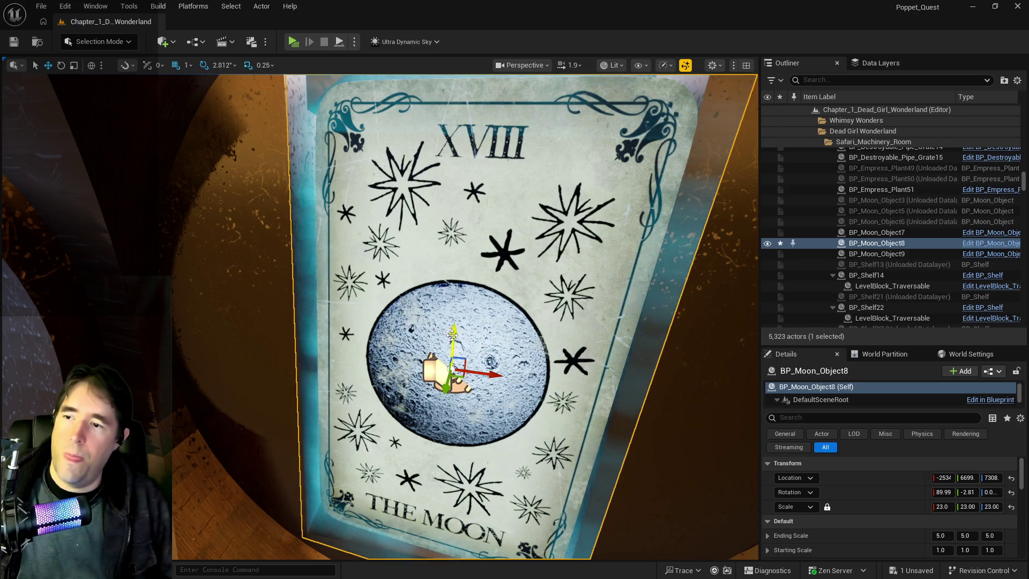
scroll(476, 460, down, 3)
scroll(476, 459, up, 2)
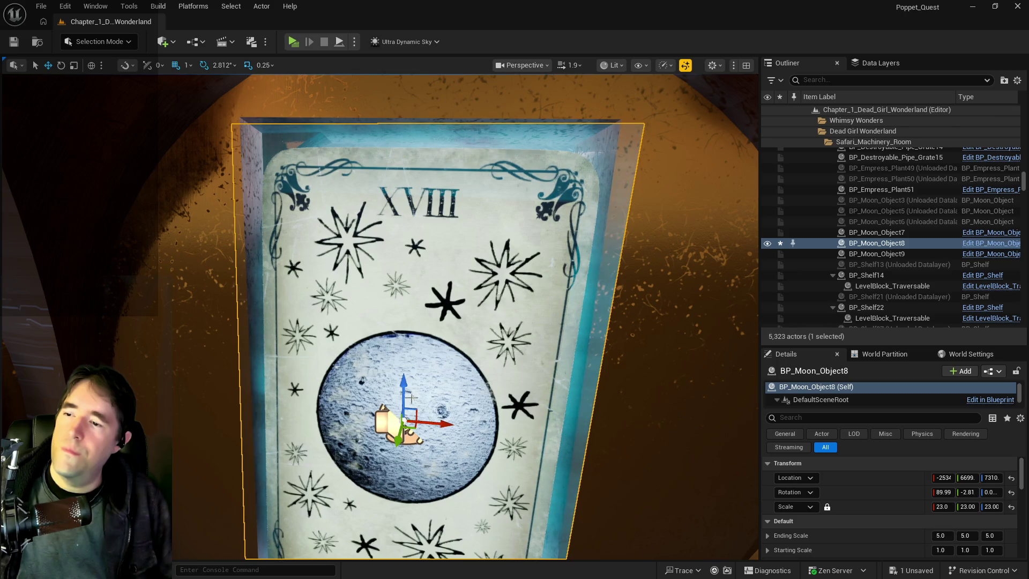
drag(403, 383, 404, 379)
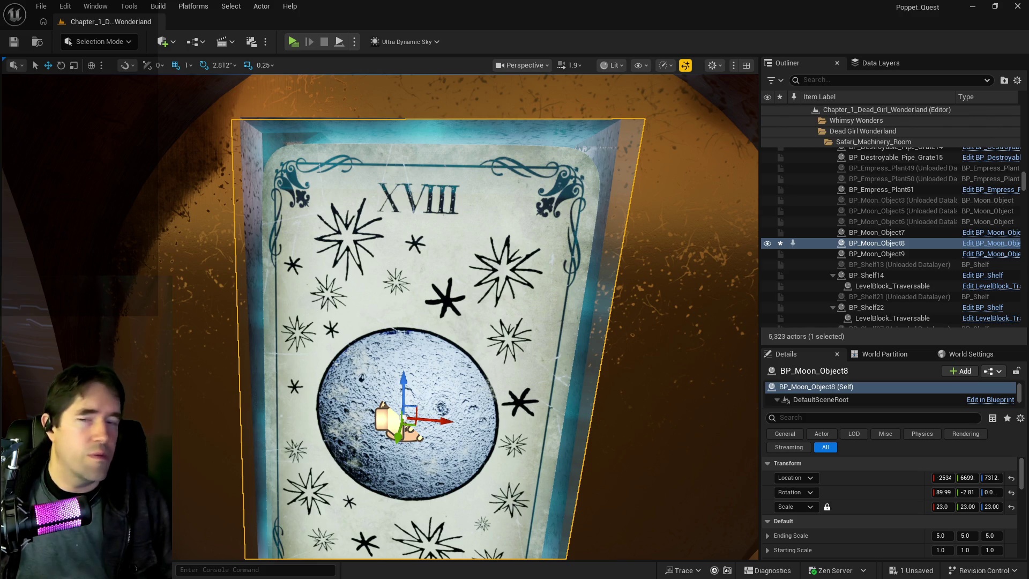
Scale the XVIII card BP_Moon_Object7 to 23 and raise it into its frame.
key(w)
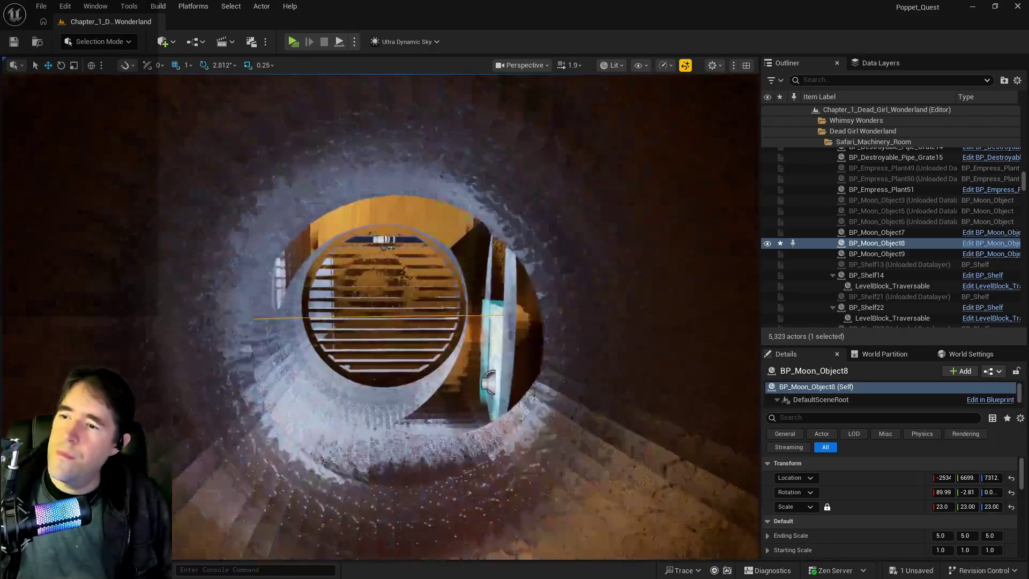
key(w)
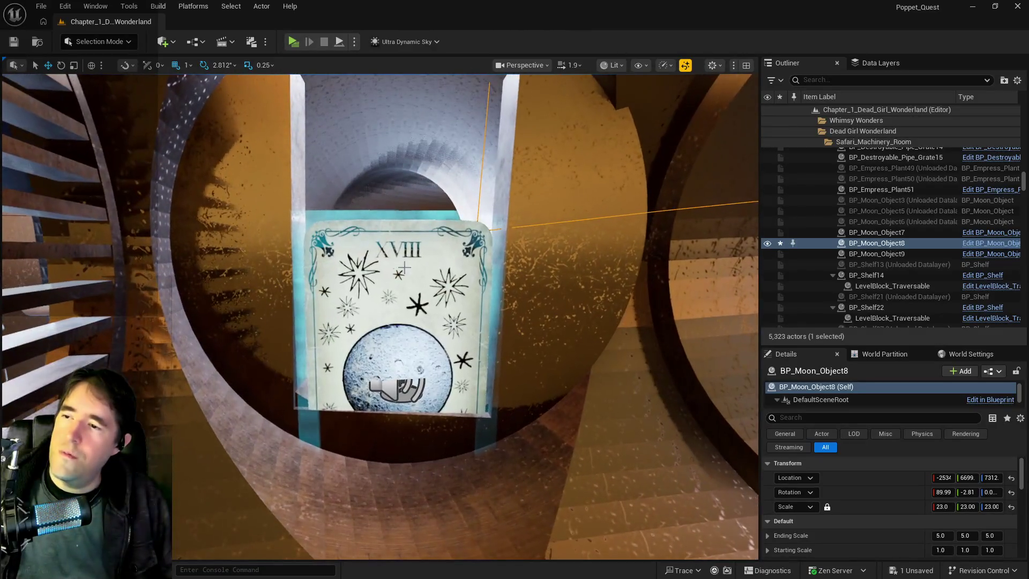
click(413, 266)
key(f)
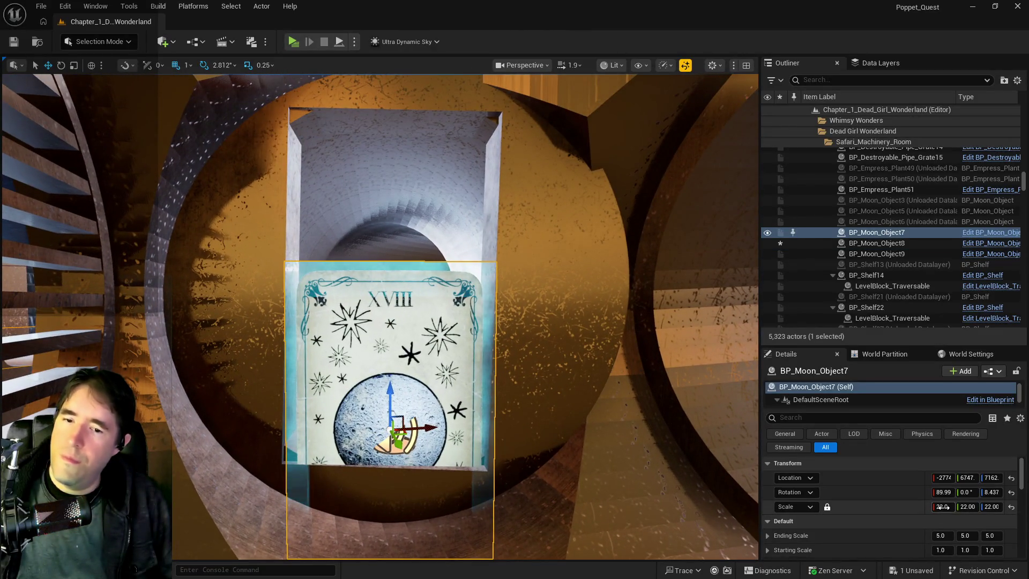
text(23)
key(Return)
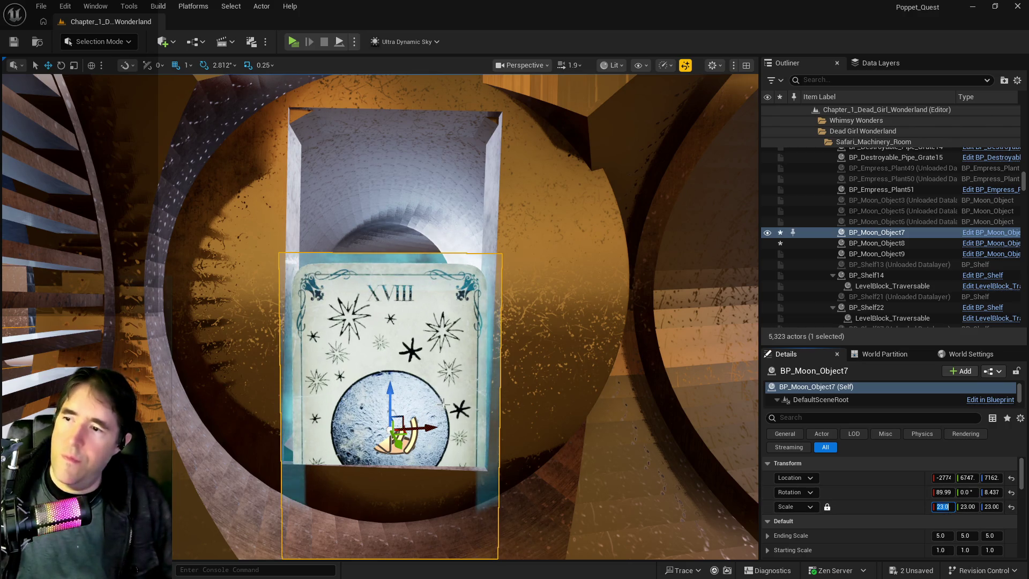
drag(386, 392, 385, 251)
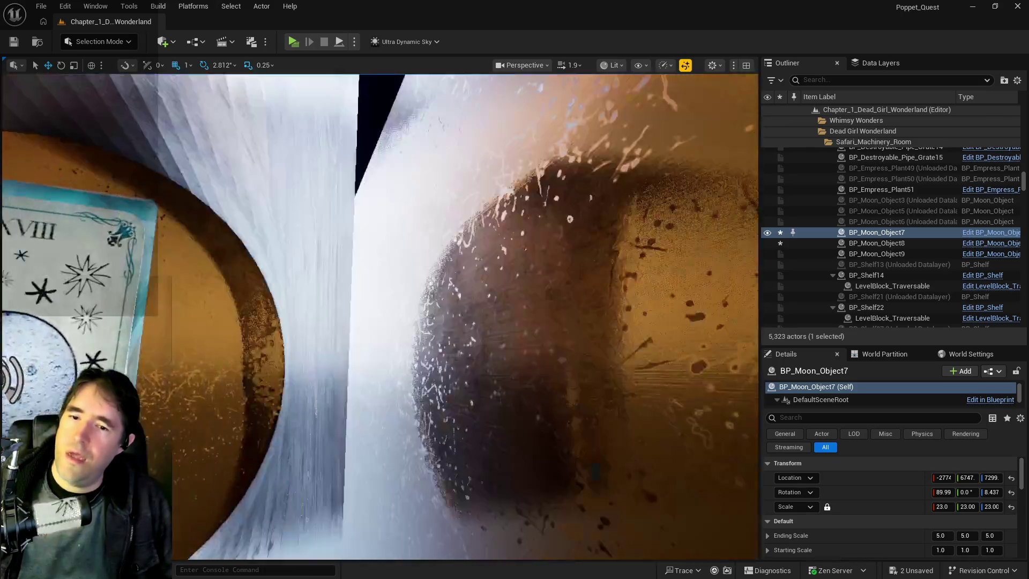
Set the Moon card BP_Moon_Object8's pitch to 0 so it stands upright.
click(877, 243)
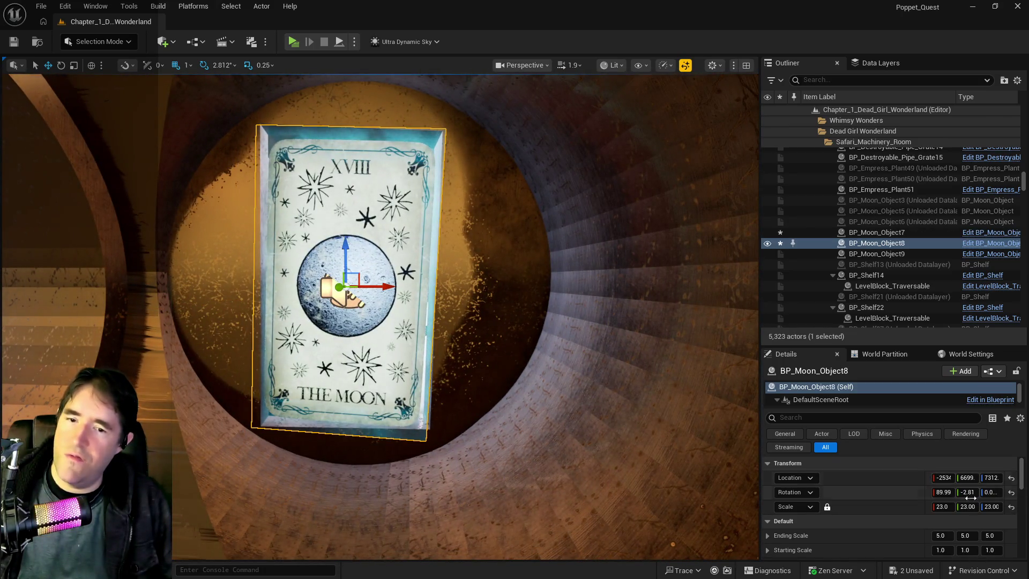
click(971, 493)
text(0)
key(Return)
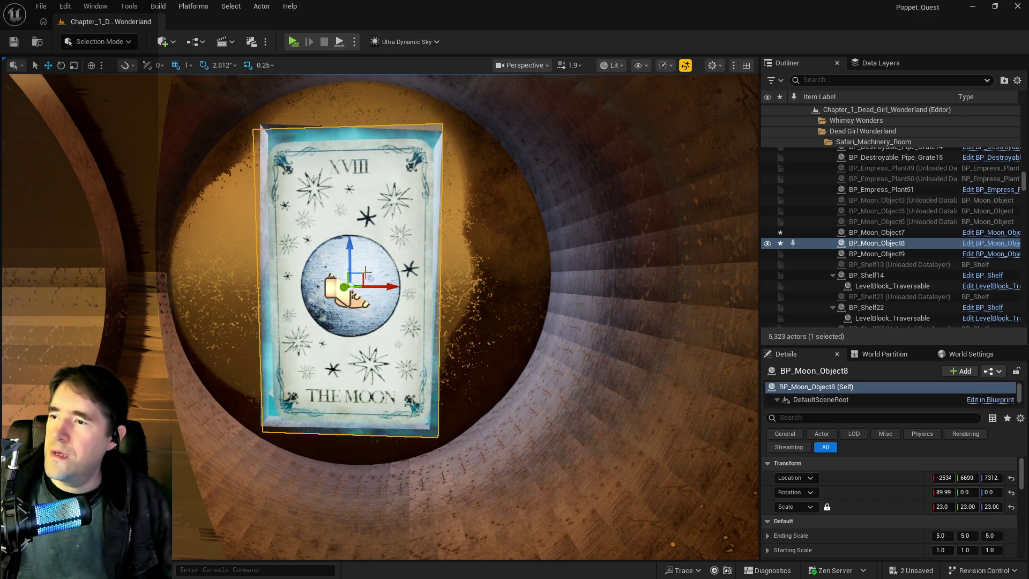
scroll(351, 255, up, 2)
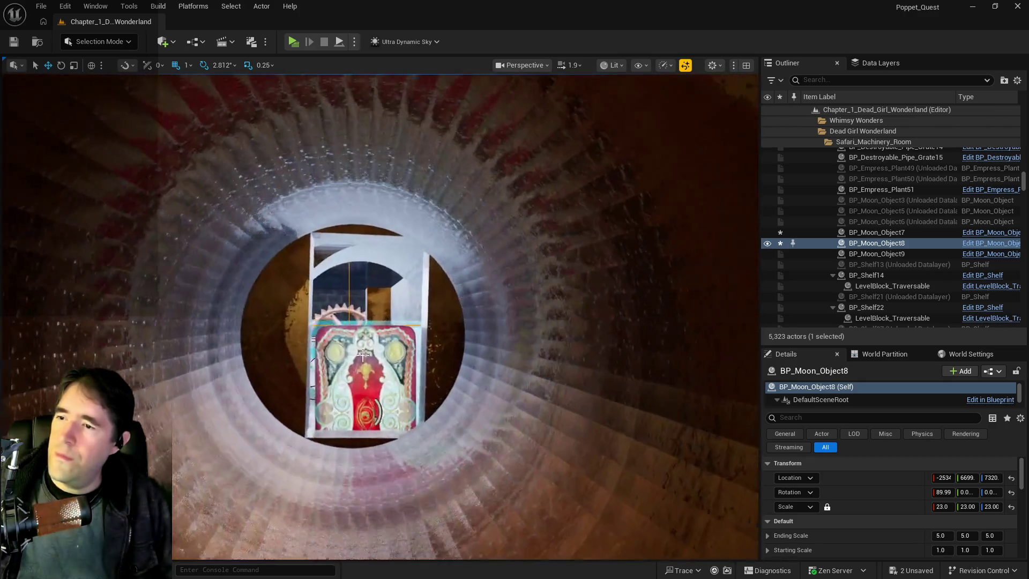
Scale the red-backed card BP_Moon_Object9 to 23 and raise it to Z 7328.
click(364, 375)
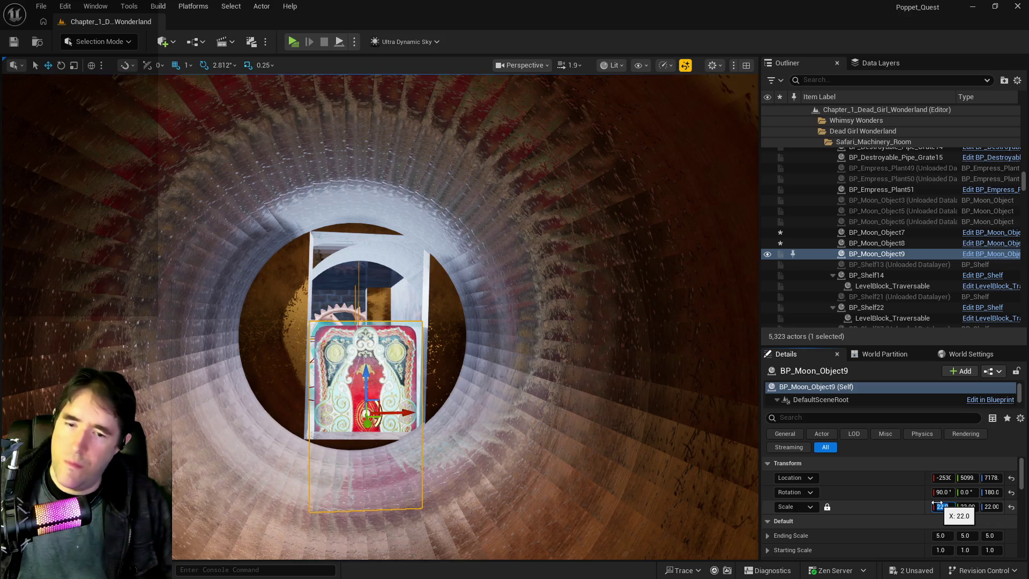
drag(937, 503, 940, 506)
mouse_move(365, 369)
mouse_down()
mouse_move(362, 288)
mouse_move(432, 344)
mouse_move(219, 338)
mouse_move(517, 207)
mouse_move(646, 265)
mouse_up()
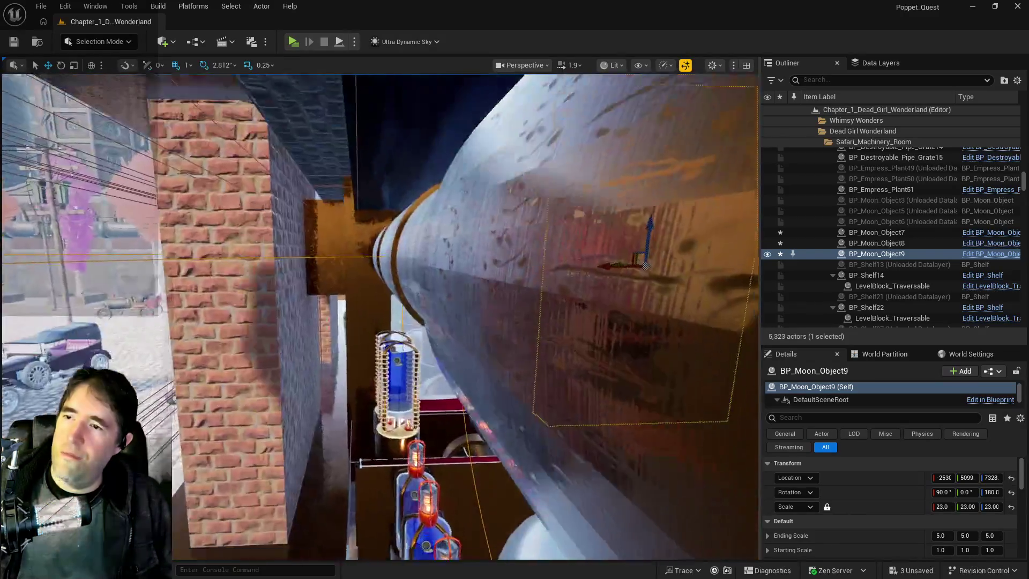
key(f)
scroll(646, 265, down, 5)
scroll(510, 368, down, 3)
click(537, 372)
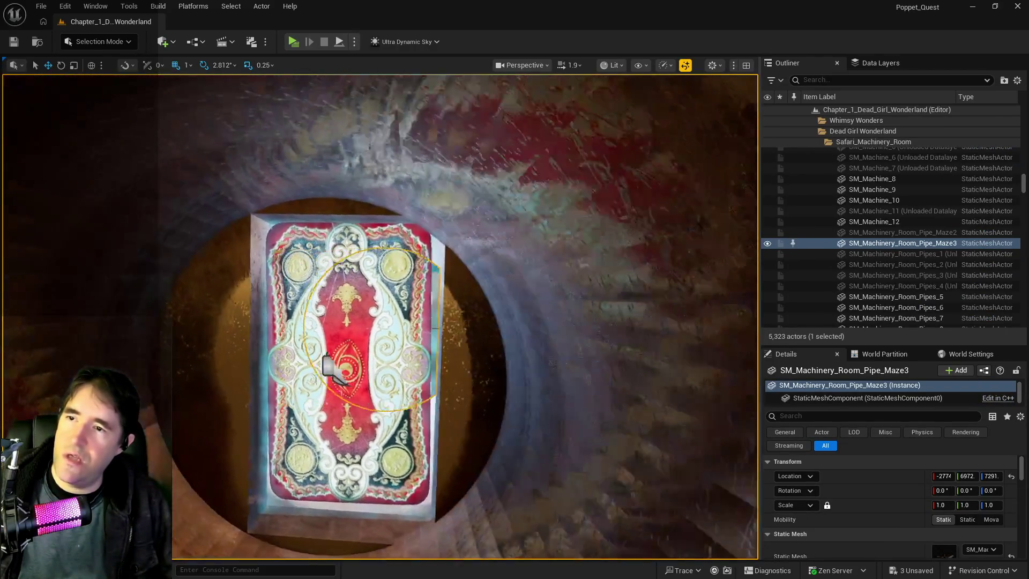
Fly from the tunnel and aquarium-window control rooms out to the hedge courtyard, then show the data layer list.
scroll(330, 370, down, 5)
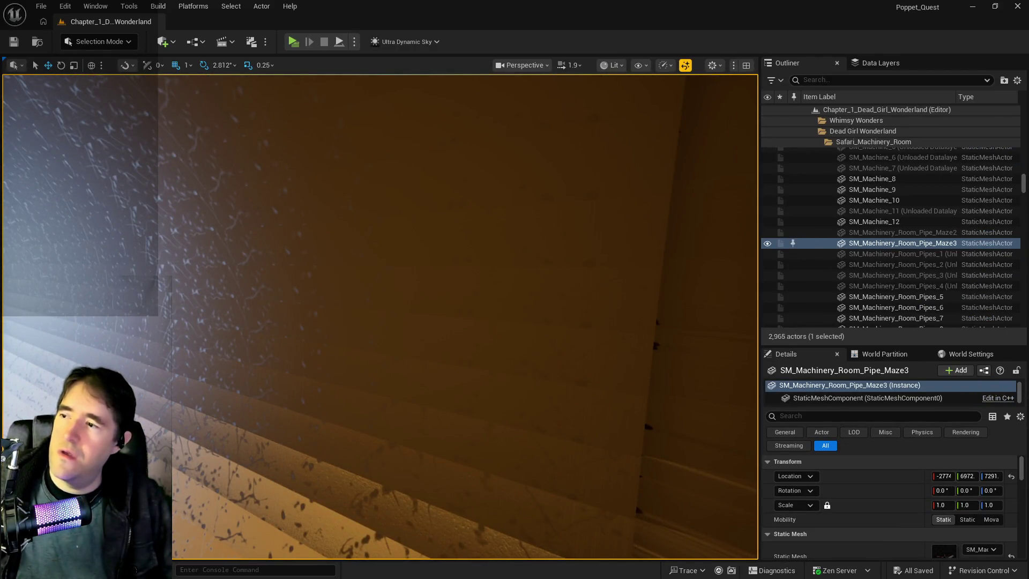
key(f)
scroll(381, 316, up, 5)
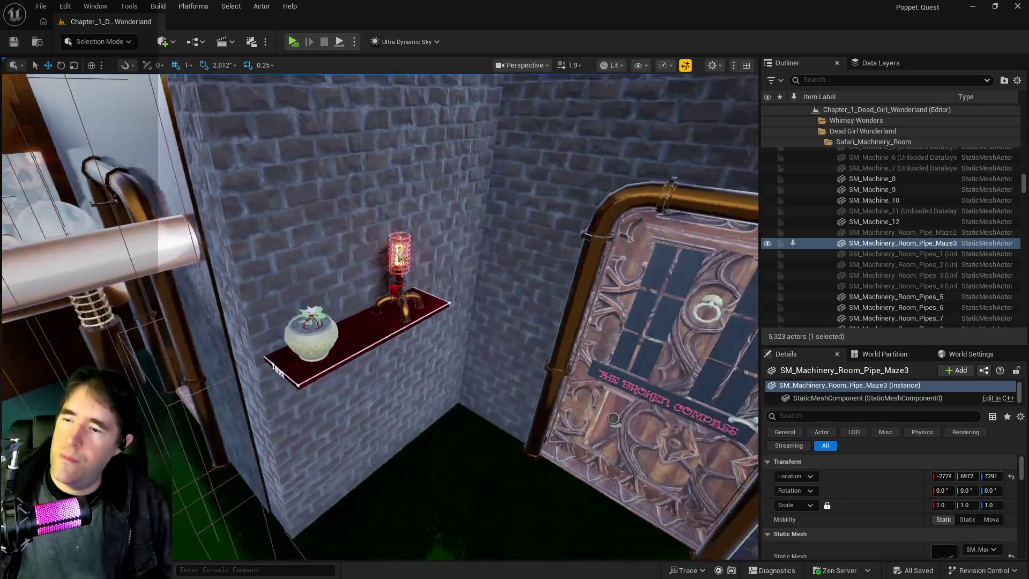
scroll(380, 317, up, 10)
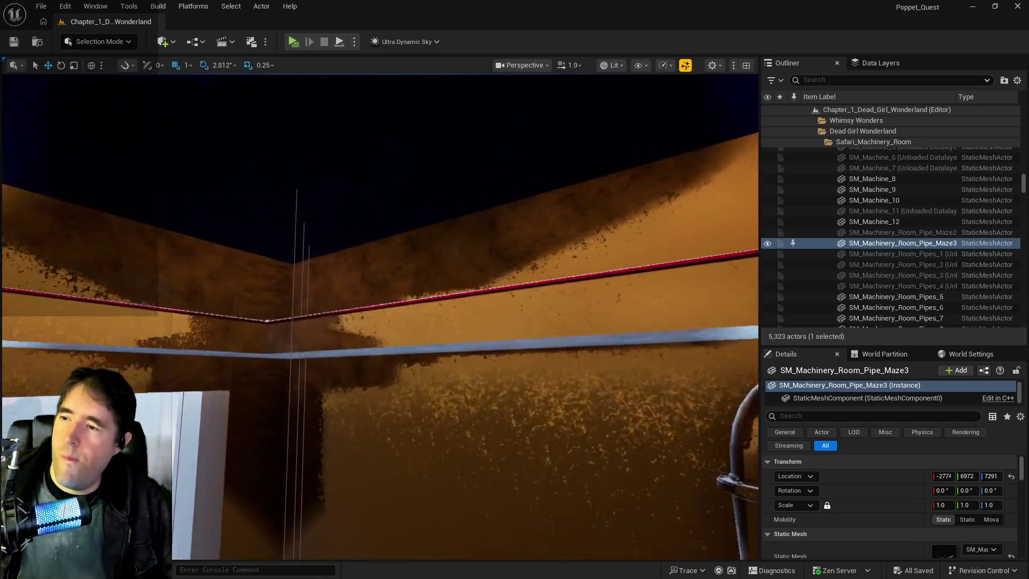
drag(381, 317, 381, 278)
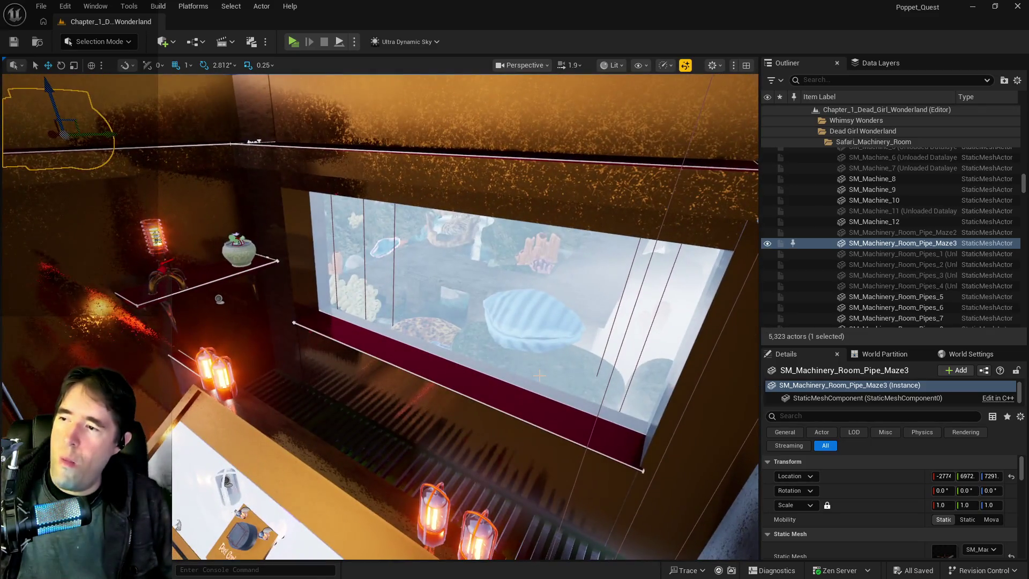
drag(593, 425, 593, 386)
mouse_move(594, 428)
mouse_down()
mouse_move(594, 415)
mouse_move(594, 427)
mouse_up()
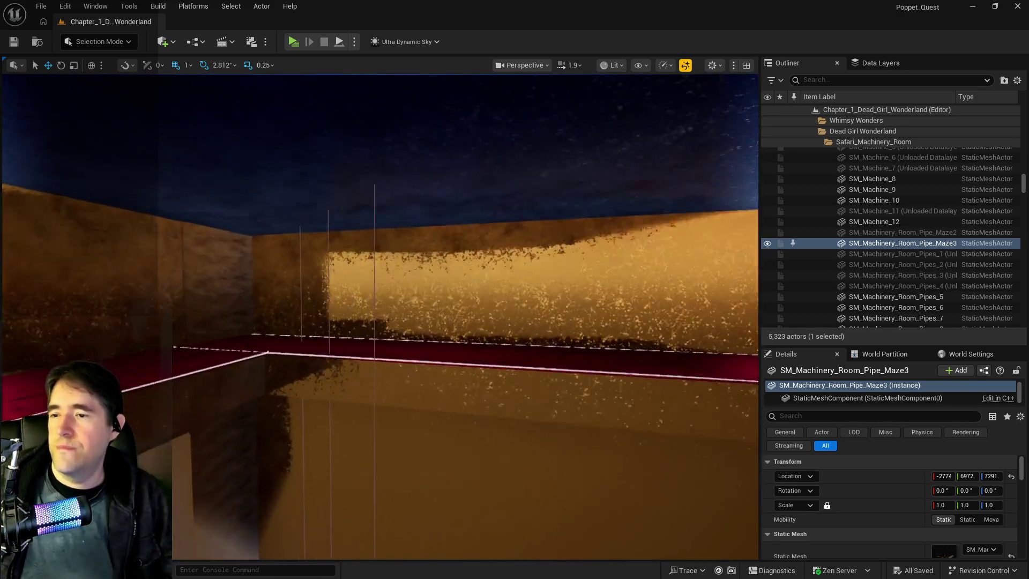
drag(478, 420, 477, 420)
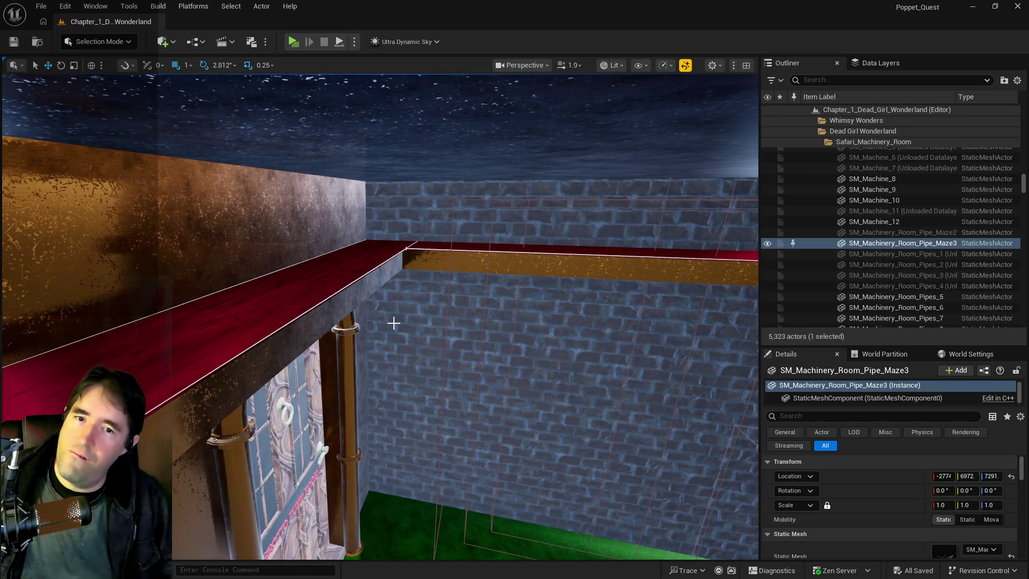
drag(478, 420, 477, 420)
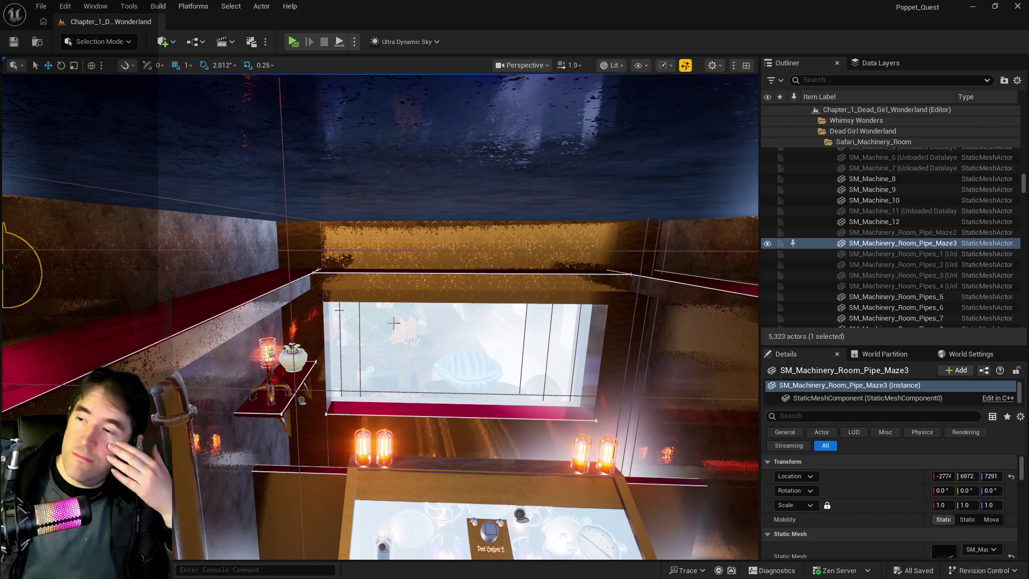
drag(417, 273, 417, 273)
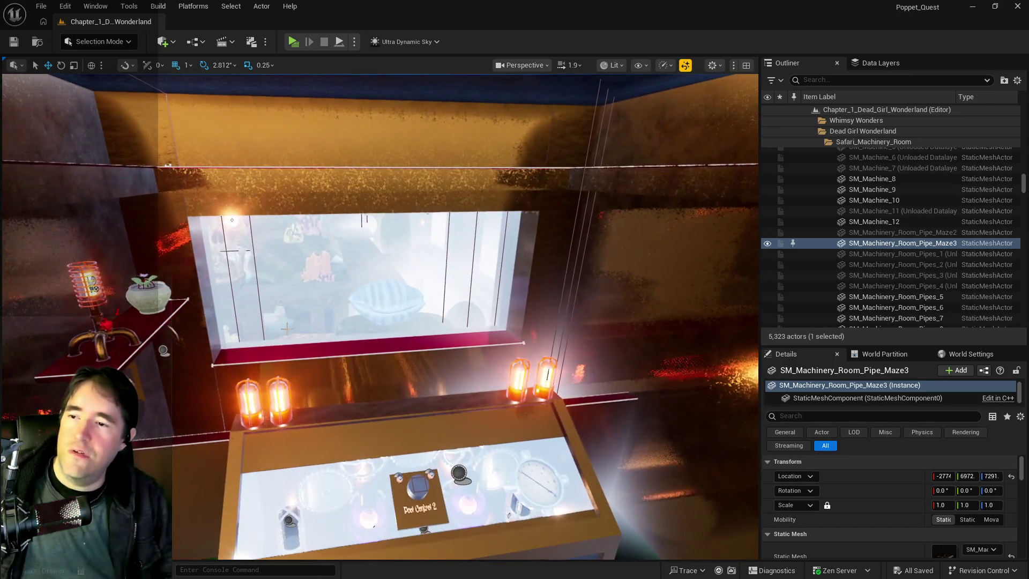
drag(314, 345, 315, 345)
click(857, 66)
Select the DL_C2_Hidden_Grotto data layer and tick it to load and show it.
scroll(863, 155, up, 3)
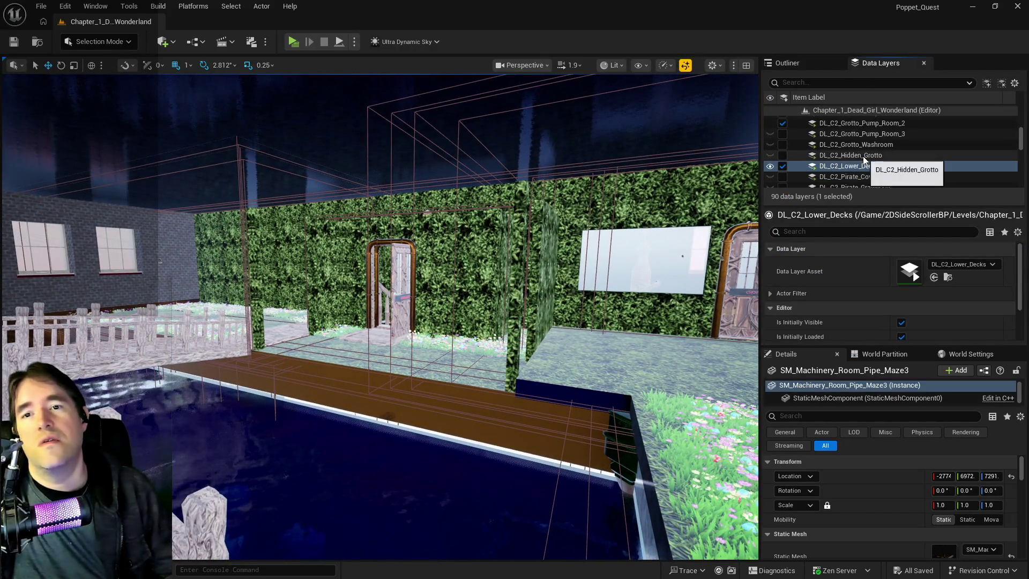
scroll(863, 156, up, 3)
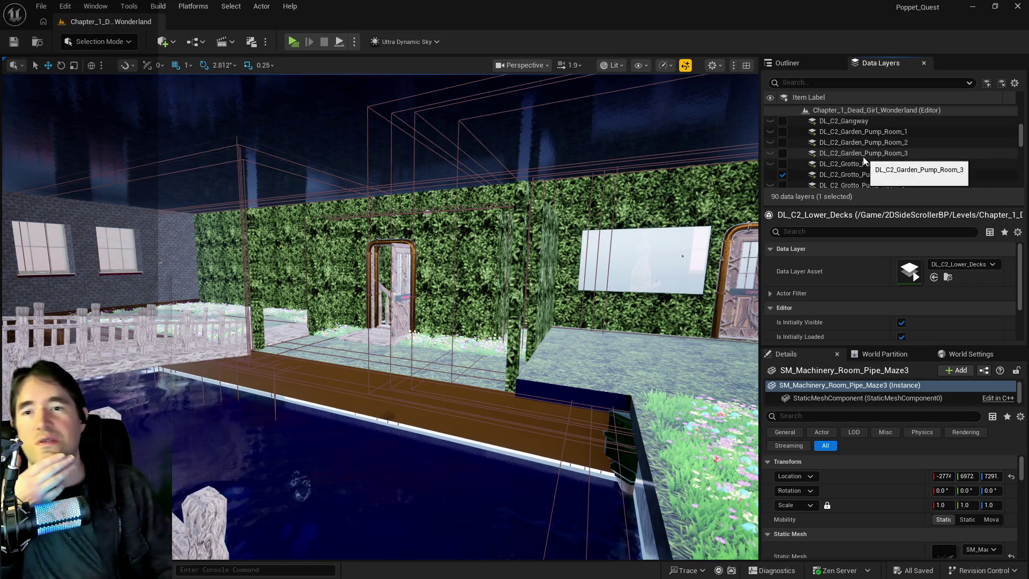
scroll(860, 160, down, 5)
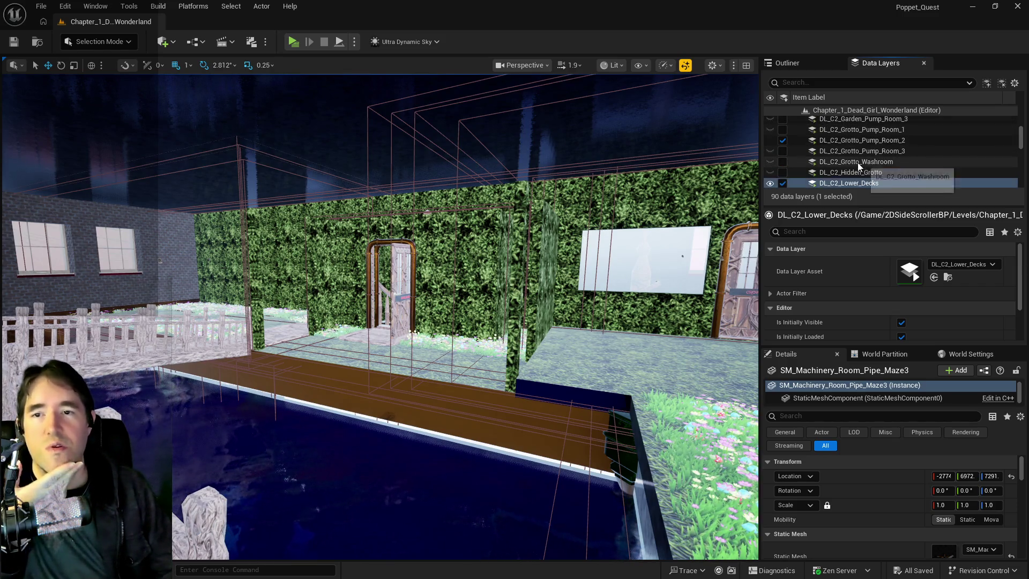
click(853, 172)
click(785, 173)
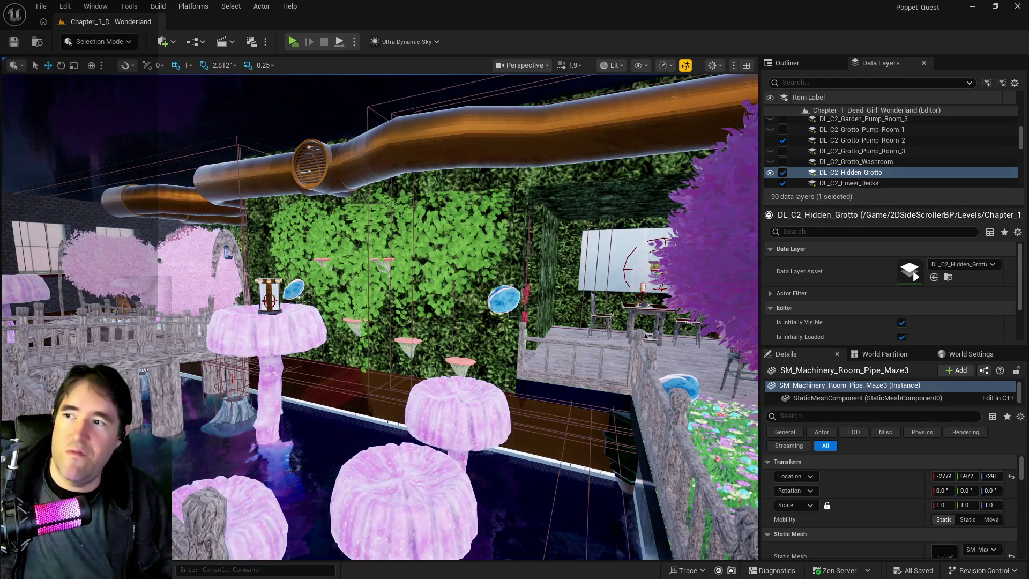
mouse_move(549, 228)
mouse_down()
mouse_move(554, 193)
mouse_move(533, 207)
mouse_up()
Filter the Data Layers list by 'saf'.
scroll(847, 142, up, 2)
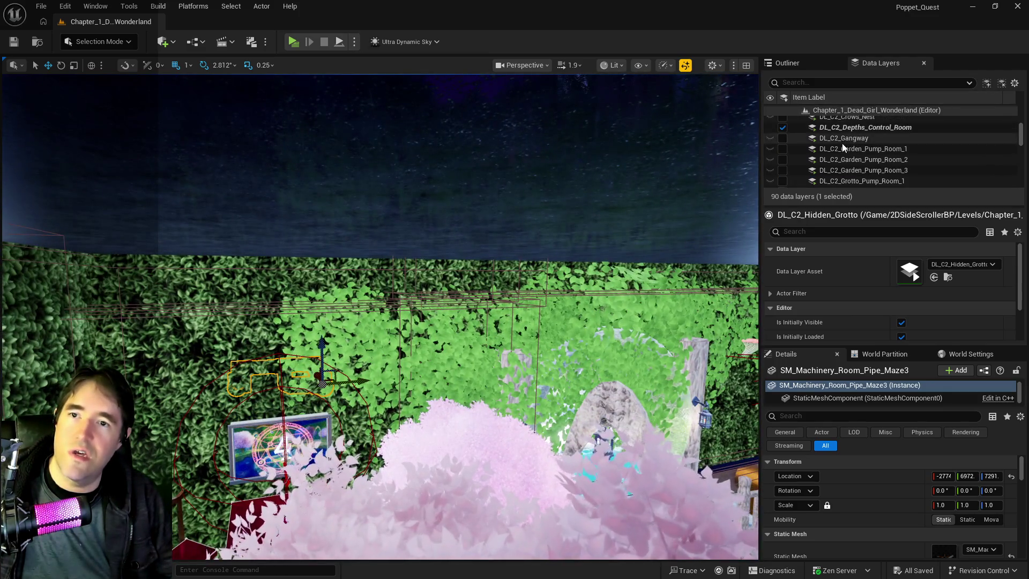
click(858, 82)
text(saf)
mouse_move(588, 235)
mouse_down()
mouse_move(588, 256)
mouse_move(436, 195)
mouse_up()
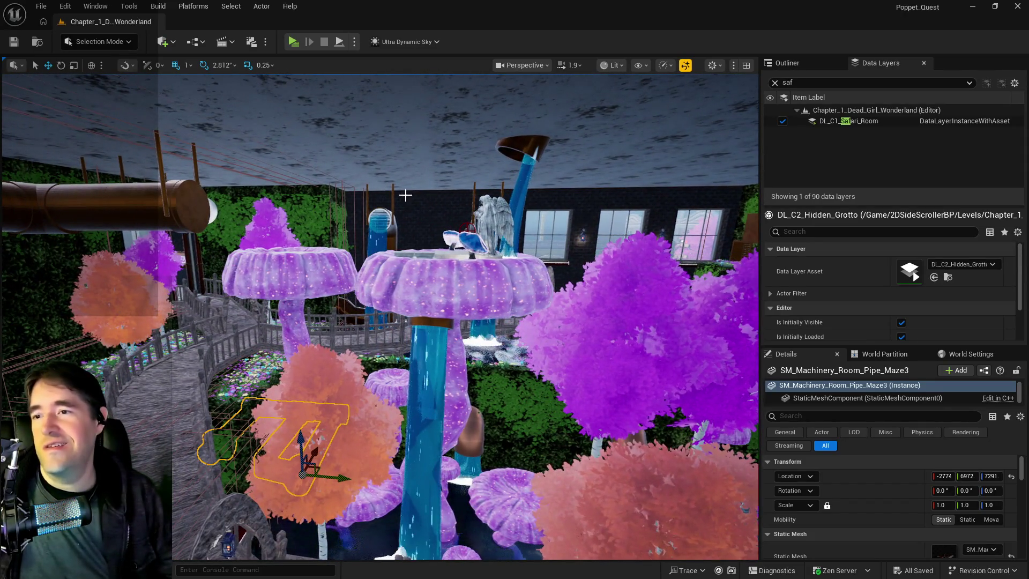
Select SM_Safari_Sunken_Depths_Pipe and SM_Safari_Control_Room_Pipe_System_Improved, focusing the view on each with F.
click(123, 204)
key(f)
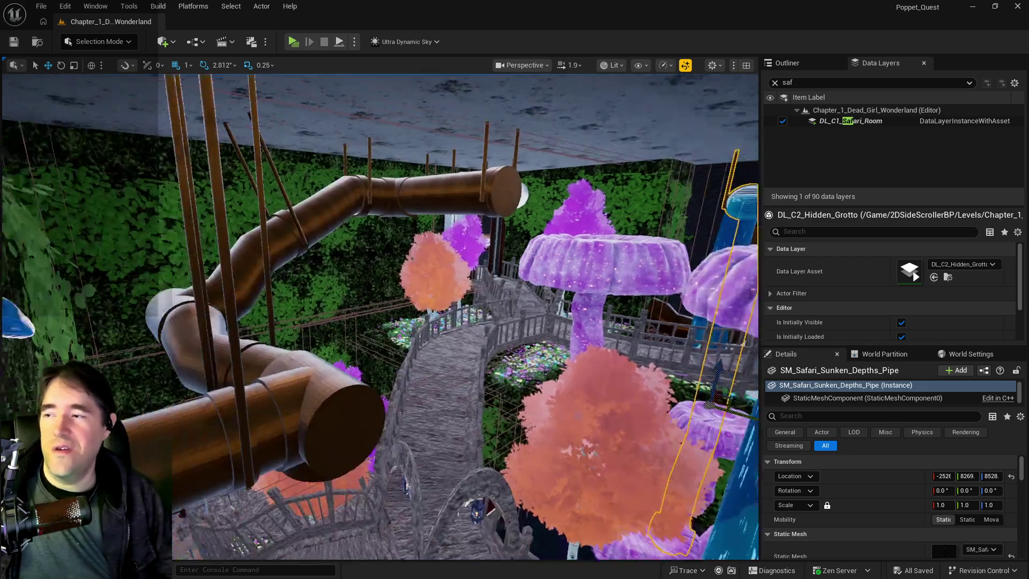
click(616, 166)
key(f)
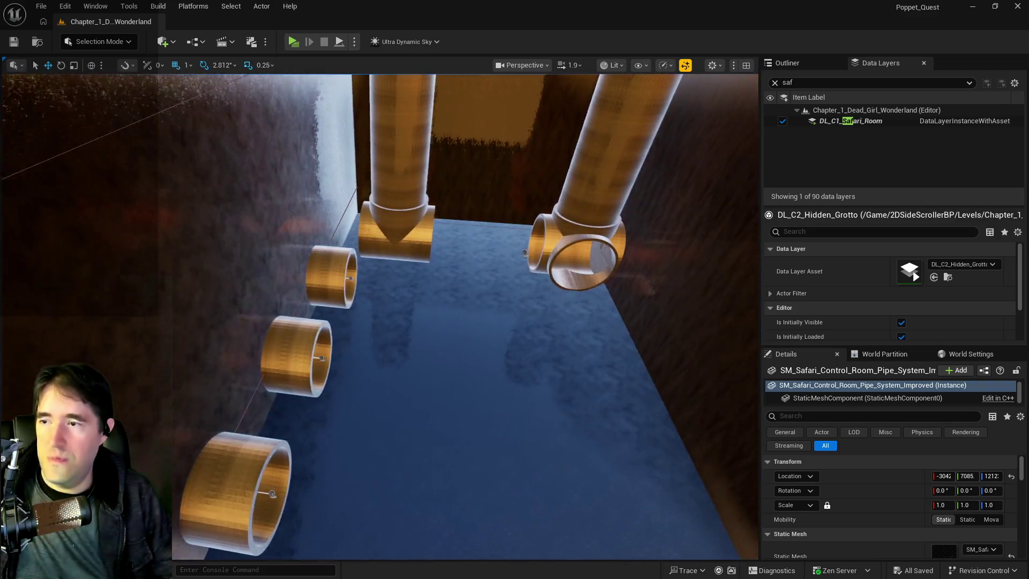
key(f)
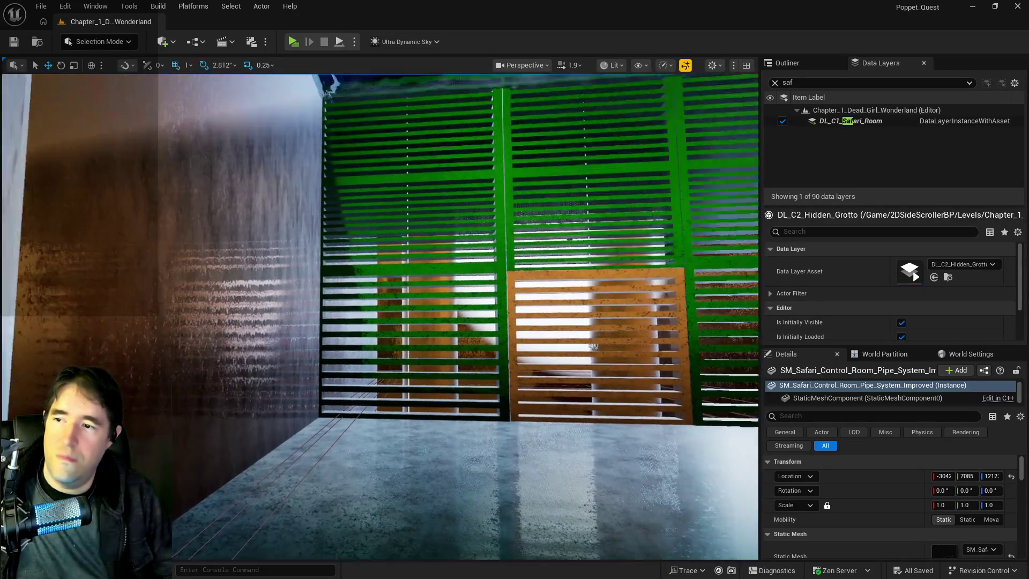
key(f)
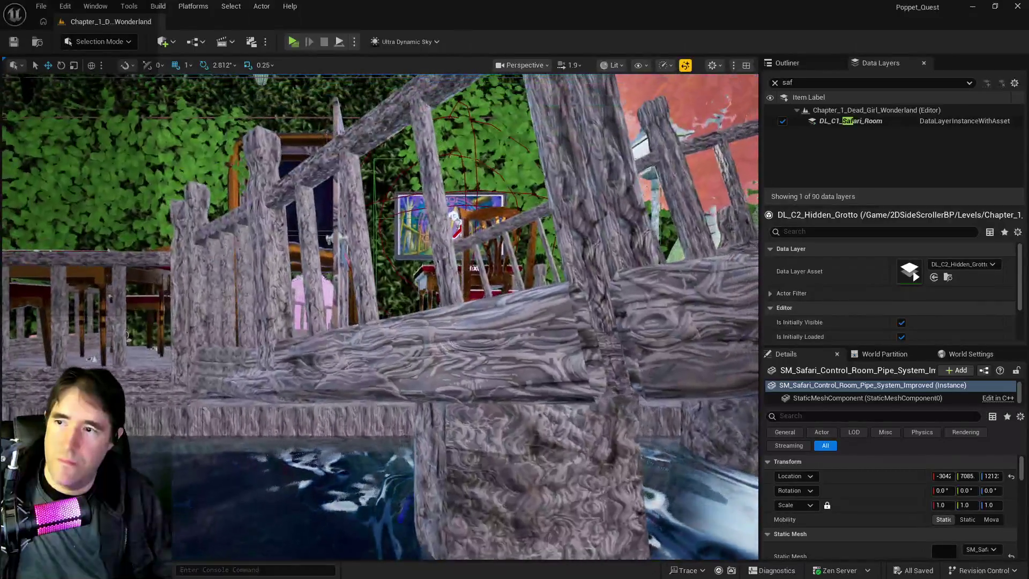
key(f)
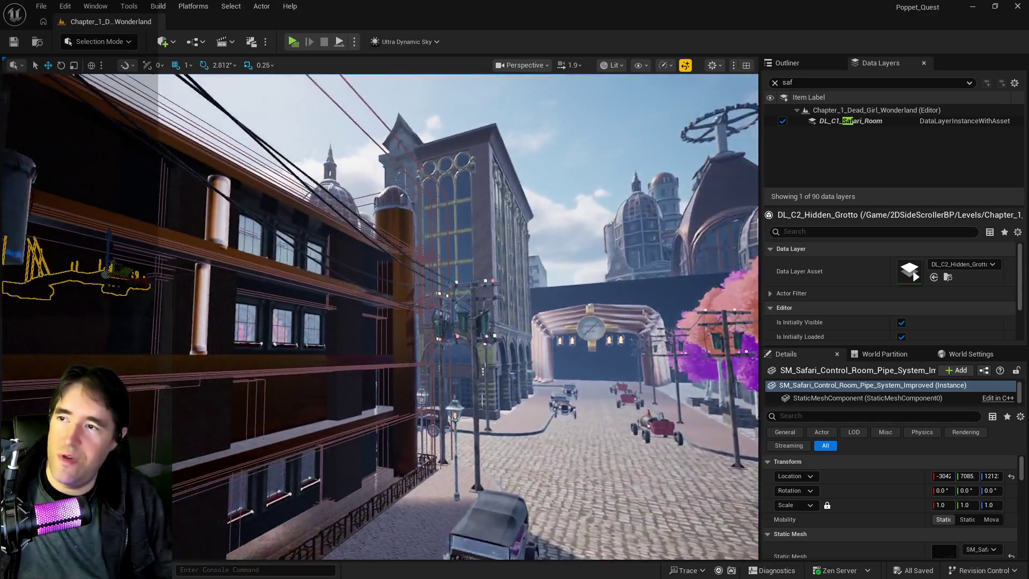
Fly out toward the street and back to the building facade near the control room pipes.
key(d)
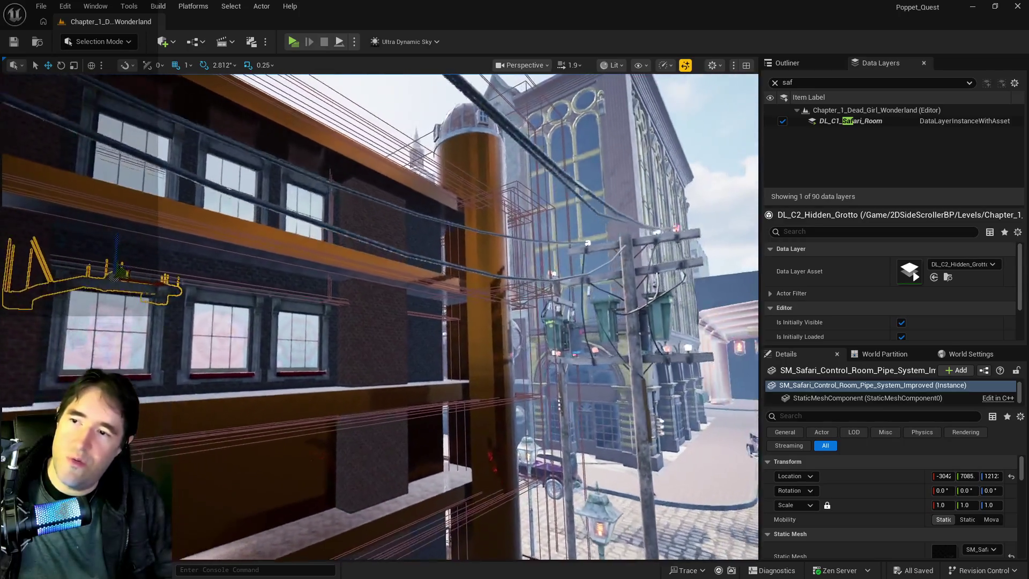
key(w)
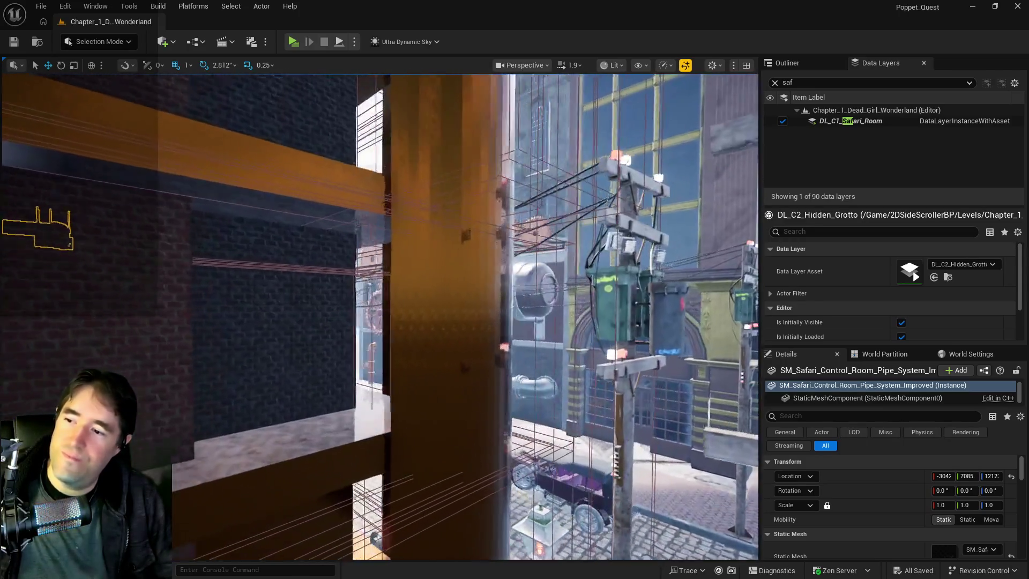
key(s)
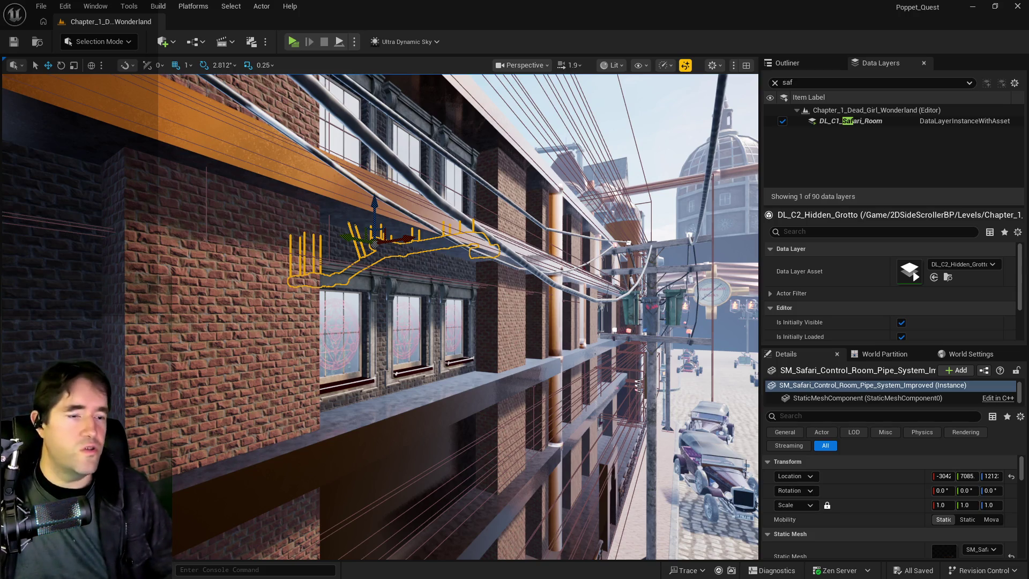
drag(616, 336, 617, 306)
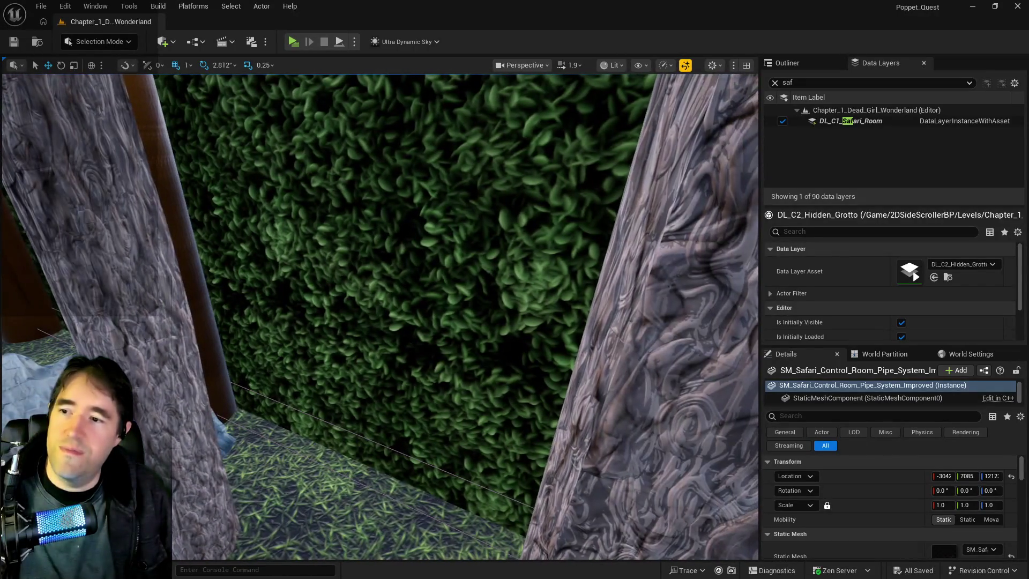
Focus on SM_Safari_Room_Pool_Wall_2, then select SM_Safari_Room_Duct_Maze and move down into the tree-trunk grotto.
click(348, 242)
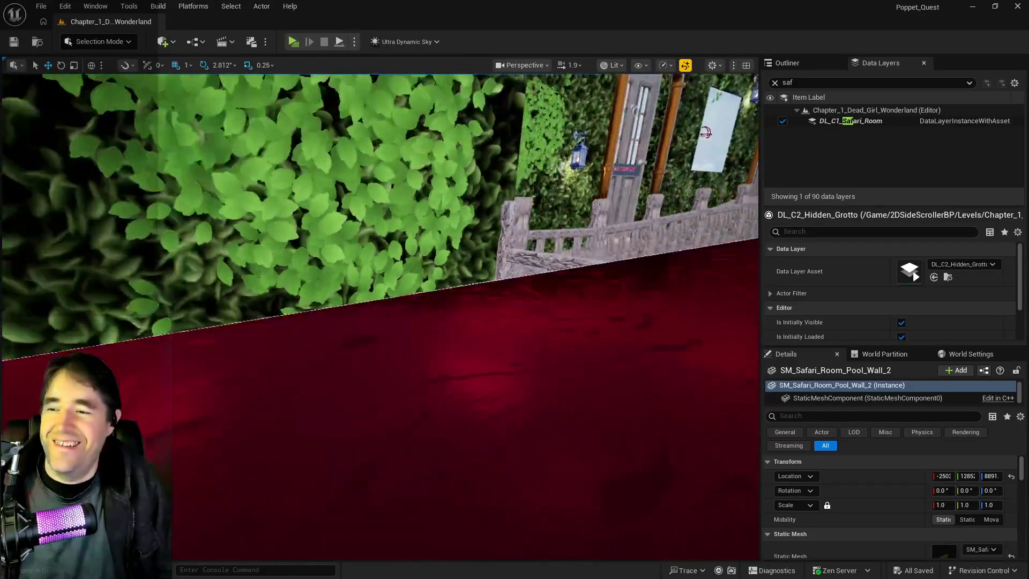
key(f)
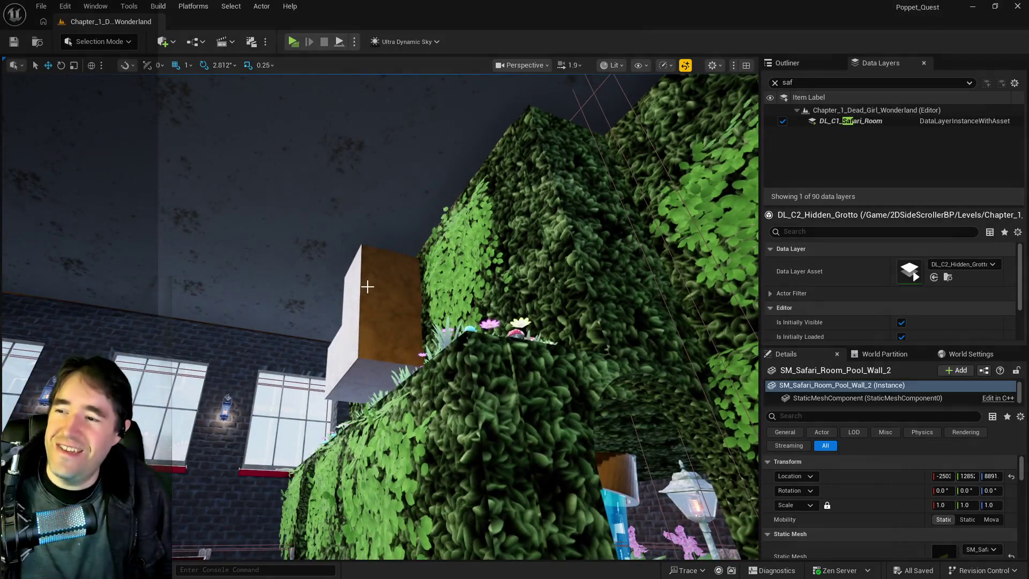
click(368, 287)
scroll(904, 516, down, 5)
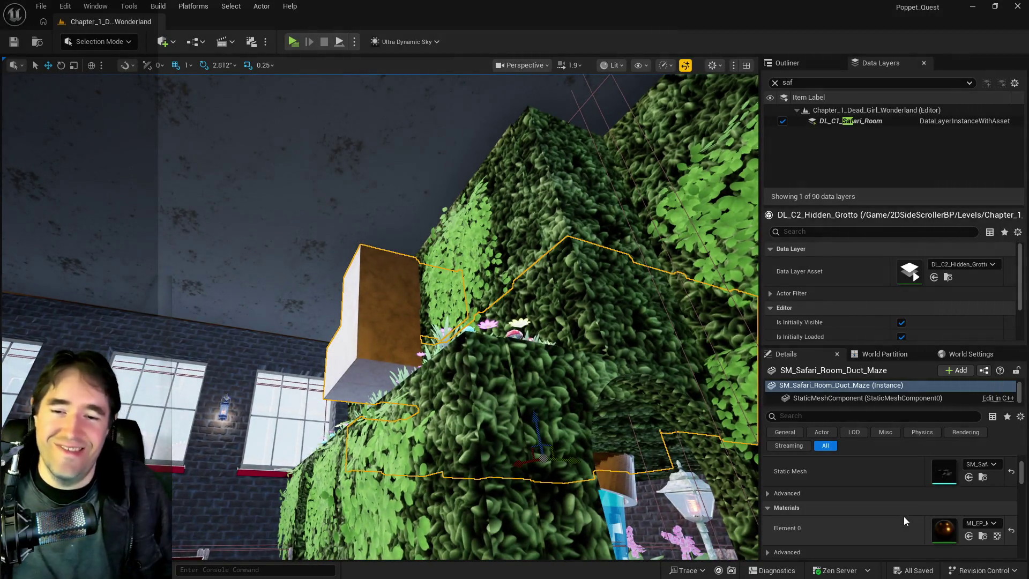
drag(593, 465, 568, 435)
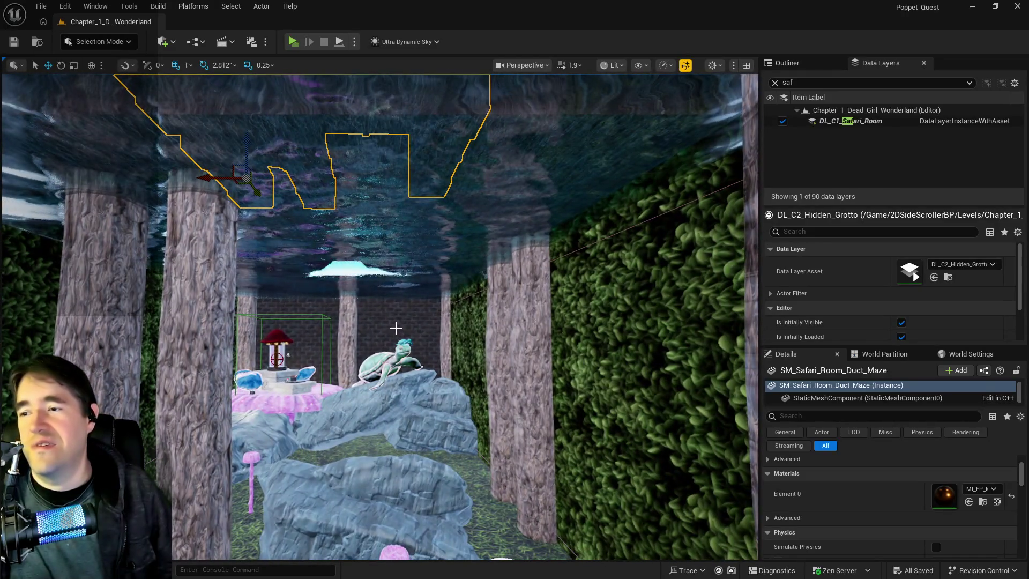
Select Building8, Pool_Wall_2 and Pool_Wall in turn, focusing out toward the rock wall.
click(395, 327)
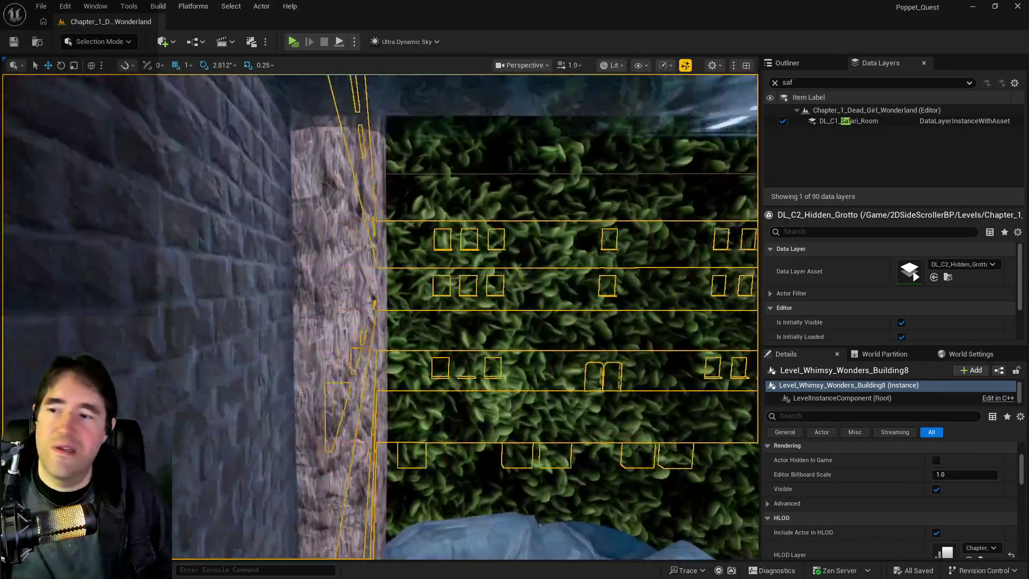
scroll(412, 264, up, 5)
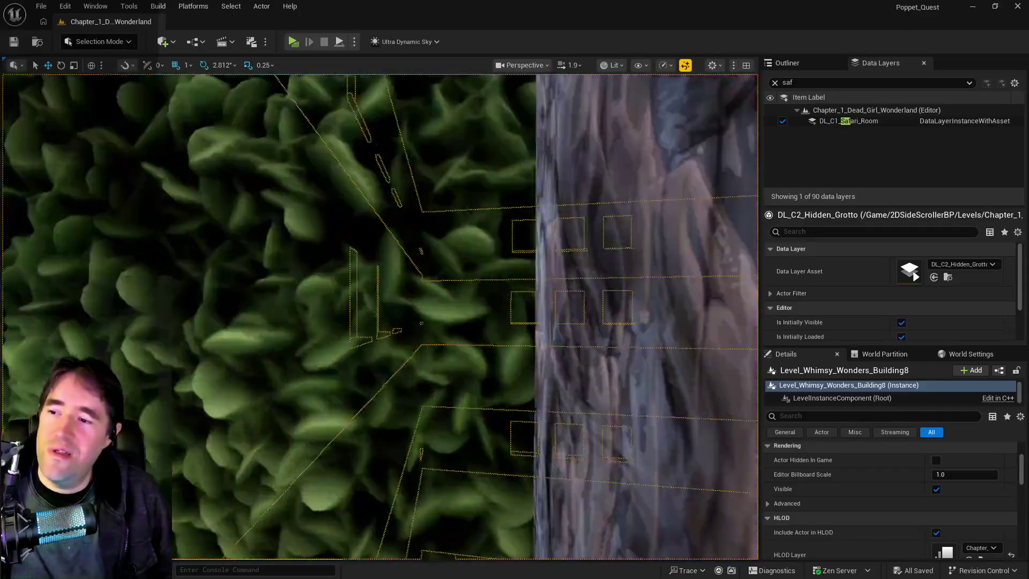
scroll(412, 264, up, 3)
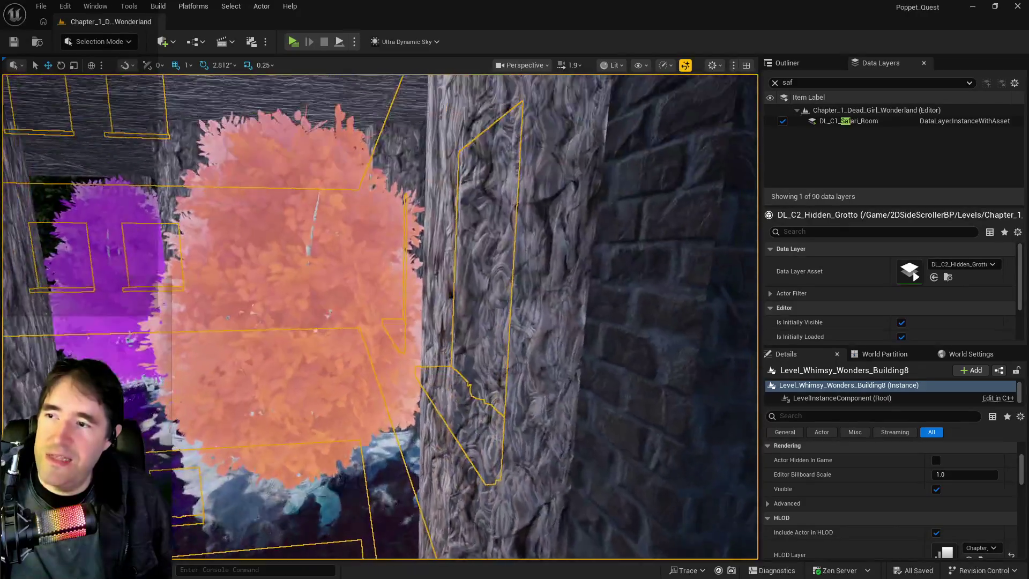
scroll(381, 316, down, 3)
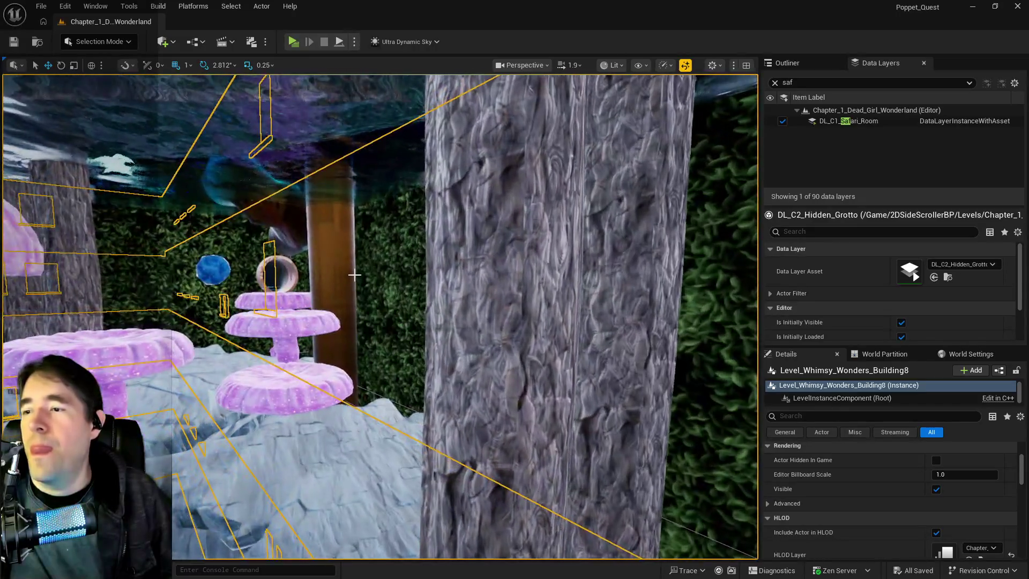
click(416, 273)
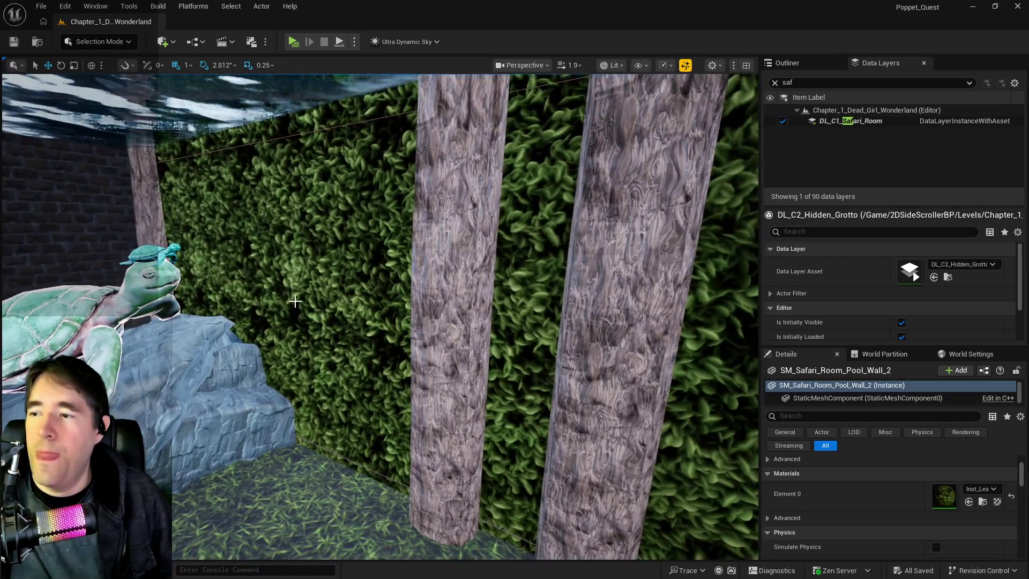
click(296, 302)
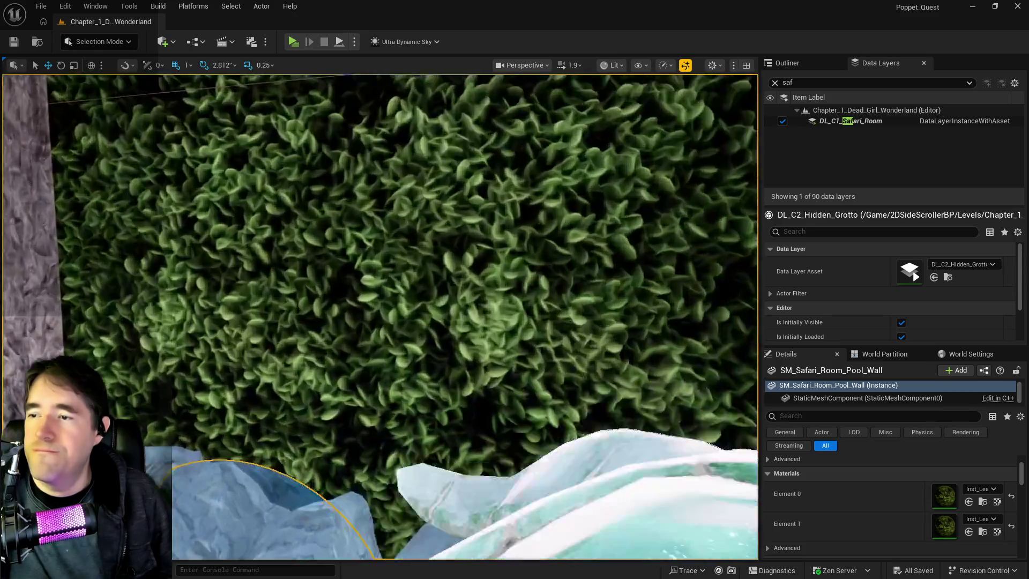
key(f)
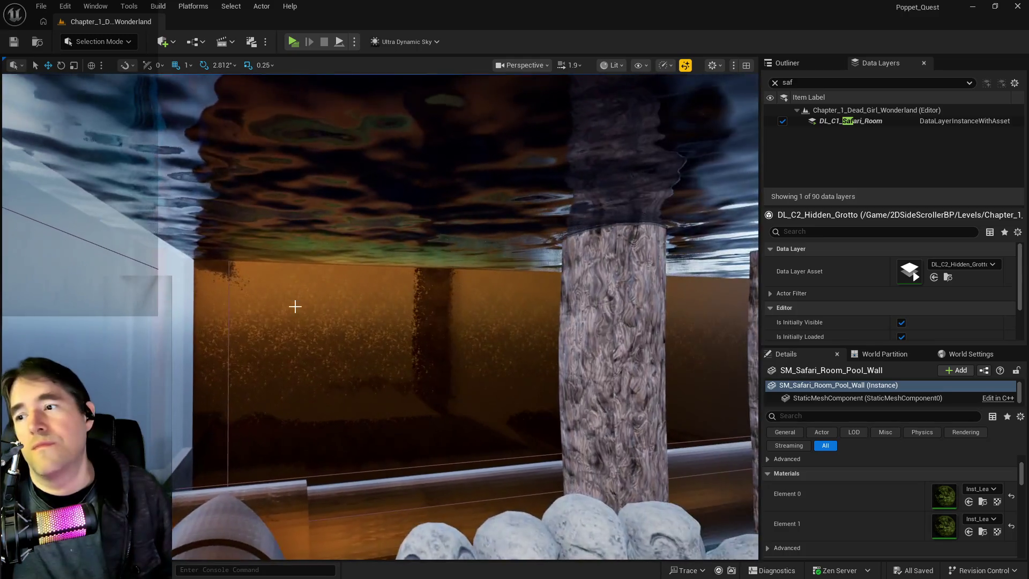
Focus on Building8 and fly along the bark posts up into the grotto's brick-walled room.
click(373, 347)
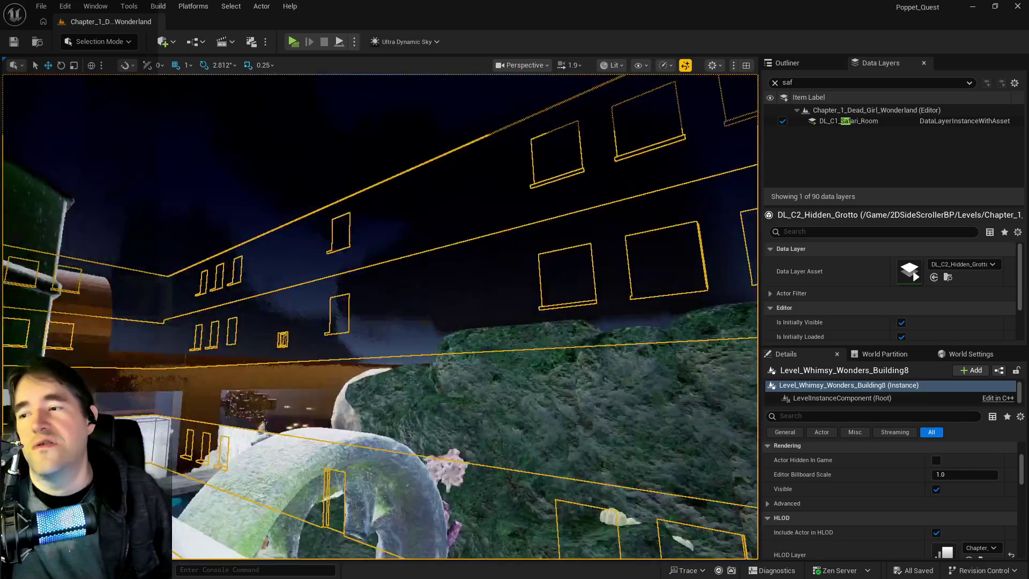
key(f)
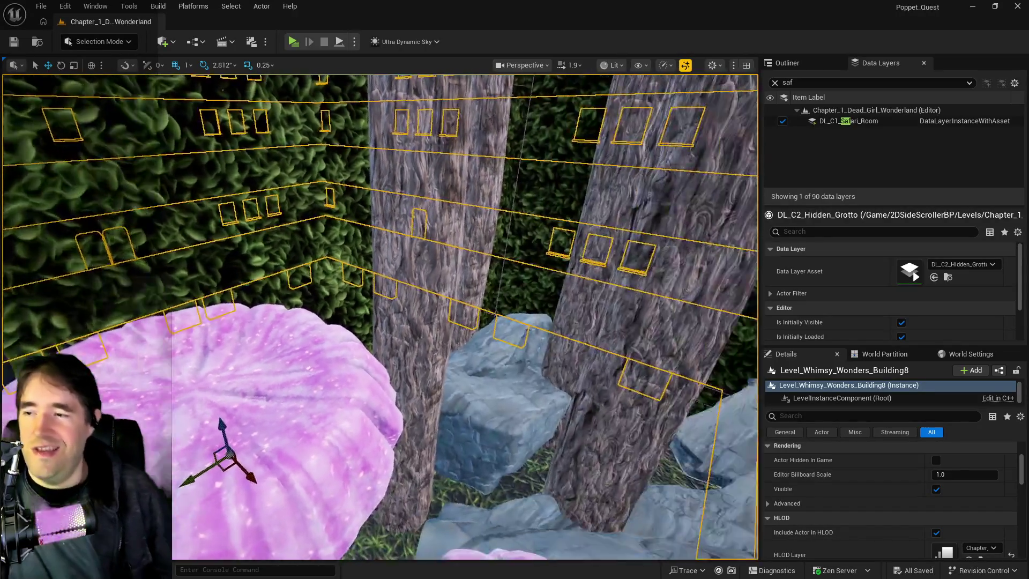
key(d)
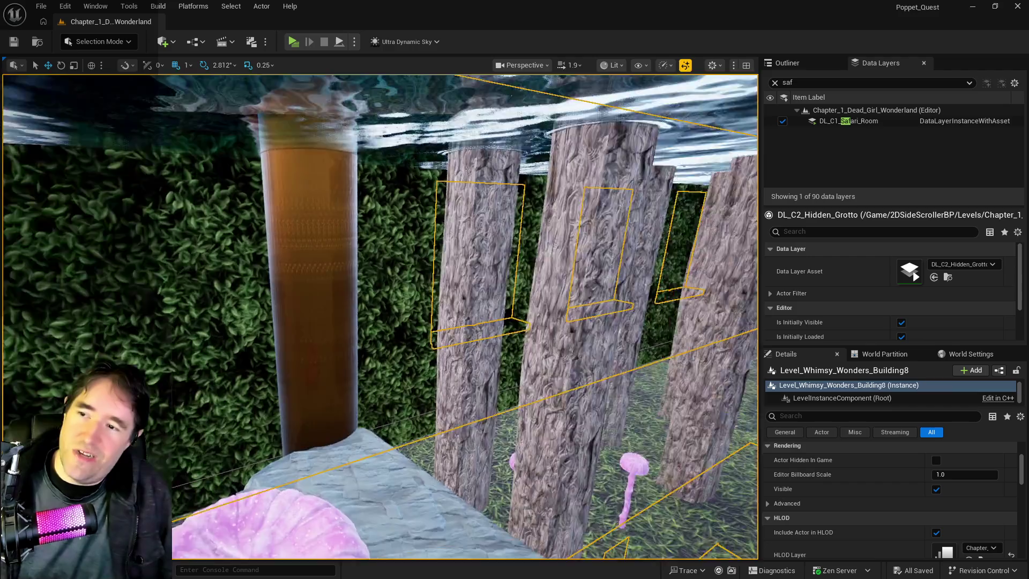
key(d)
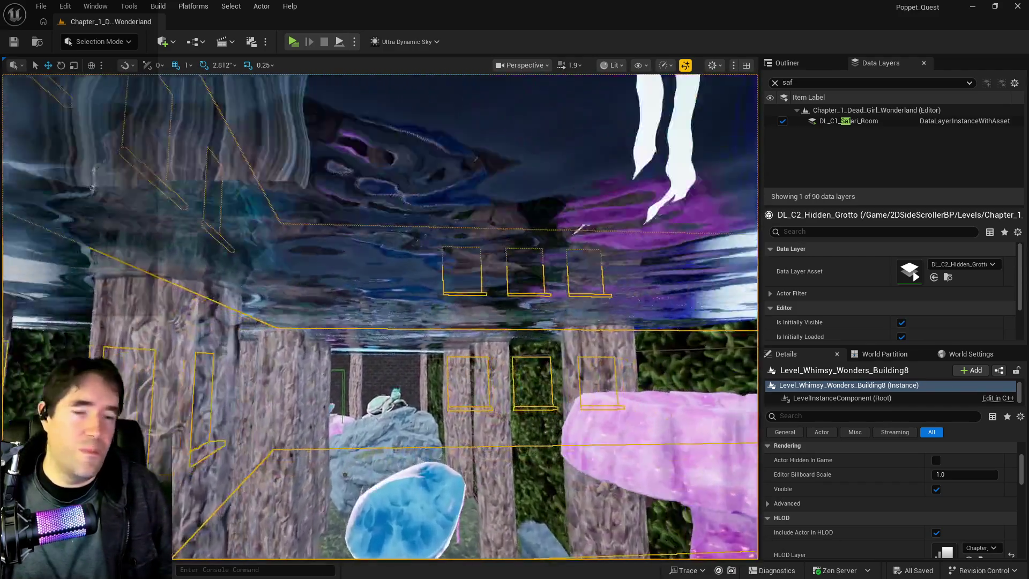
key(e)
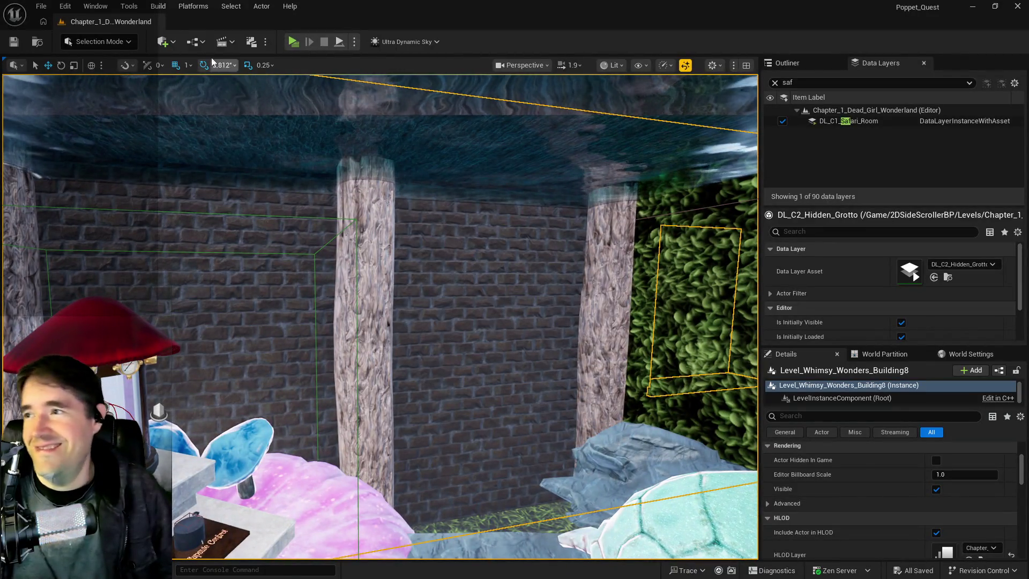
Select and frame the hedge pool wall to check its material, then return to the brick wall.
click(197, 43)
click(163, 42)
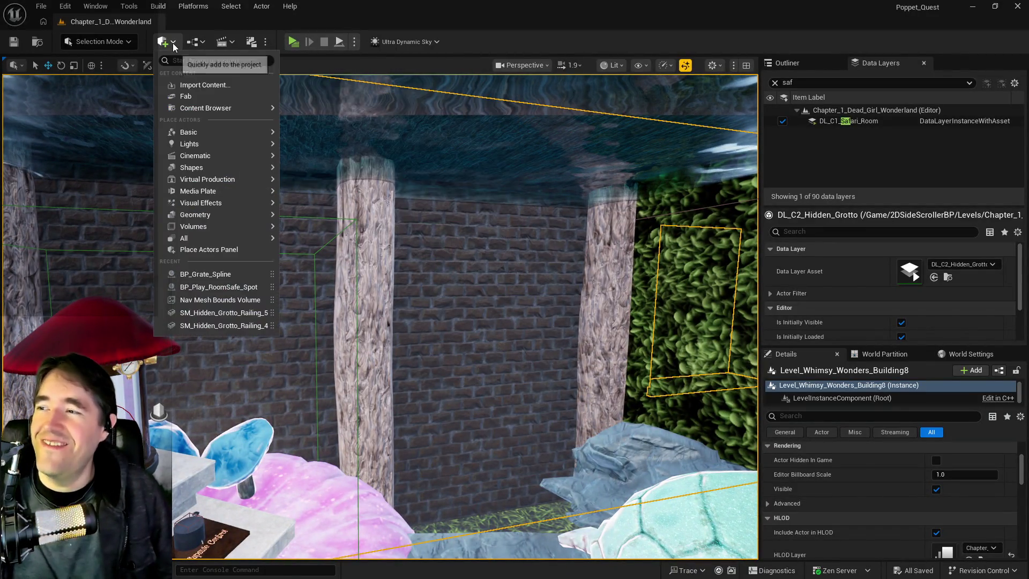
mouse_move(196, 215)
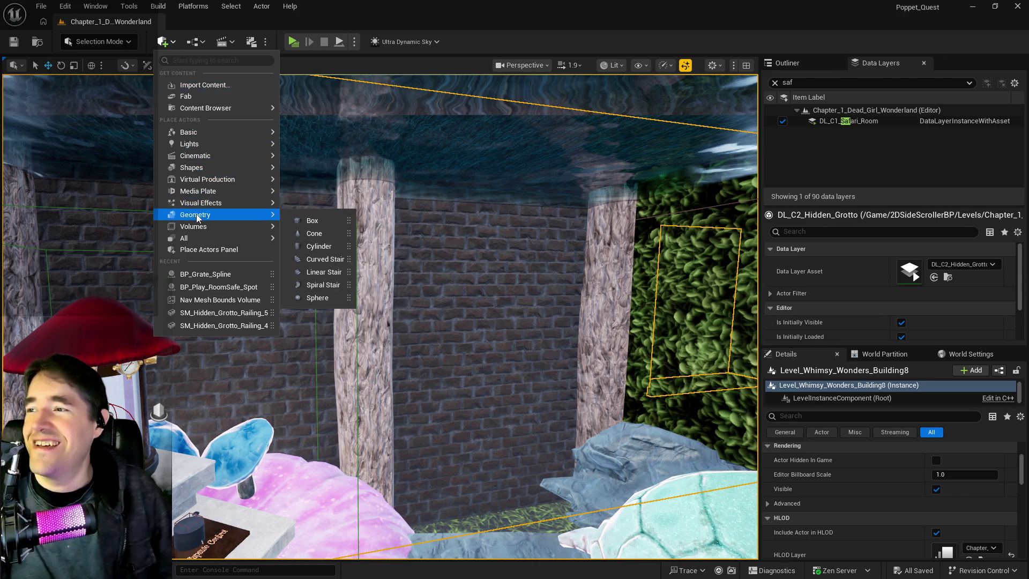
click(697, 343)
key(f)
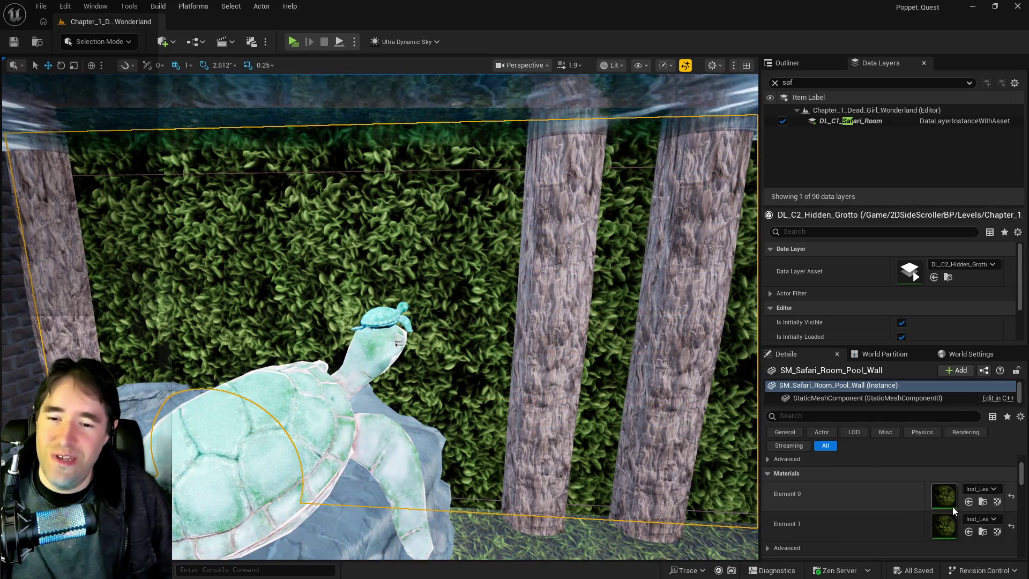
mouse_move(336, 239)
mouse_down()
mouse_move(336, 257)
mouse_move(305, 262)
mouse_move(336, 239)
mouse_up()
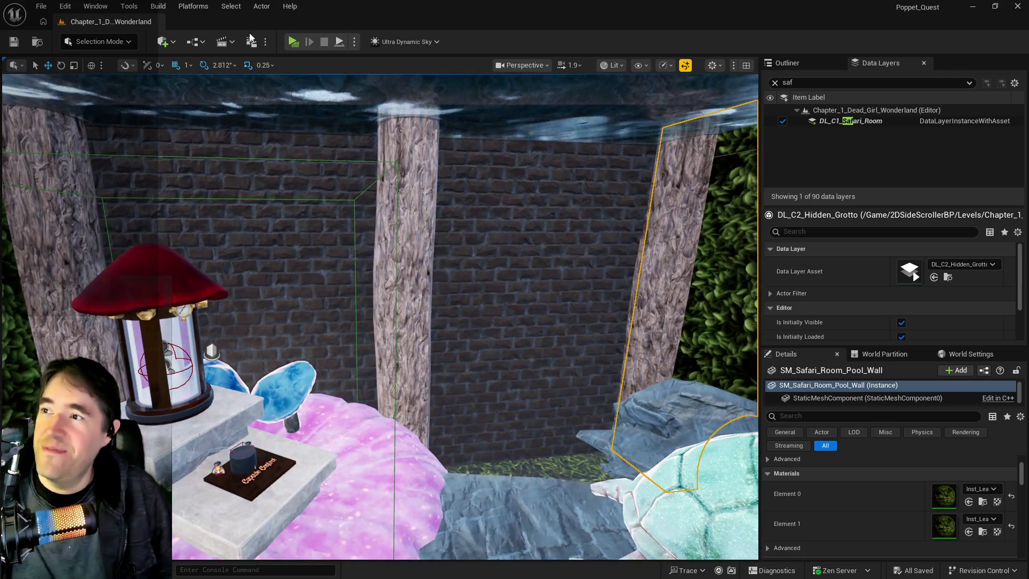
Place a Quick Add Geometry Box brush by the brick wall, sized to 15.75 × 0.5 × 7.75.
click(162, 41)
mouse_move(221, 214)
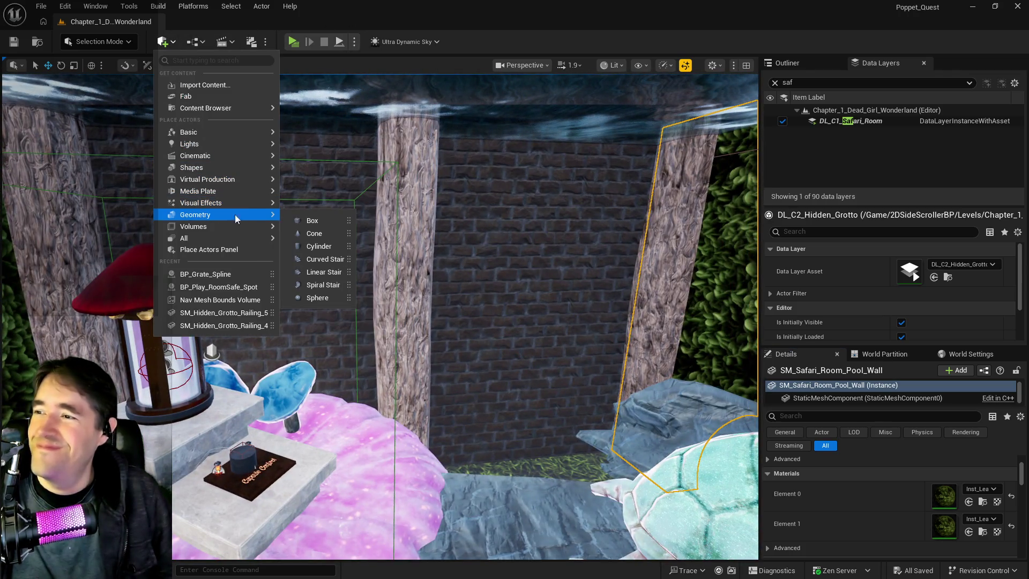
click(316, 218)
drag(481, 367, 481, 367)
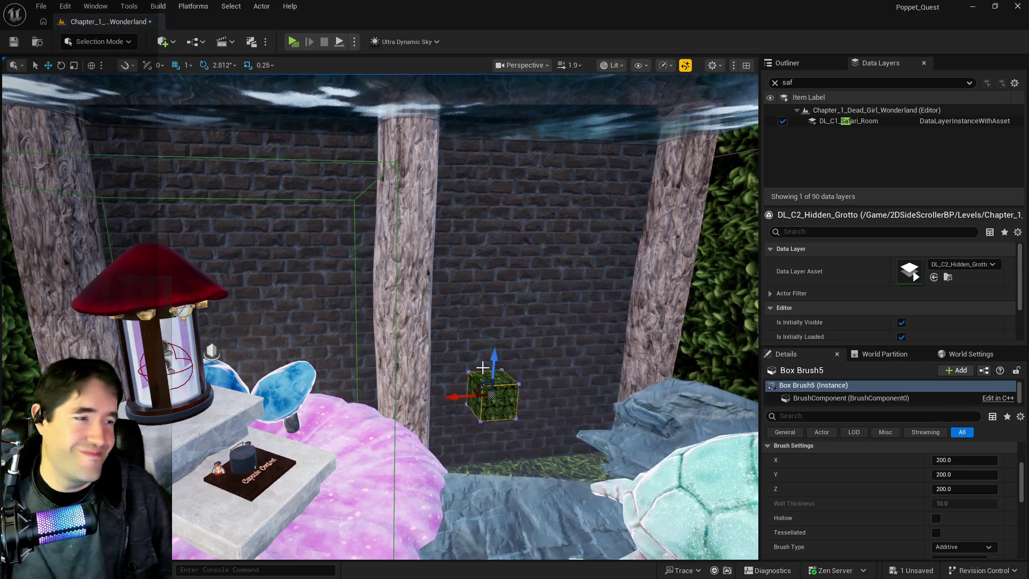
key(f)
key(Up)
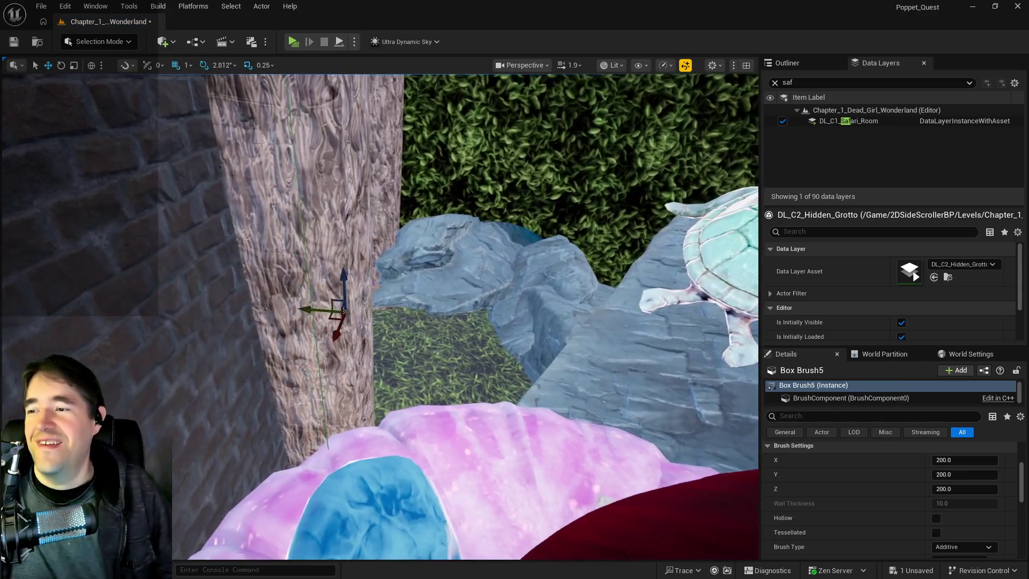
scroll(886, 471, up, 3)
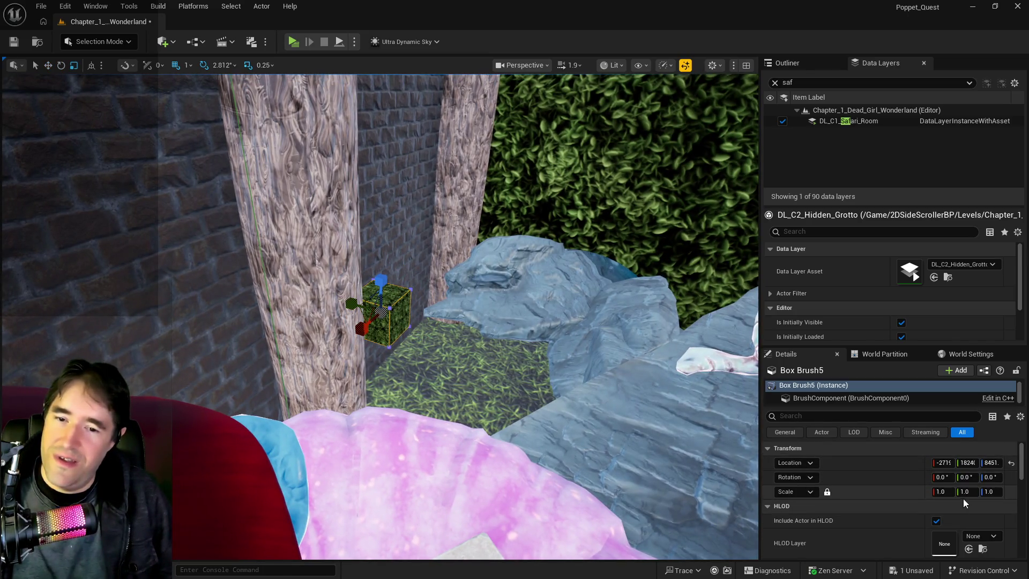
key(ctrl+z)
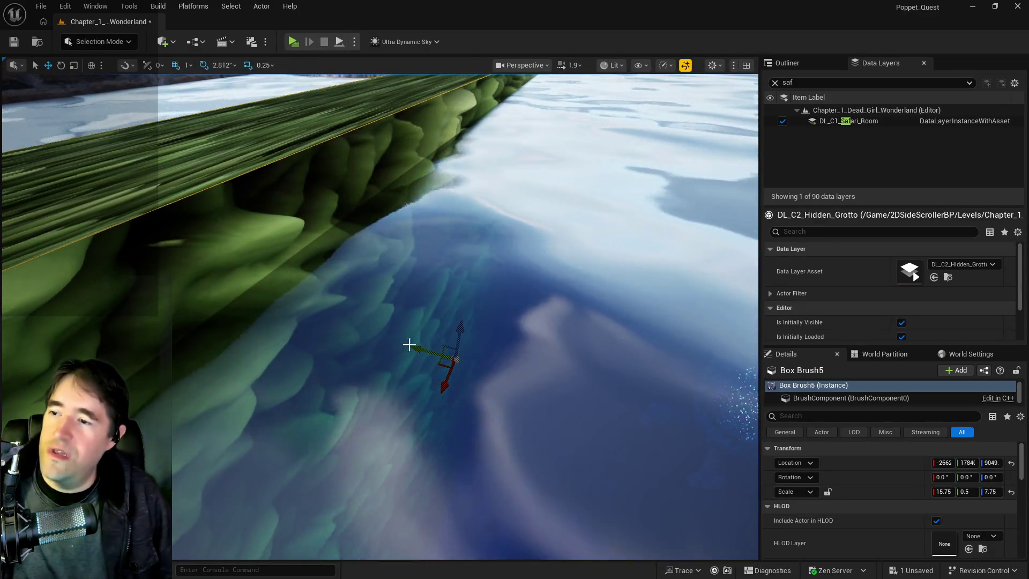
Shift the leaf wall brush slightly along Y and lower it toward the floor.
mouse_move(409, 344)
mouse_down()
mouse_move(425, 352)
mouse_move(360, 329)
mouse_move(413, 396)
mouse_move(361, 412)
mouse_up()
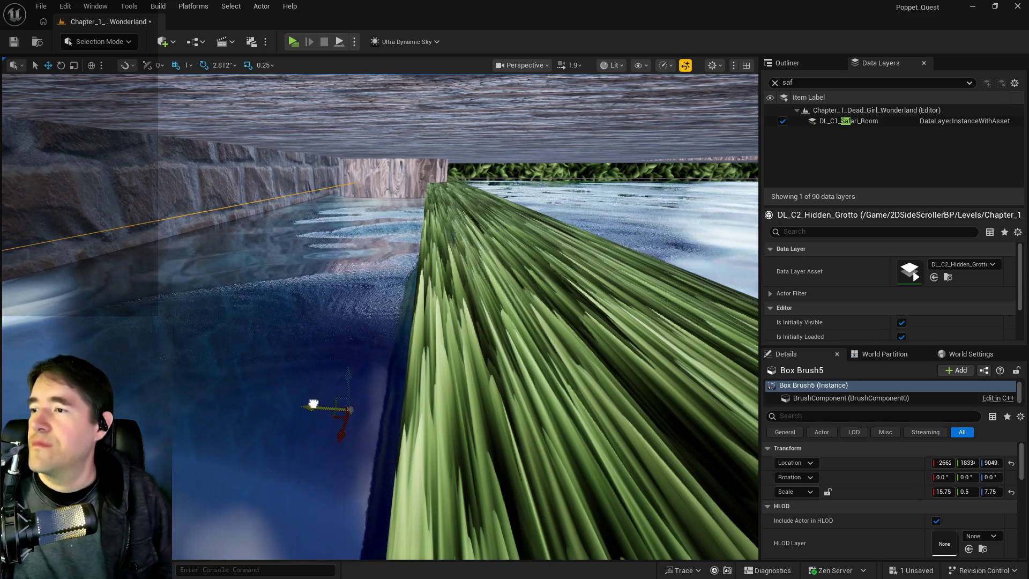
mouse_move(670, 383)
mouse_down()
mouse_move(641, 405)
mouse_move(635, 375)
mouse_move(630, 408)
mouse_move(428, 249)
mouse_up()
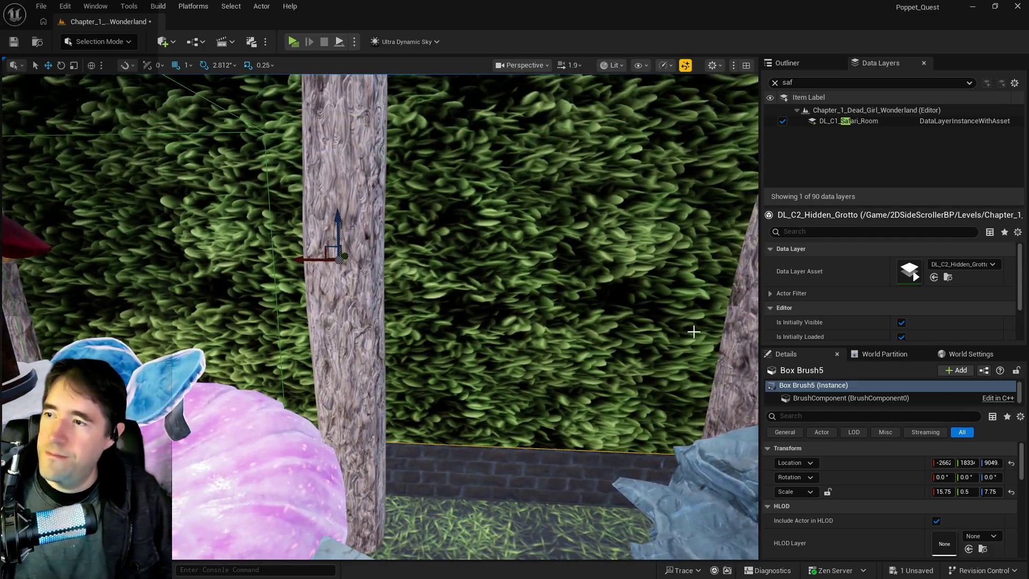
drag(337, 220, 445, 368)
Scale the wall brush taller until Scale Z reads 10.0, nudging it slightly lower.
key(r)
drag(407, 341, 407, 326)
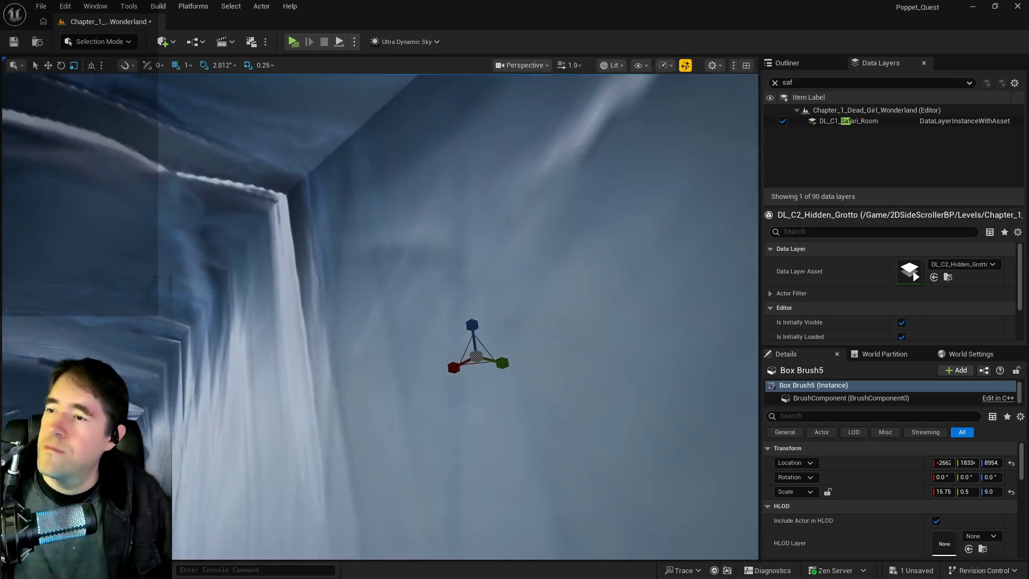
drag(407, 326, 429, 354)
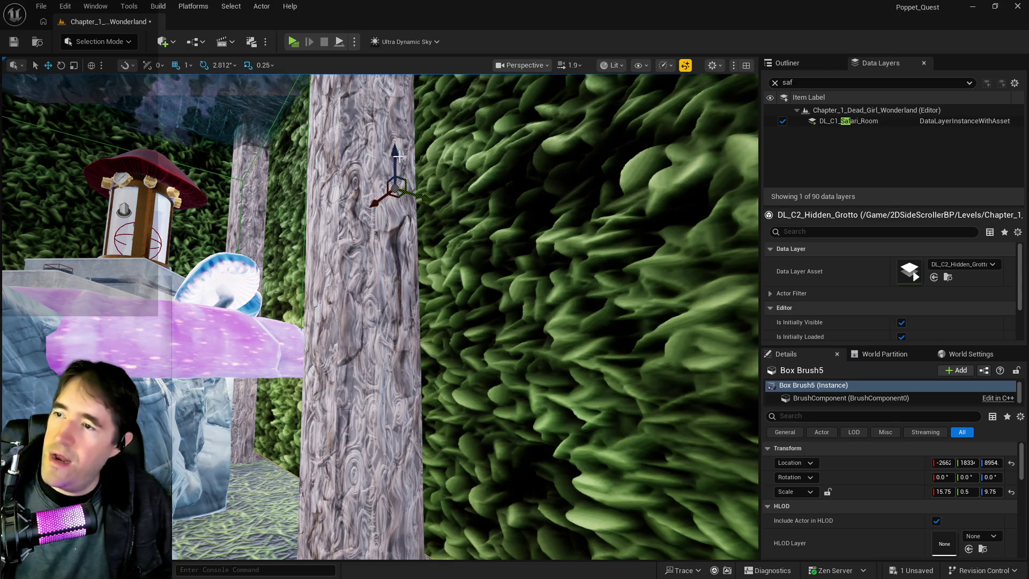
drag(397, 169, 398, 172)
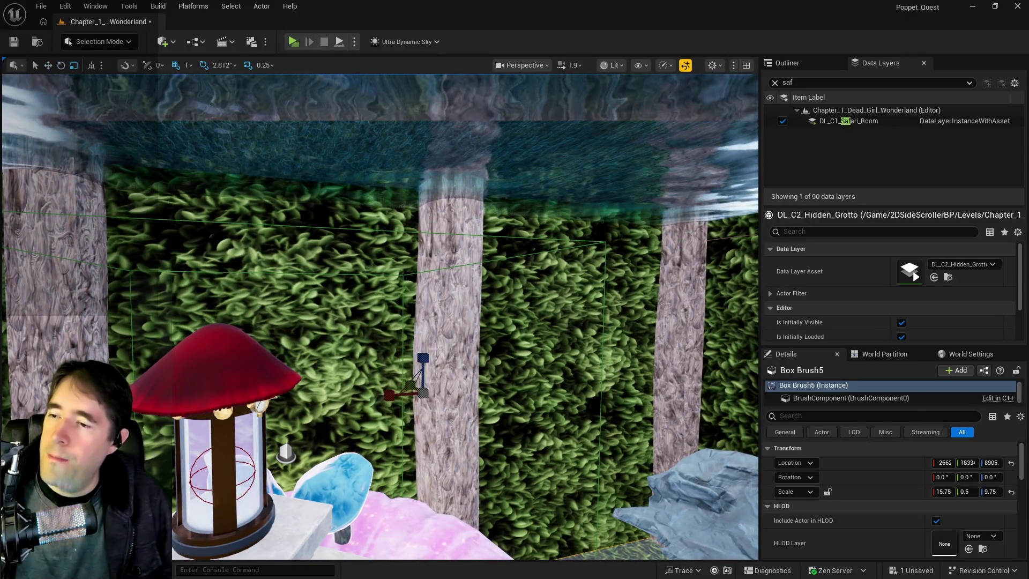
drag(421, 354, 423, 349)
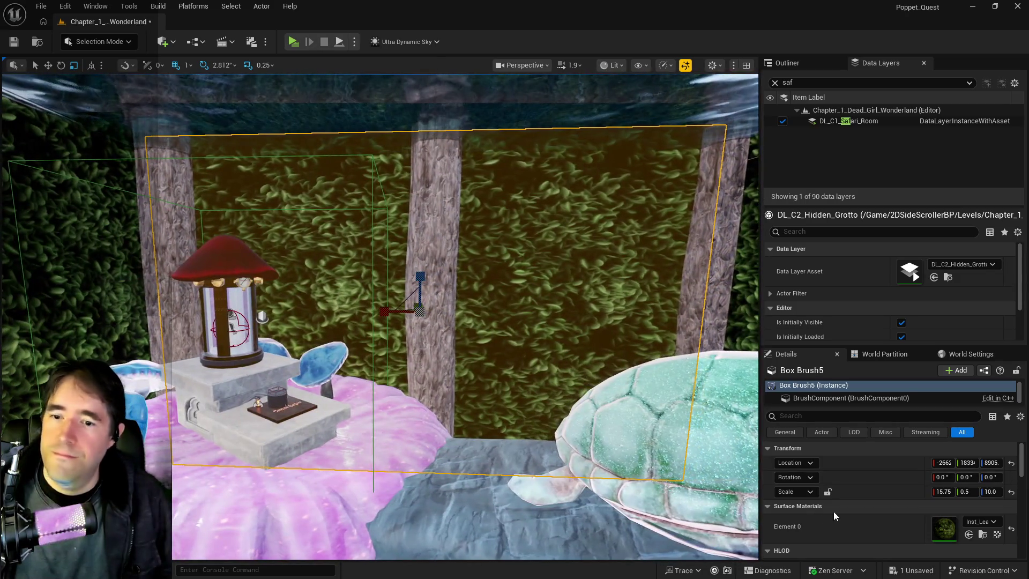
Select all adjacent surfaces of Box Brush5.
scroll(795, 512, down, 3)
click(783, 555)
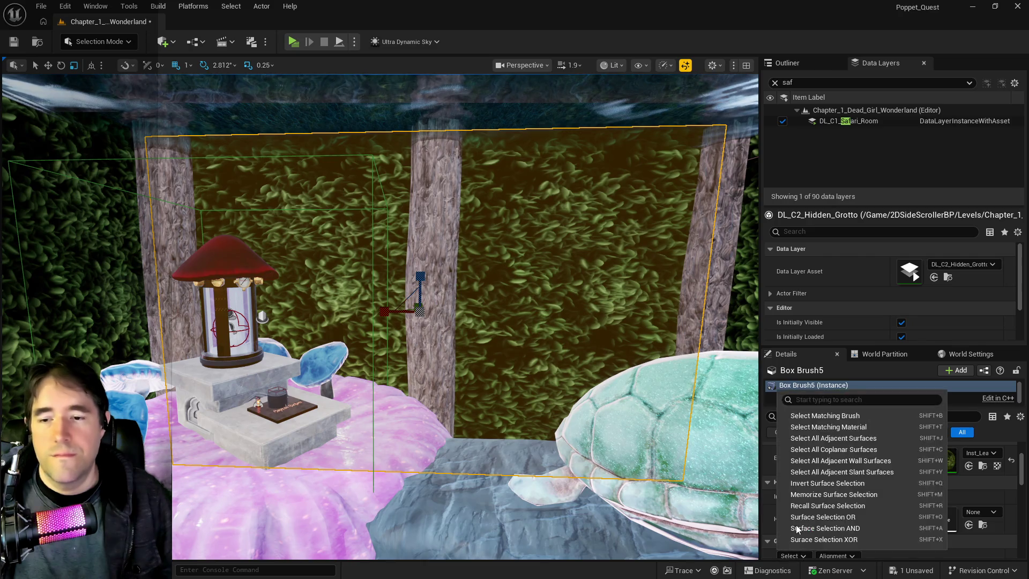
click(804, 443)
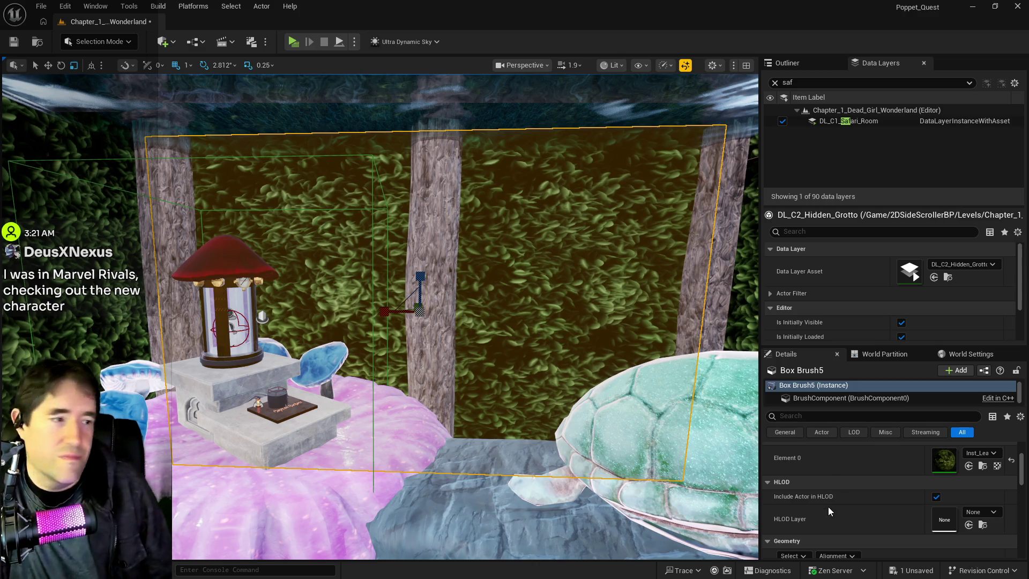
Apply a locked 10 × 10 U/V surface scale to the selected surfaces.
scroll(828, 507, down, 2)
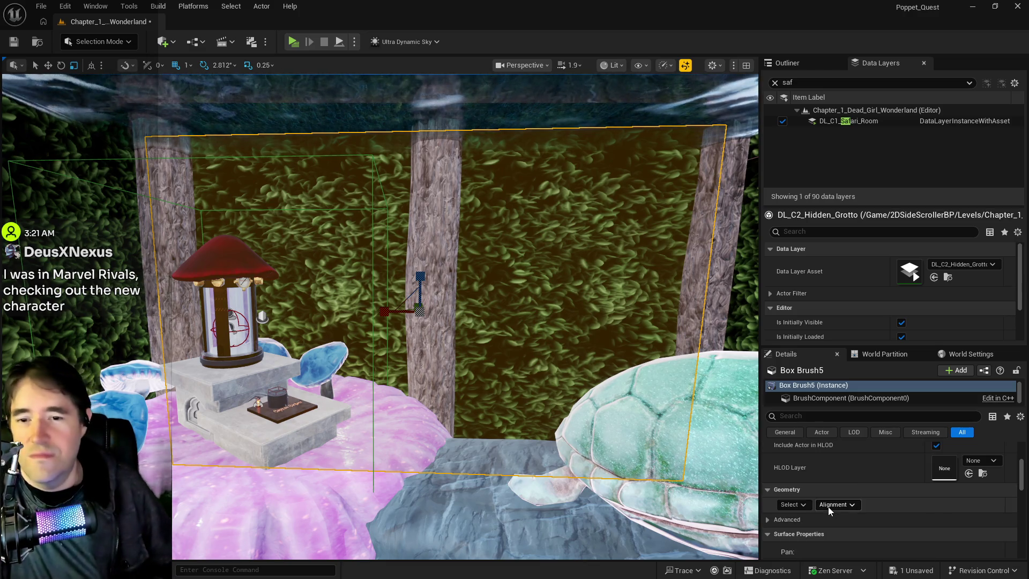
scroll(828, 507, up, 4)
scroll(828, 507, down, 6)
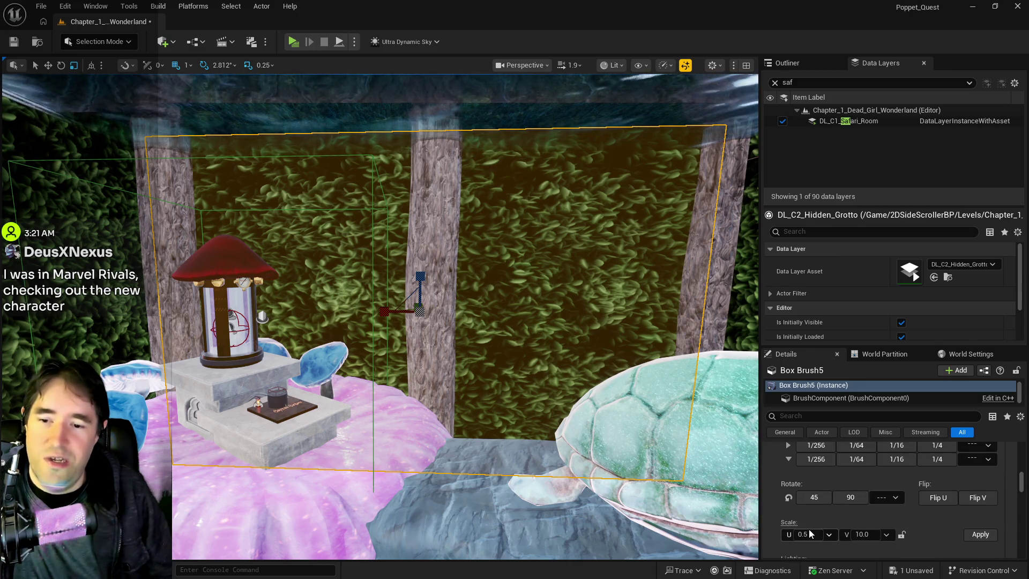
click(809, 534)
text(10)
click(902, 534)
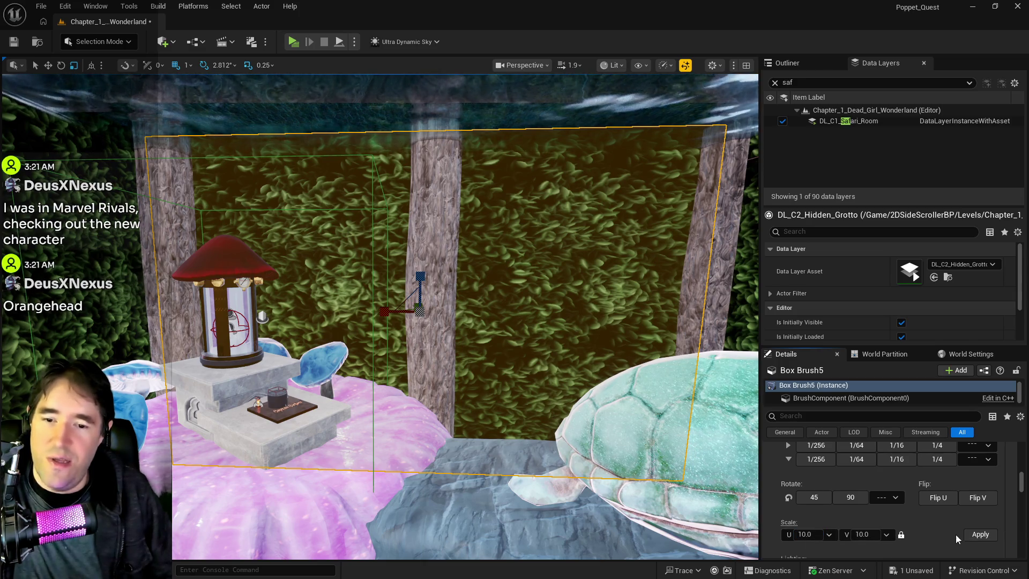
click(970, 535)
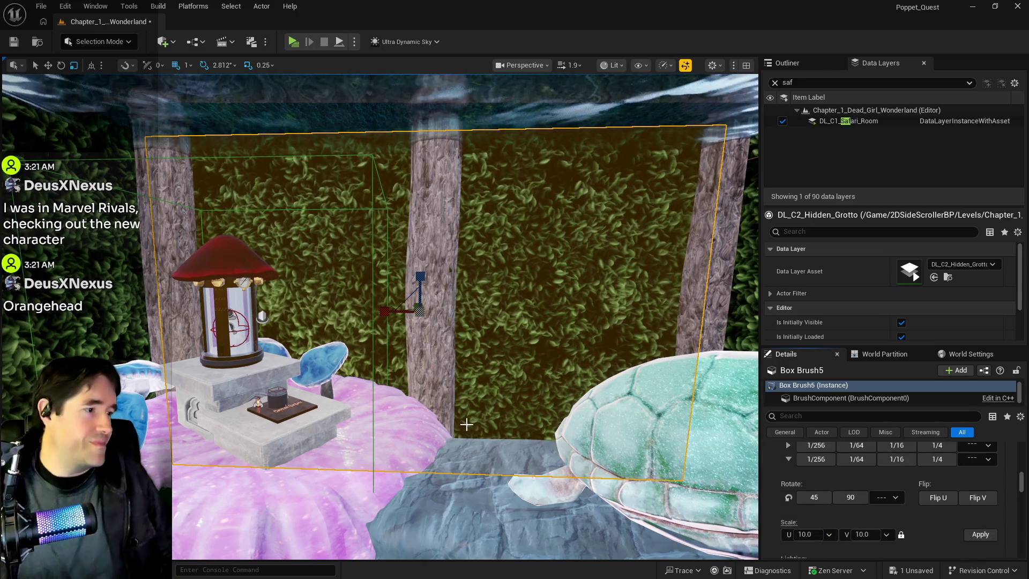
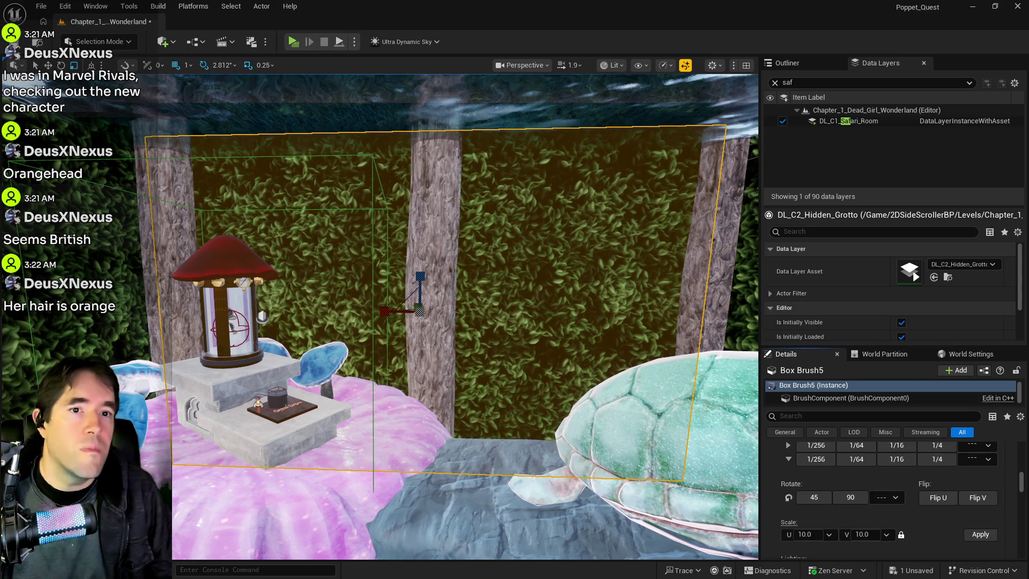
Switch from the Unreal Editor to the browser showing the Marvel Rivals YouTube video.
key(alt+Tab)
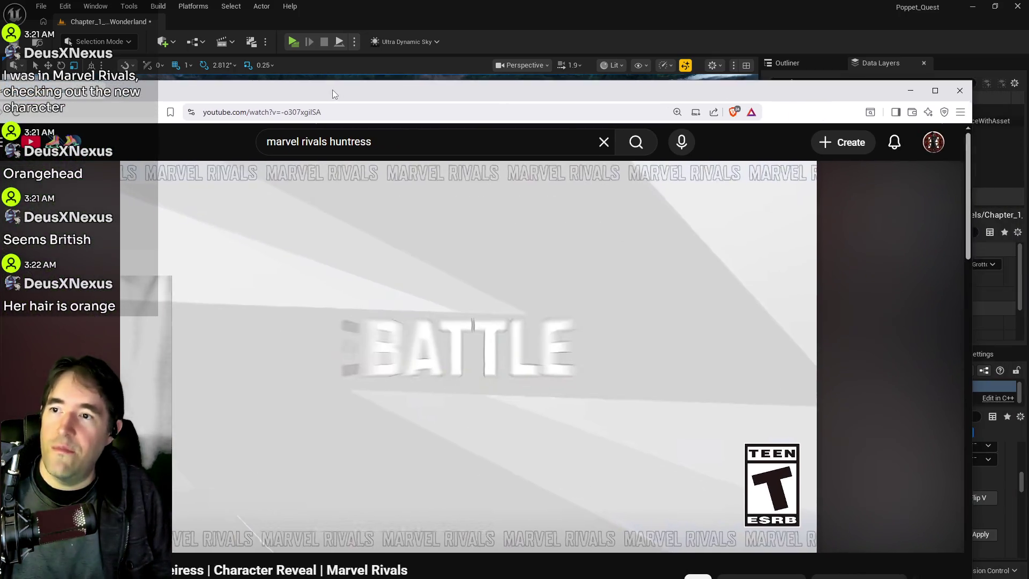
Maximise the browser and watch the Elsa Bloodstone reveal video full screen.
double_click(332, 89)
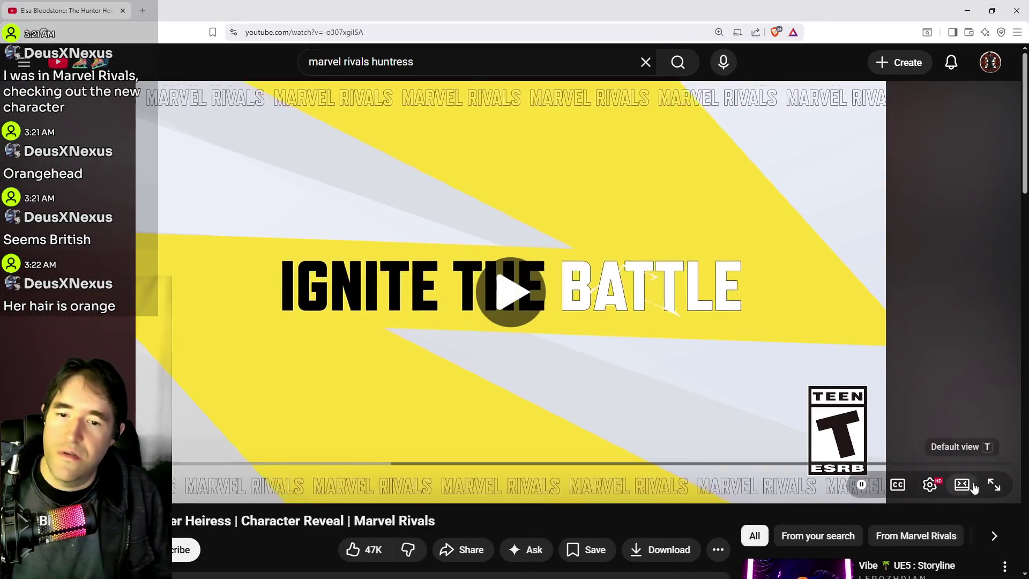
click(994, 484)
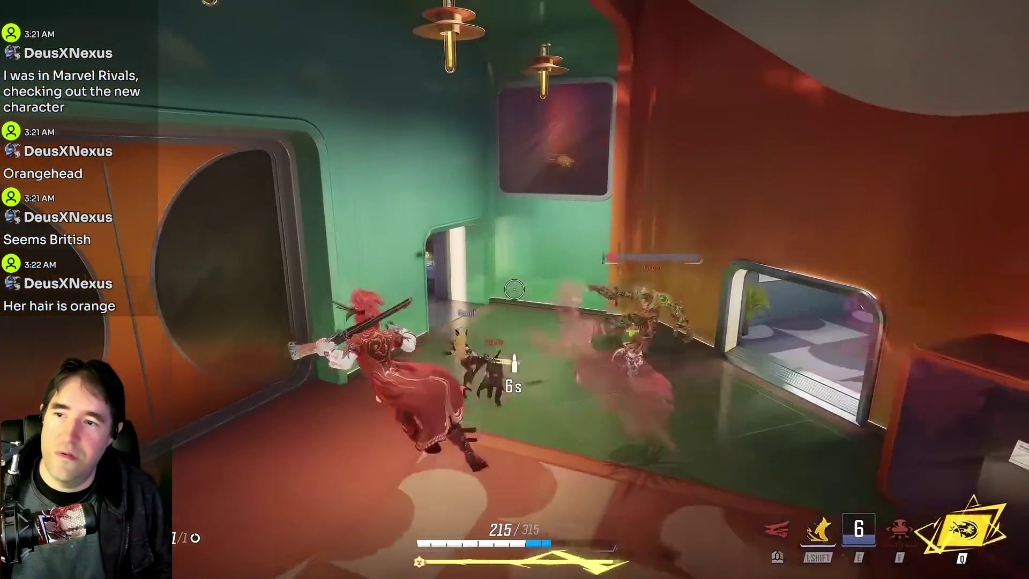
mouse_move(828, 348)
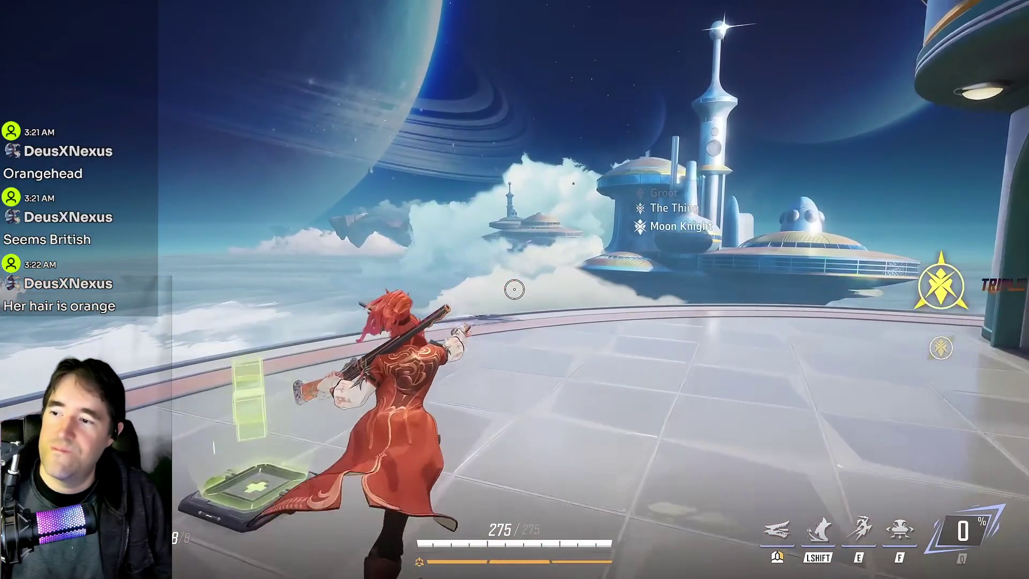
Leave full screen and put the browser away to return to the Wonderland level.
mouse_move(130, 101)
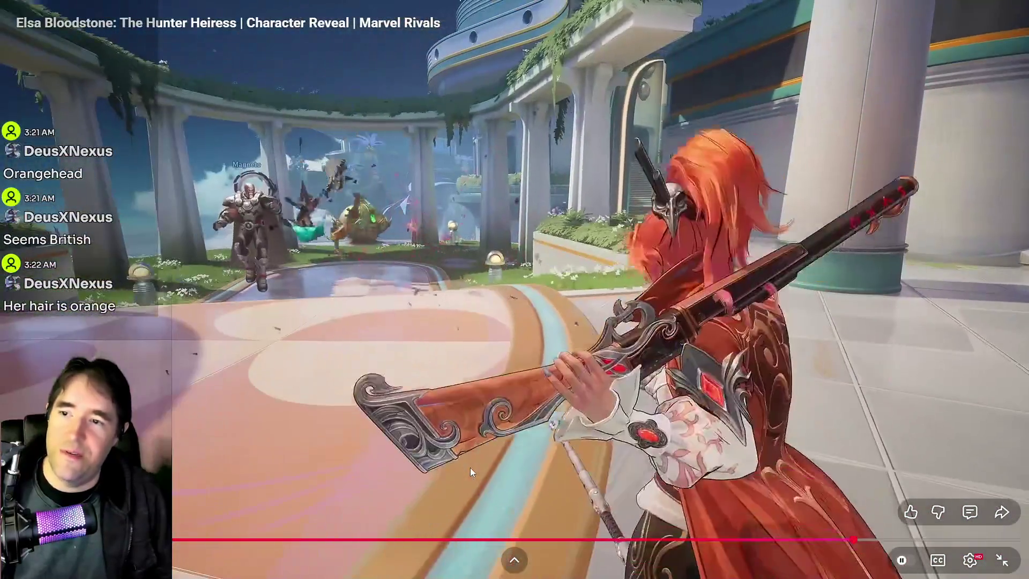
double_click(470, 467)
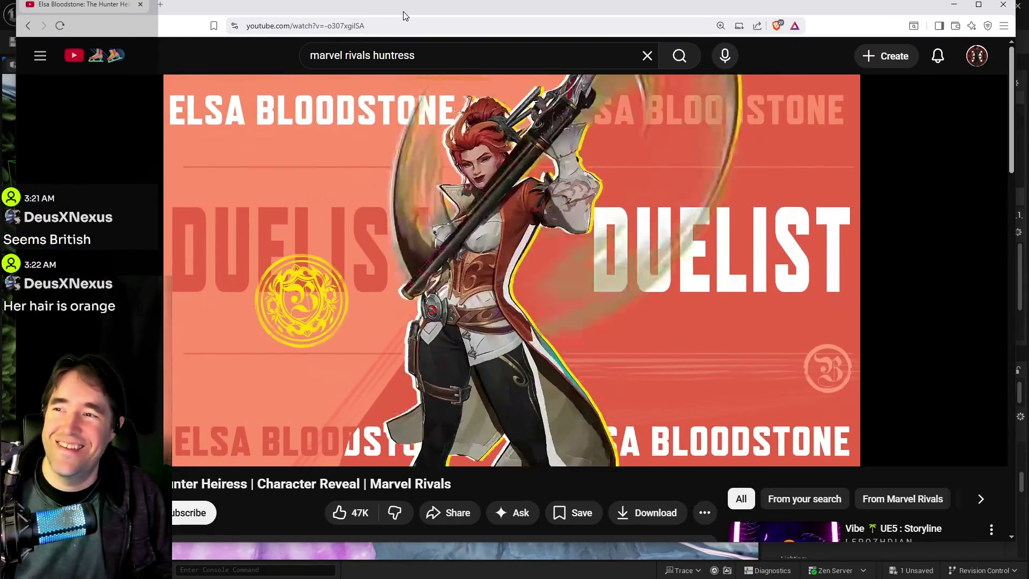
double_click(403, 11)
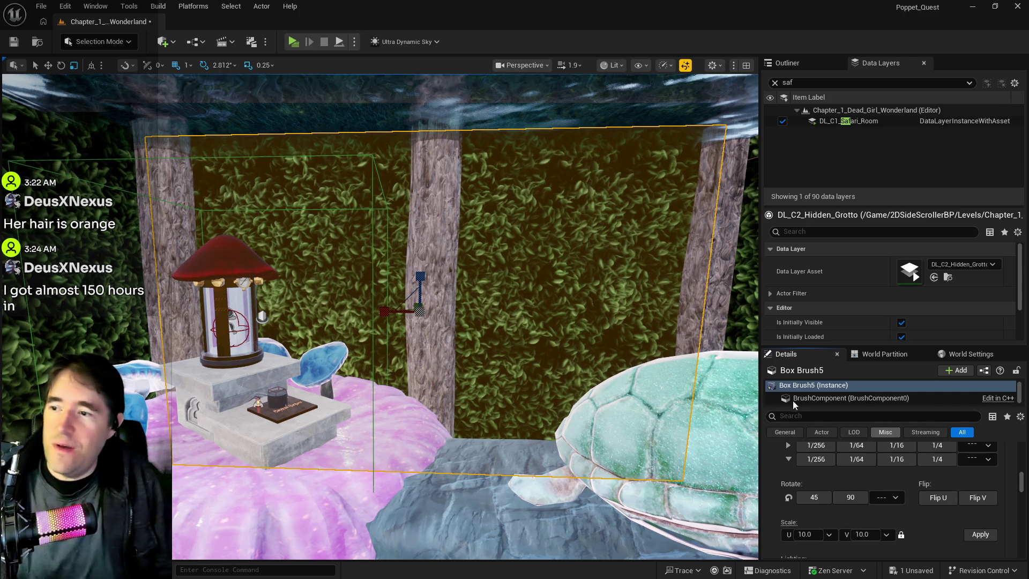
Fly into the water room and select the SM_Wood15 pillar plus the left wooden pillar.
key(w)
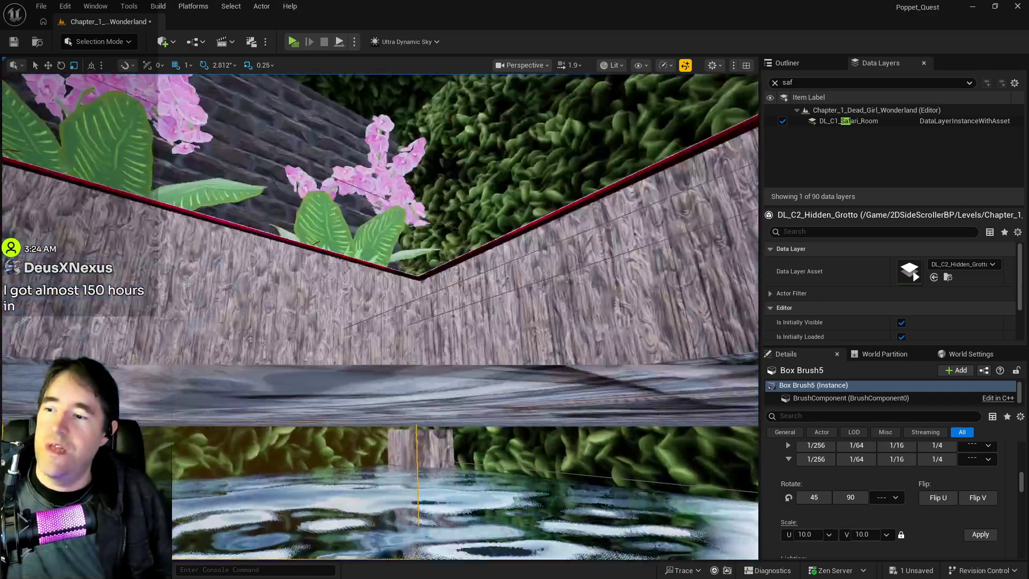
key(w)
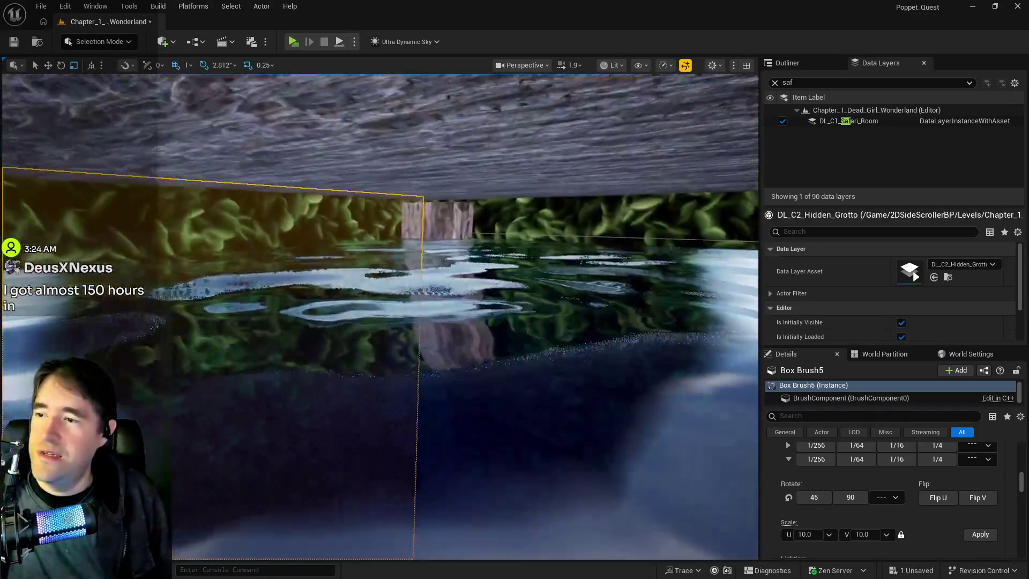
click(451, 392)
key(q)
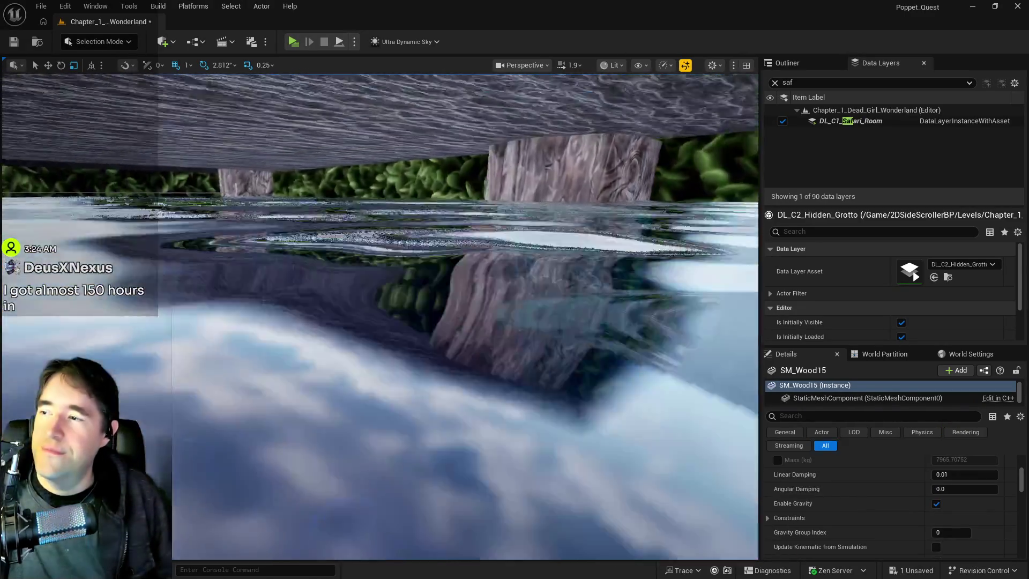
key(e)
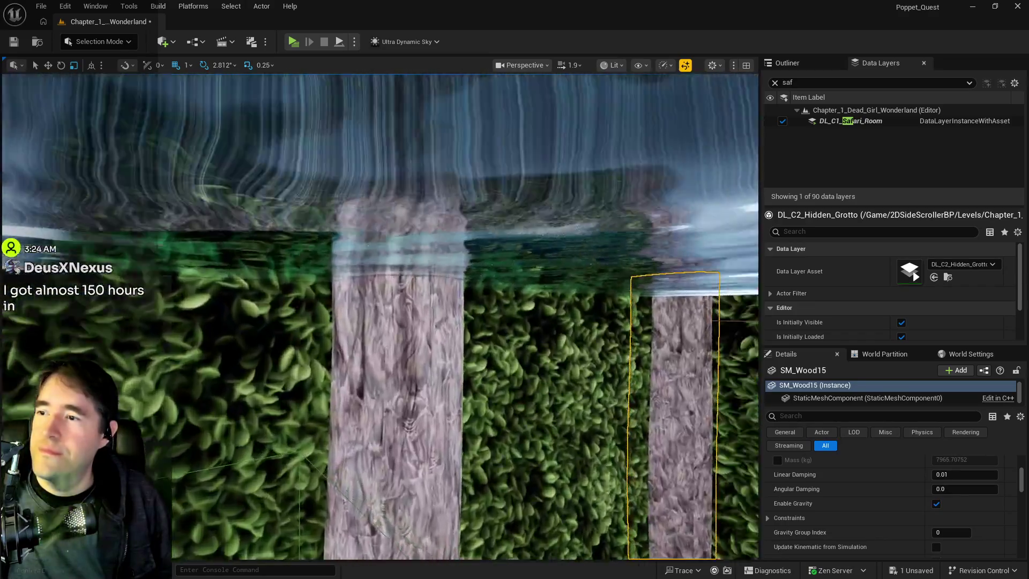
key(q)
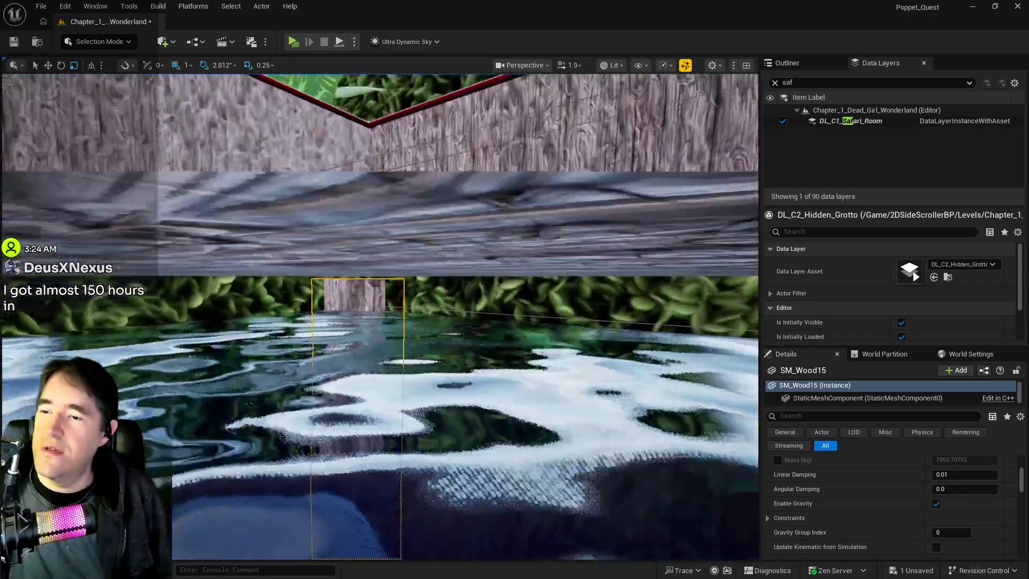
key(q)
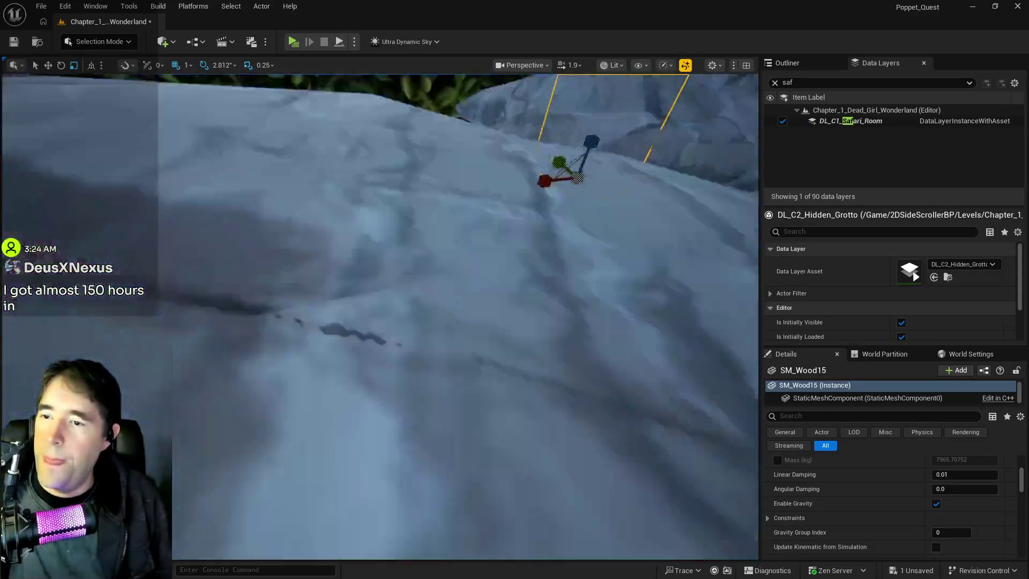
key(e)
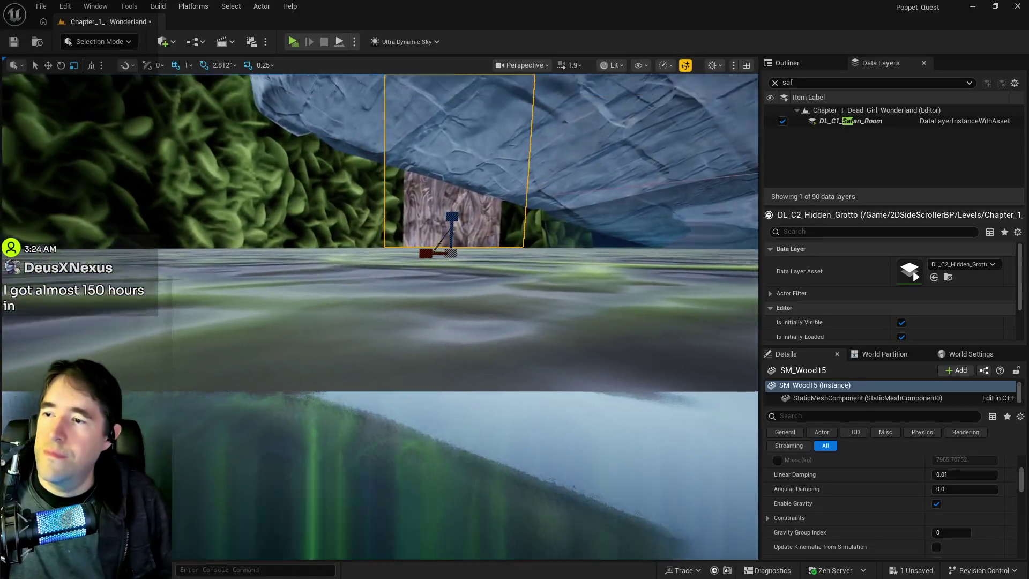
key(s)
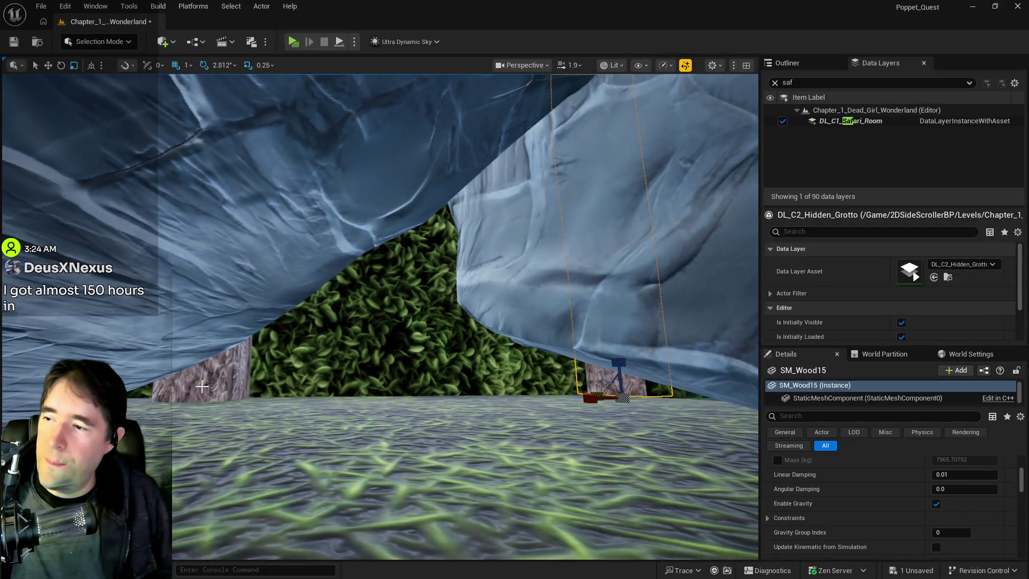
ctrl+click(202, 386)
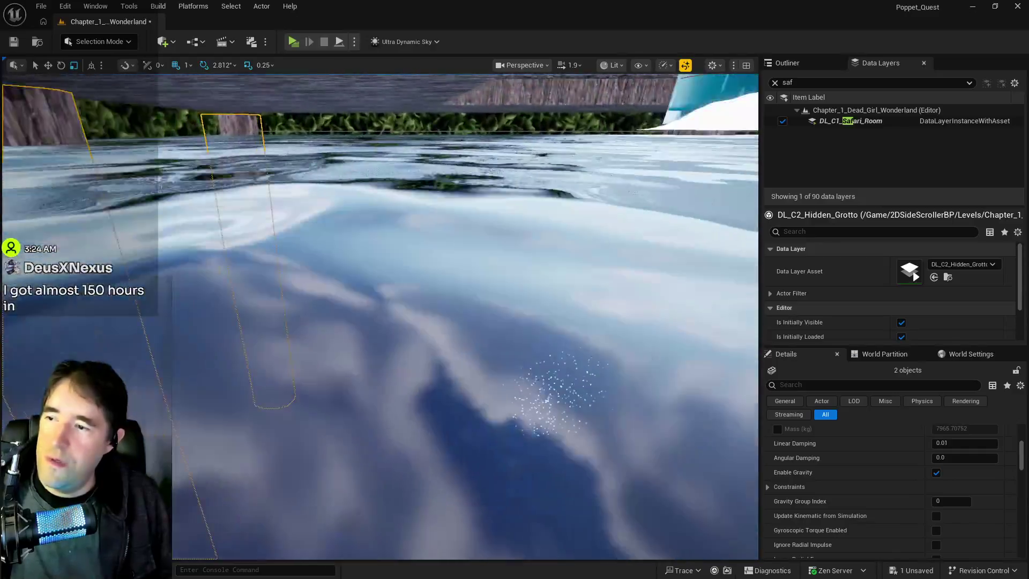
Add three more wooden blocks beneath the structure to the selection.
key(f)
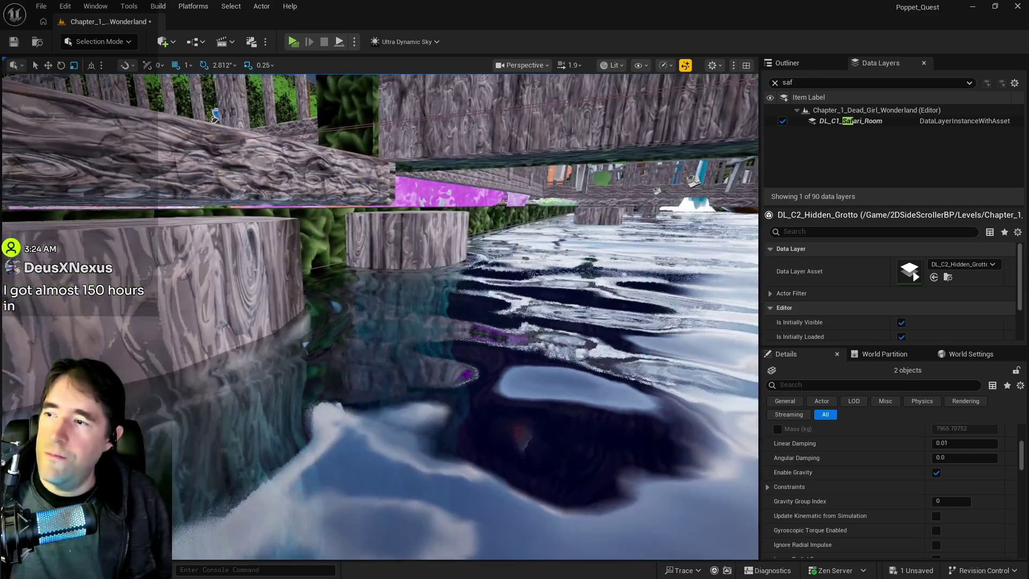
ctrl+click(171, 283)
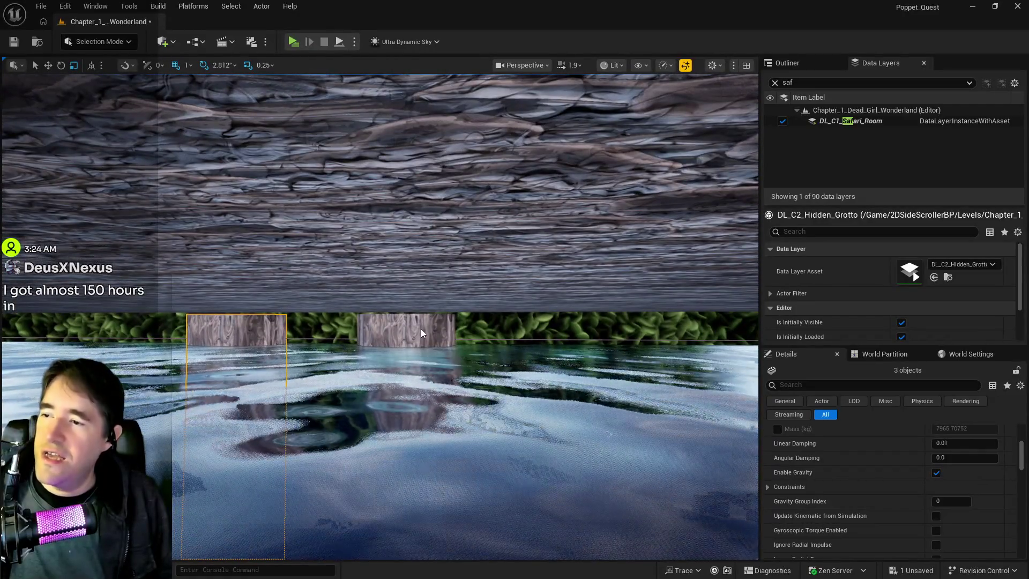
ctrl+click(422, 333)
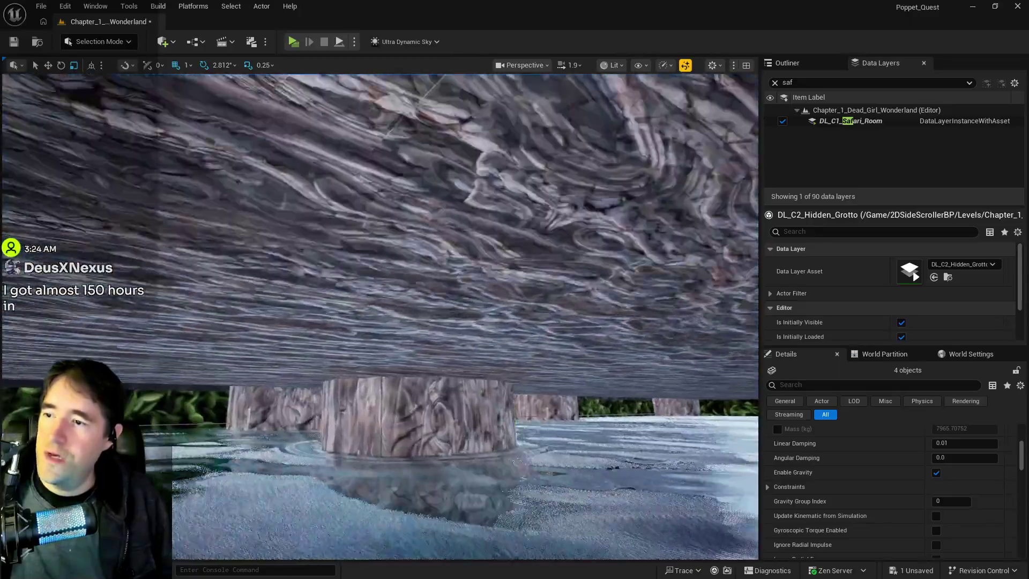
key(w)
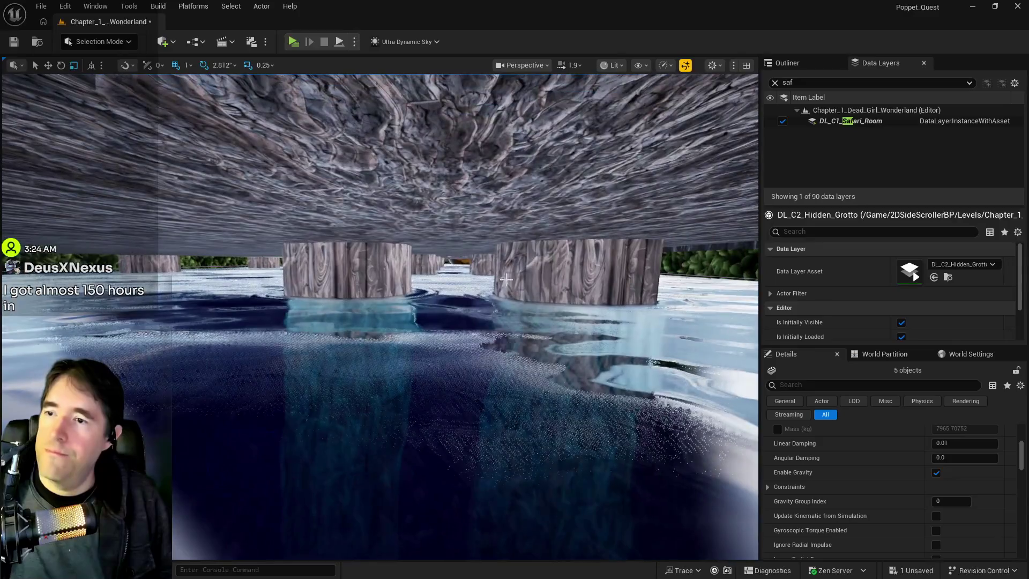
ctrl+click(528, 274)
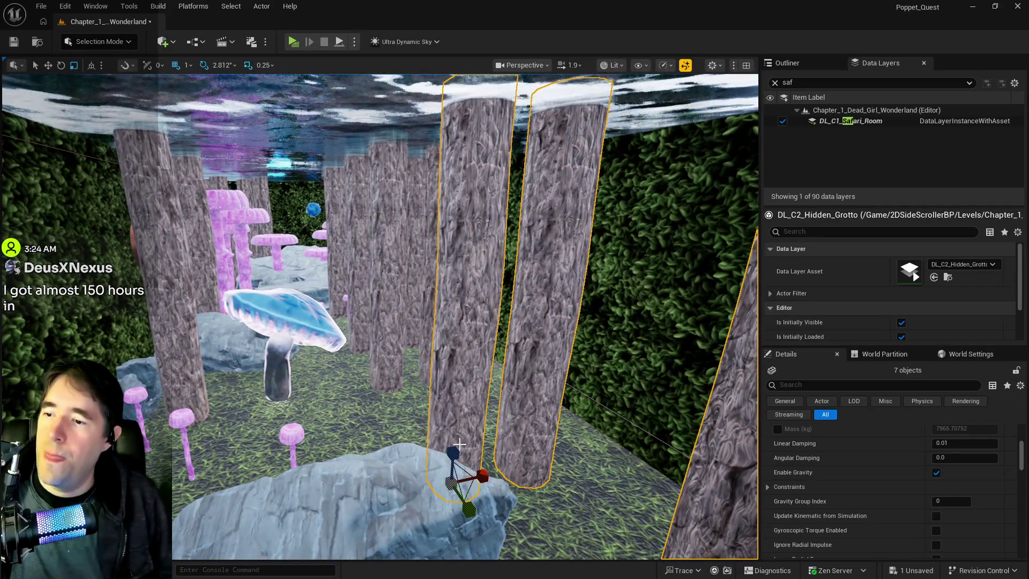
Set the seven selected pillars' Z scale to 8.2 and save the level.
scroll(889, 519, up, 5)
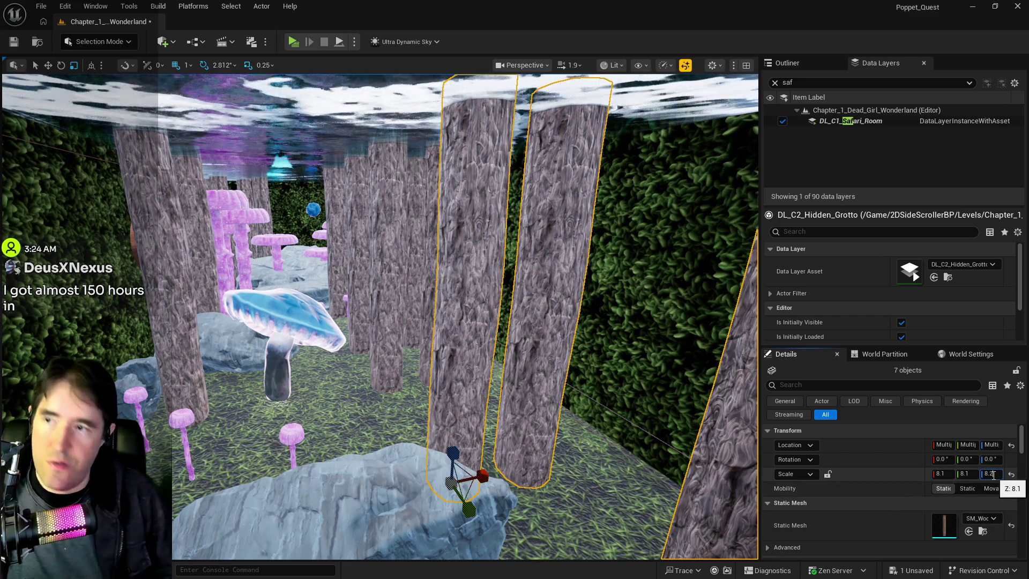
key(Return)
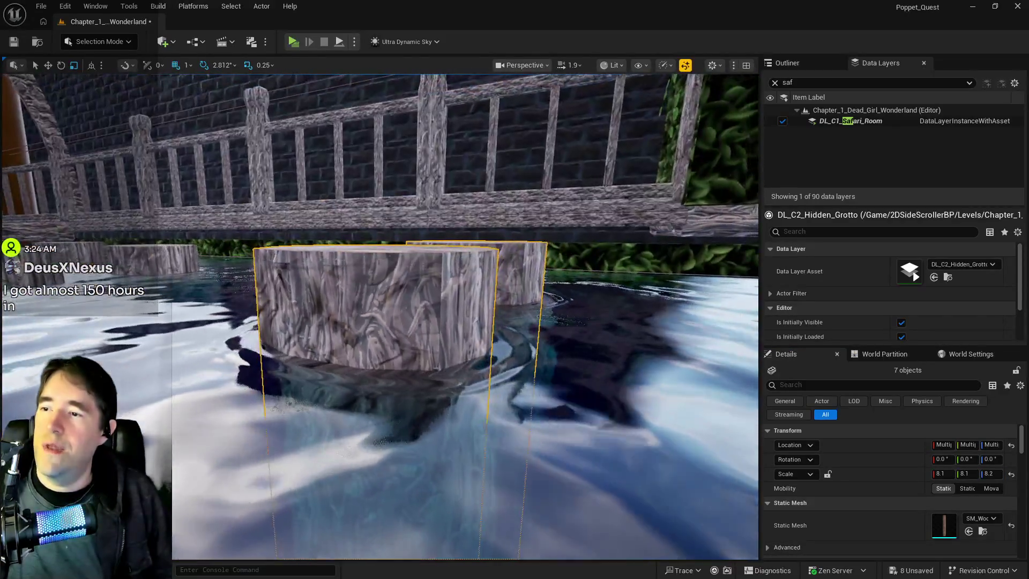
key(f)
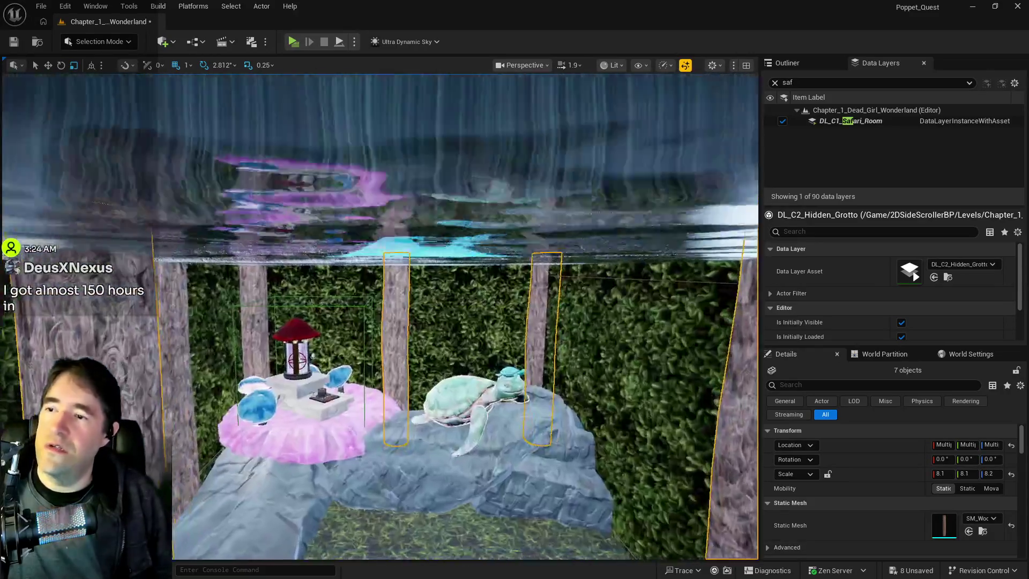
key(ctrl+s)
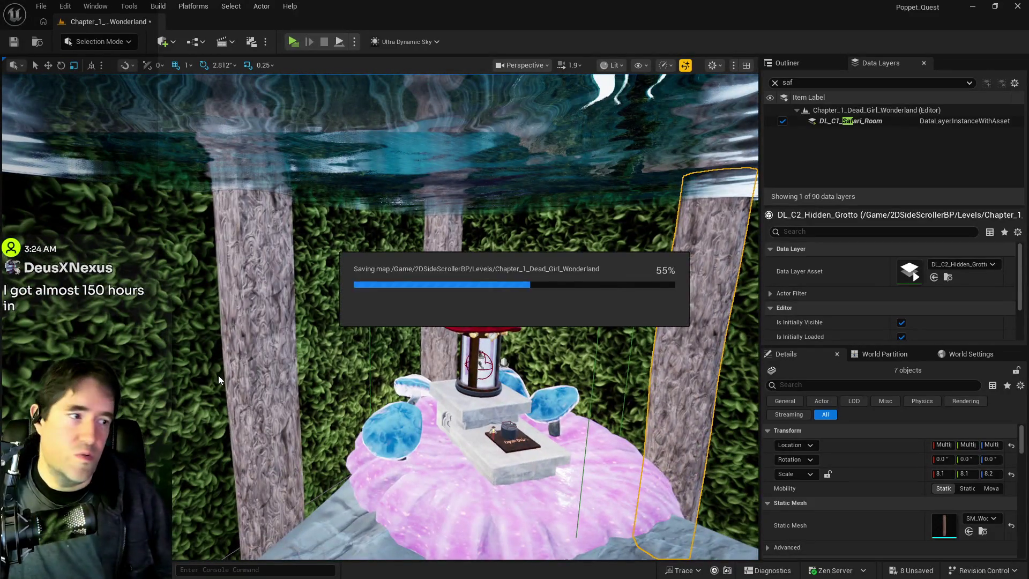
mouse_move(184, 400)
mouse_down()
mouse_move(169, 327)
mouse_move(177, 322)
mouse_up()
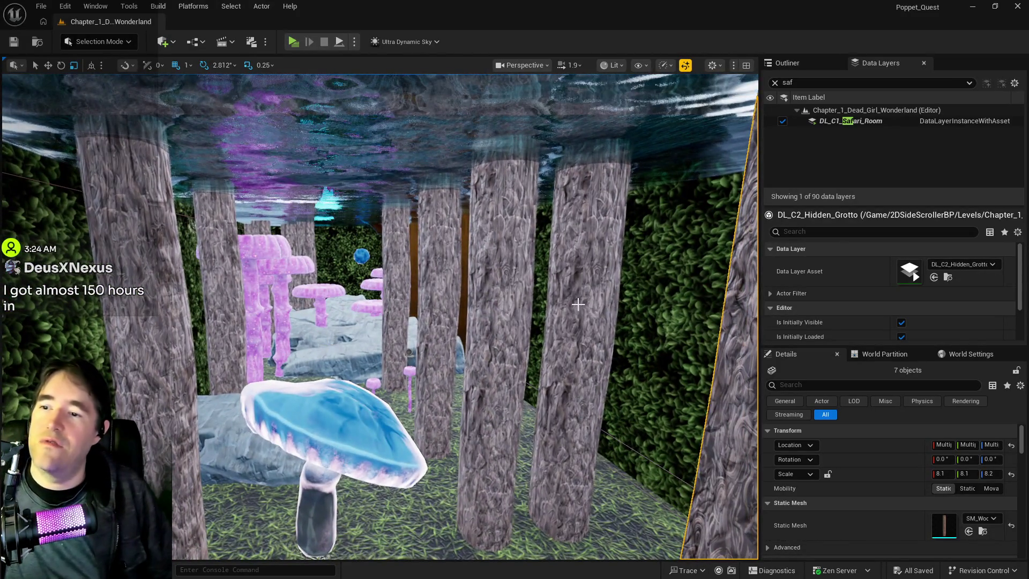
Select the SM_Wood27 tree pillar and three neighbouring pillars.
click(557, 328)
ctrl+click(493, 329)
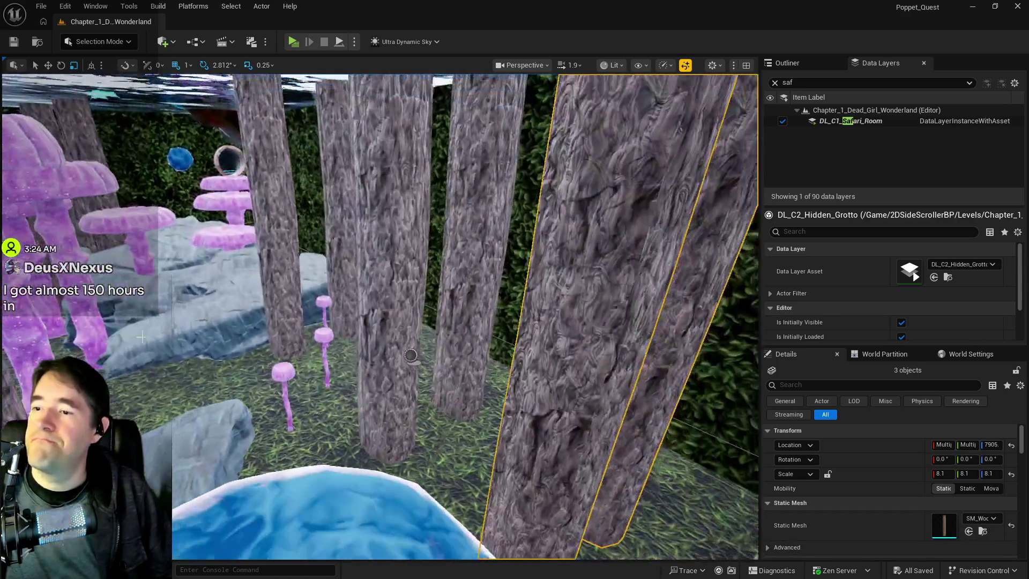
ctrl+click(388, 249)
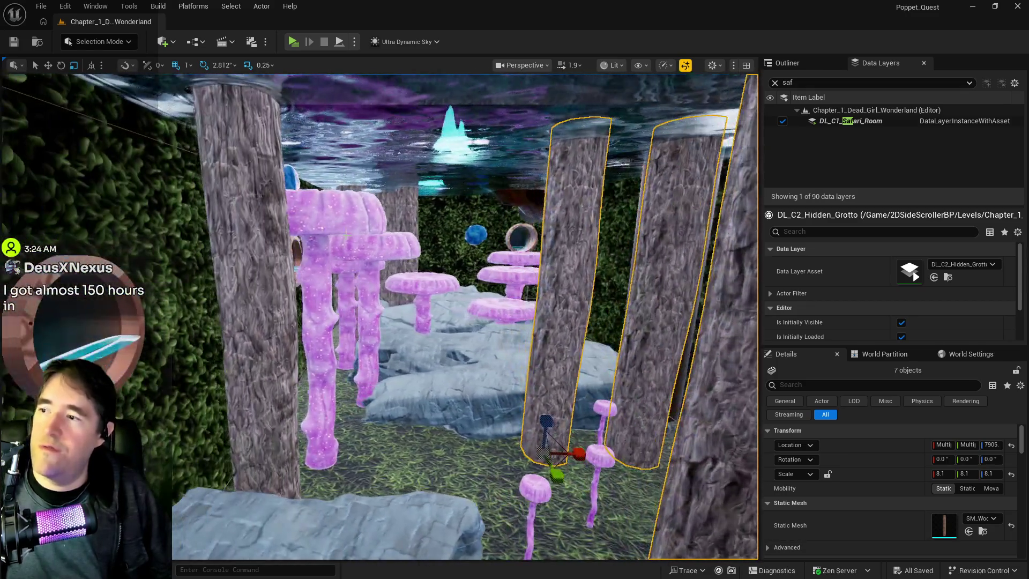
ctrl+click(272, 279)
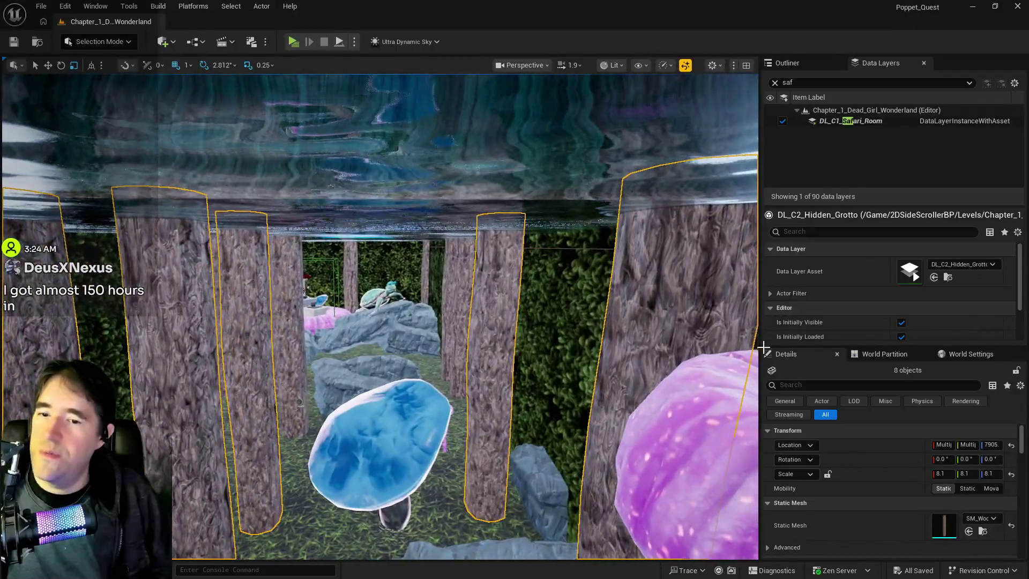
Change the selected tree trunks' Scale Z from 8.1 to 8.2.
click(991, 474)
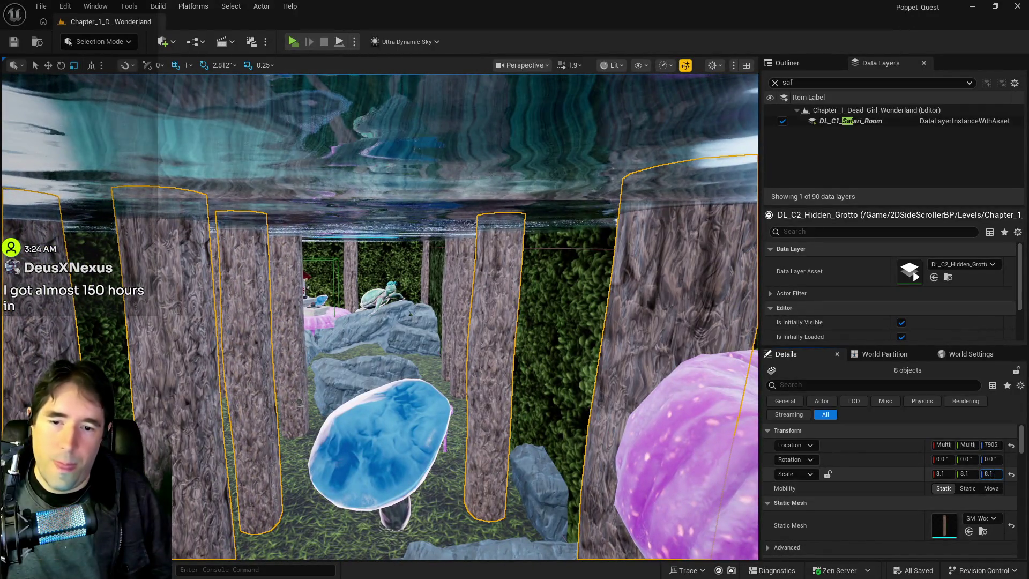
text(8.2)
key(Return)
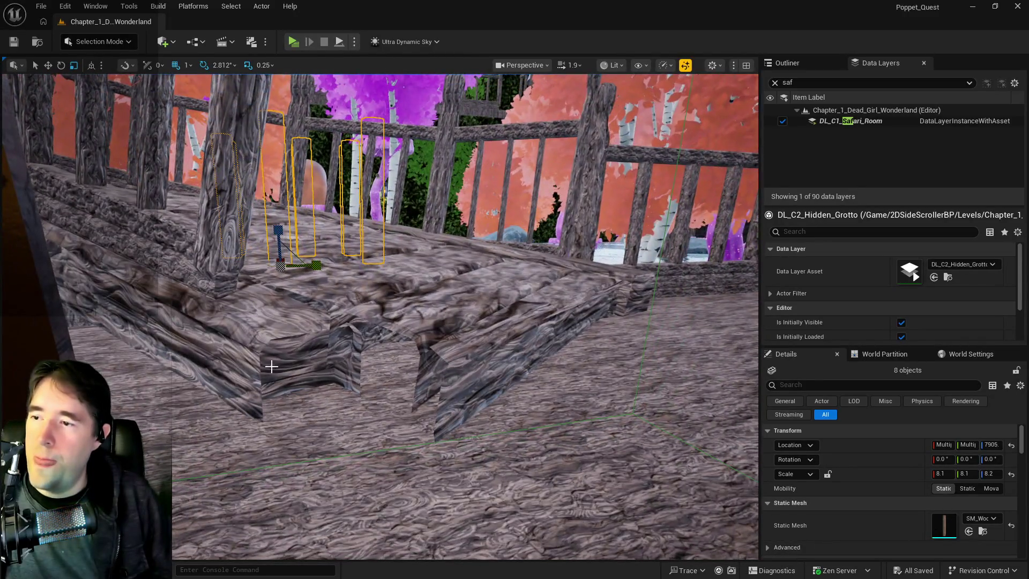
mouse_move(271, 367)
mouse_down()
mouse_move(231, 366)
mouse_move(268, 370)
mouse_move(247, 370)
mouse_move(550, 317)
mouse_move(504, 321)
mouse_up()
drag(378, 326, 370, 326)
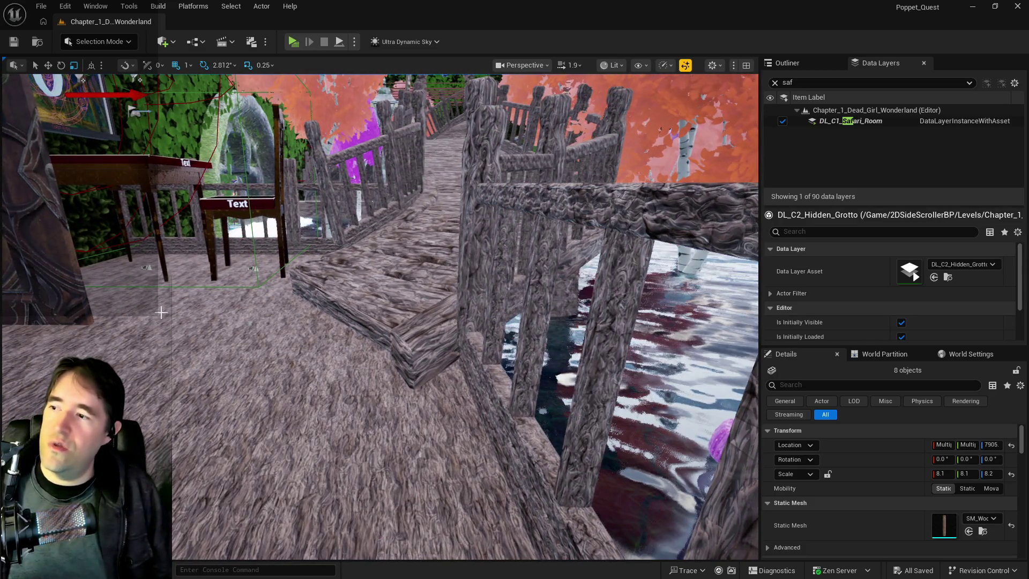
click(160, 312)
click(405, 263)
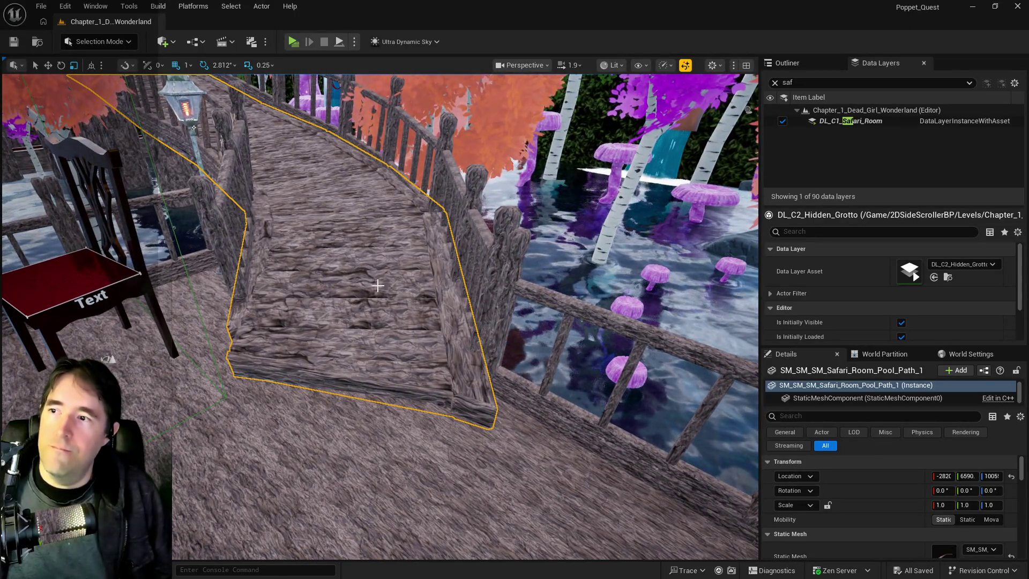
mouse_move(375, 286)
mouse_down()
mouse_move(407, 278)
mouse_move(353, 292)
mouse_up()
drag(363, 325, 363, 325)
click(364, 325)
drag(387, 240, 386, 240)
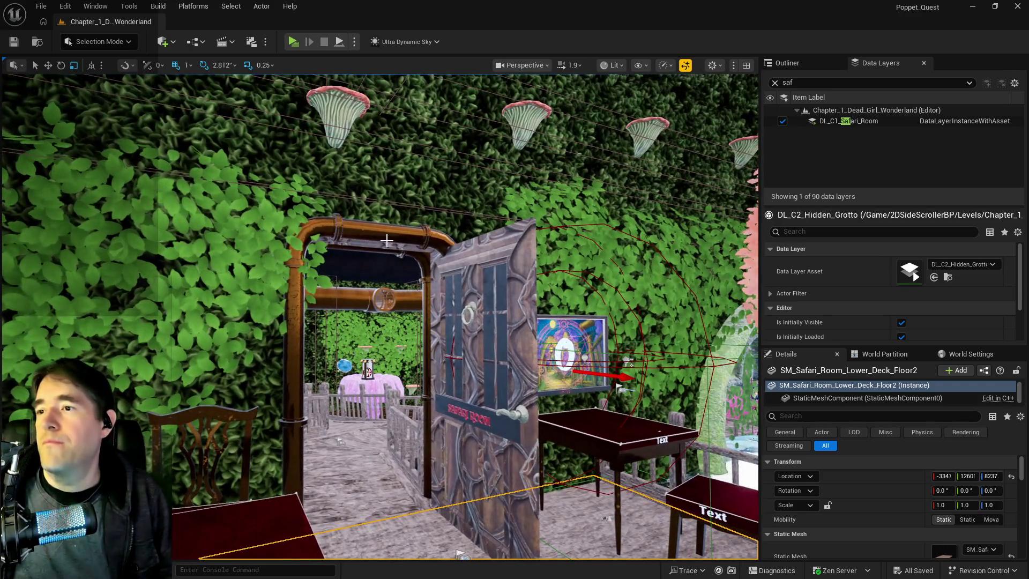
click(391, 214)
click(390, 214)
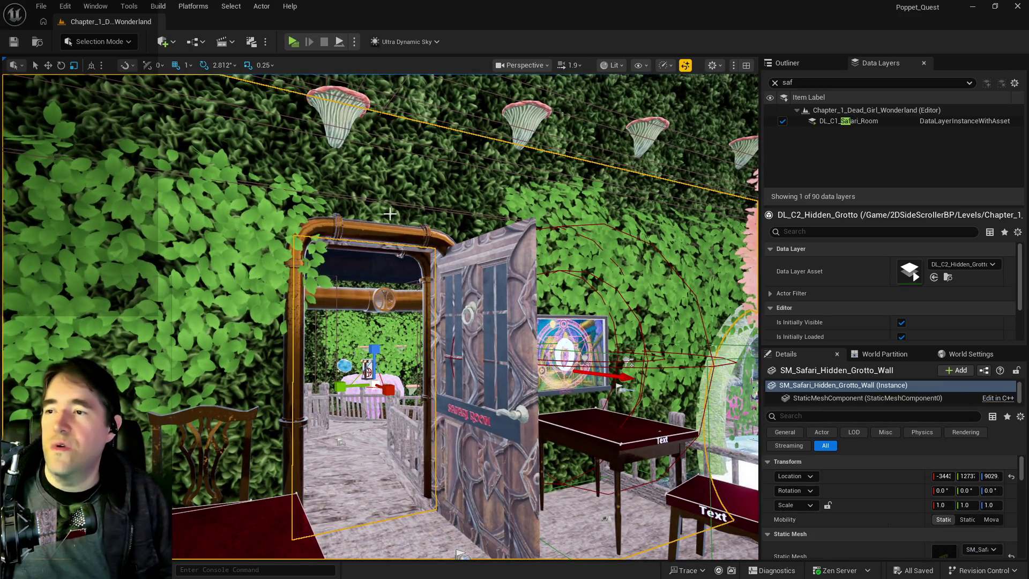
click(341, 442)
key(f)
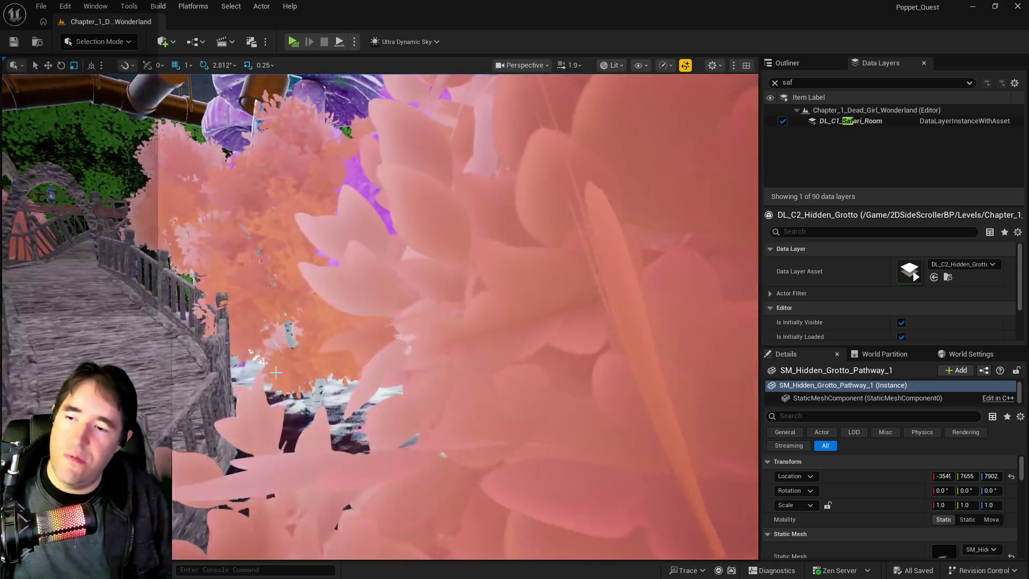
scroll(207, 400, down, 10)
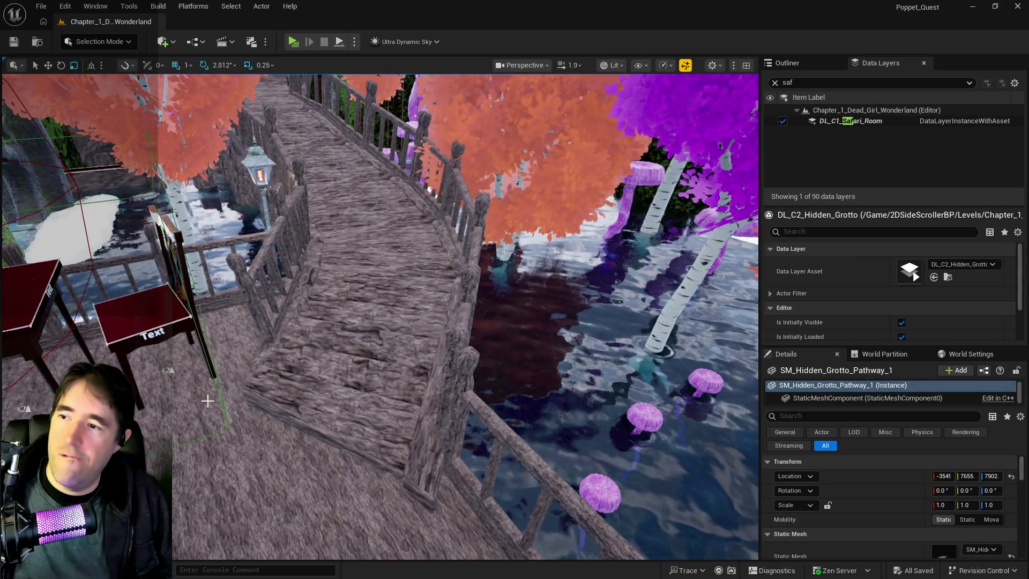
click(207, 401)
click(336, 343)
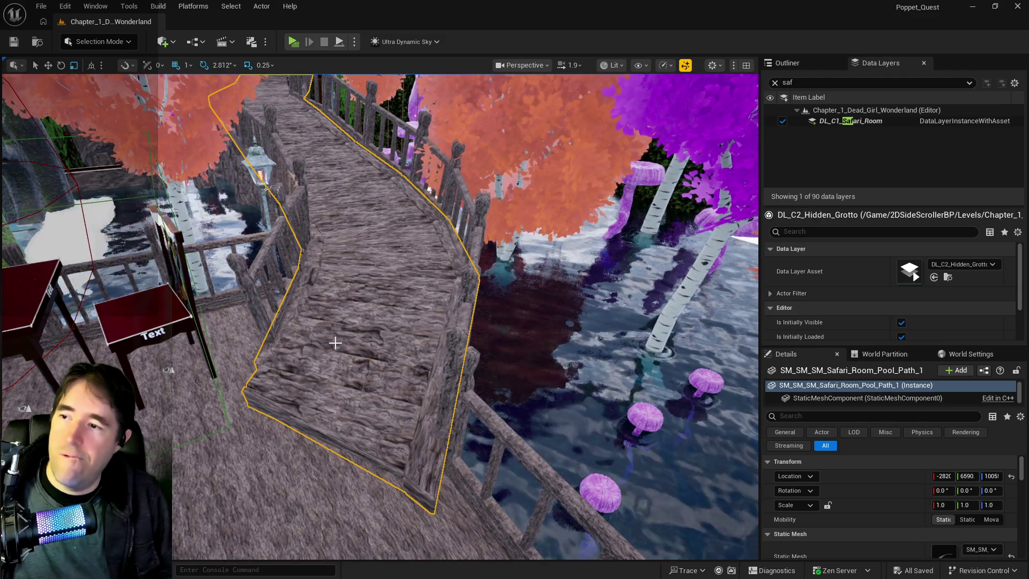
key(f)
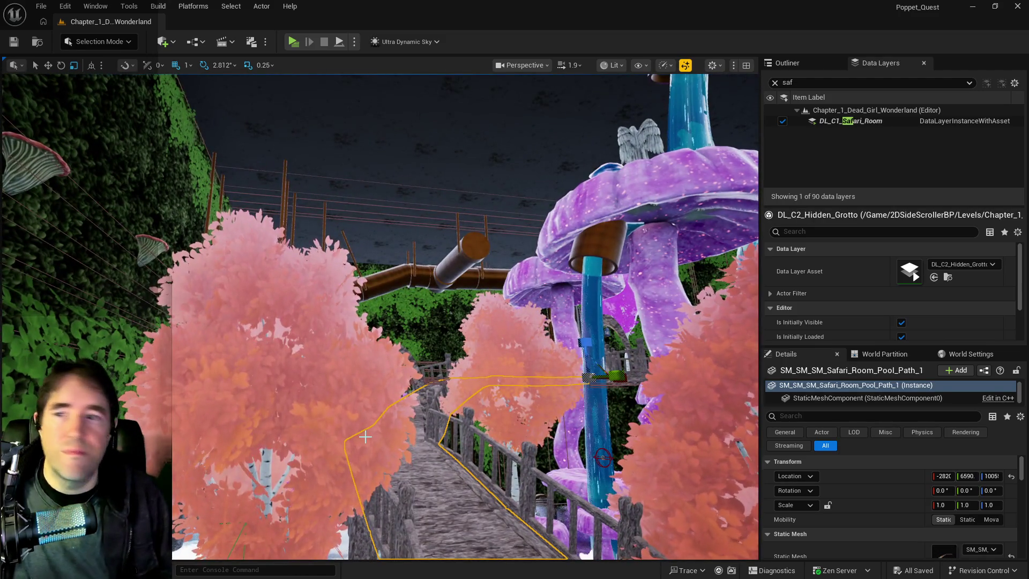
scroll(454, 396, down, 10)
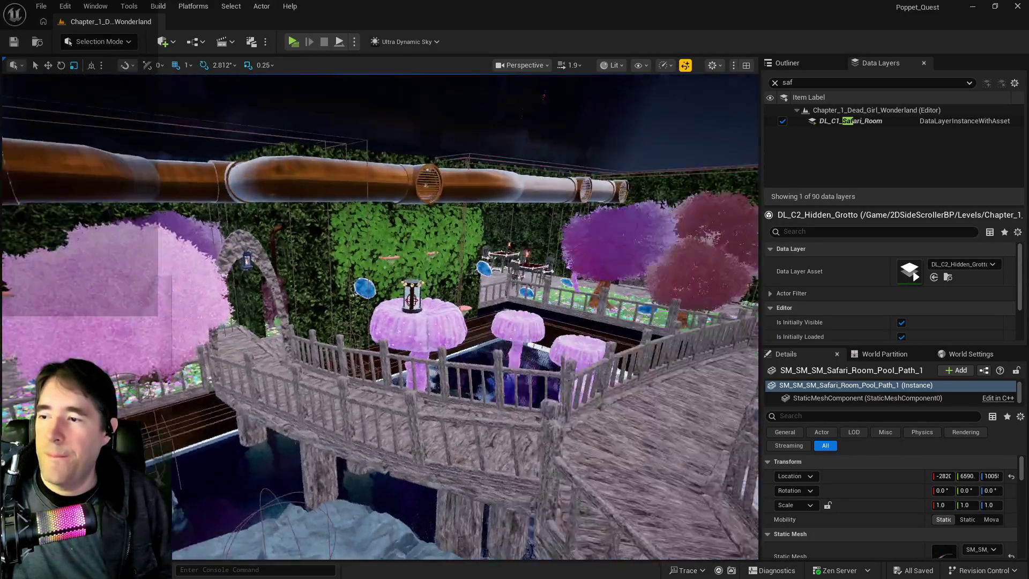
key(f)
scroll(380, 317, up, 10)
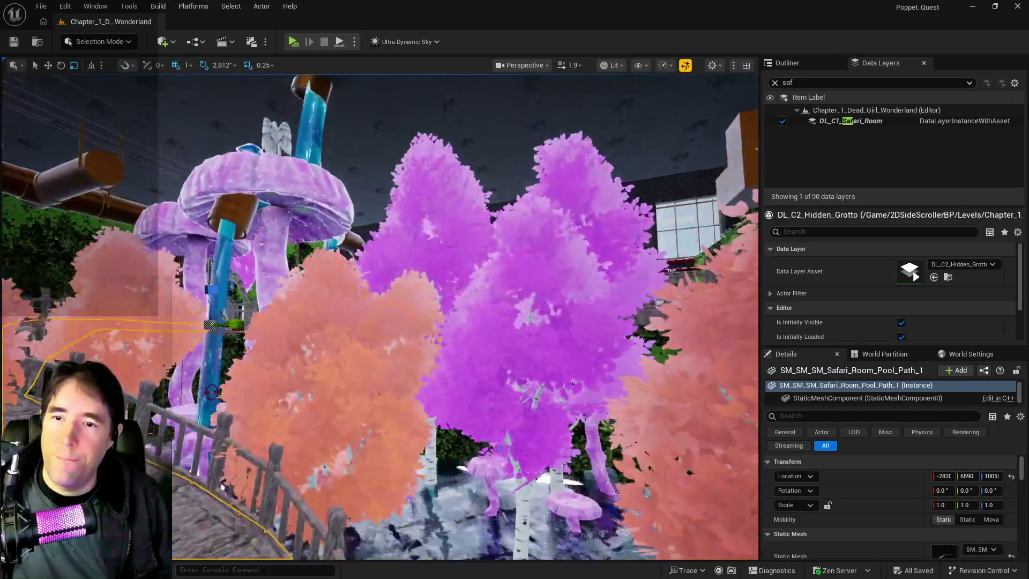
scroll(379, 317, down, 10)
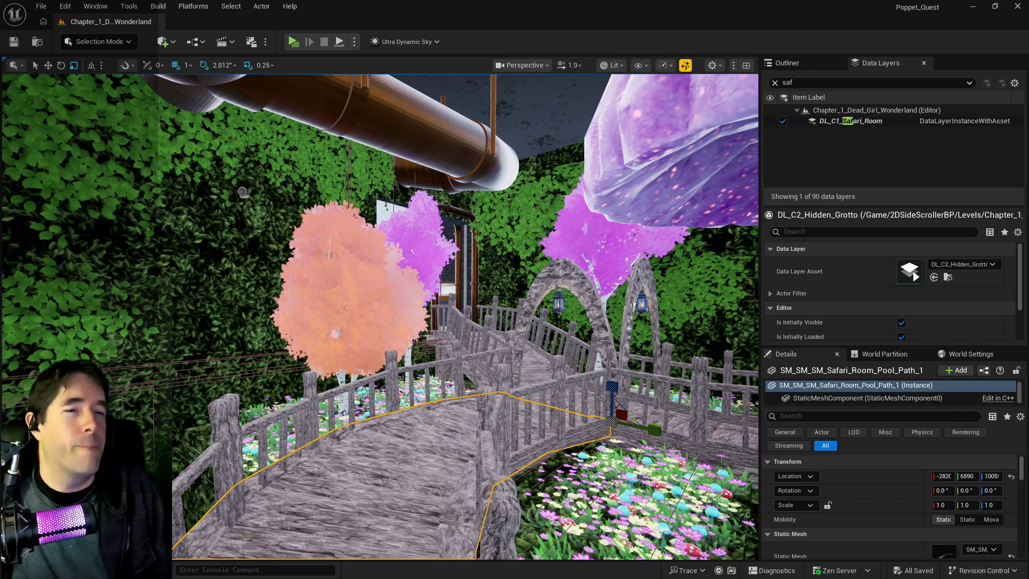
Select the BP_Deck_Spline step piece and frame it in the viewport.
click(406, 415)
key(f)
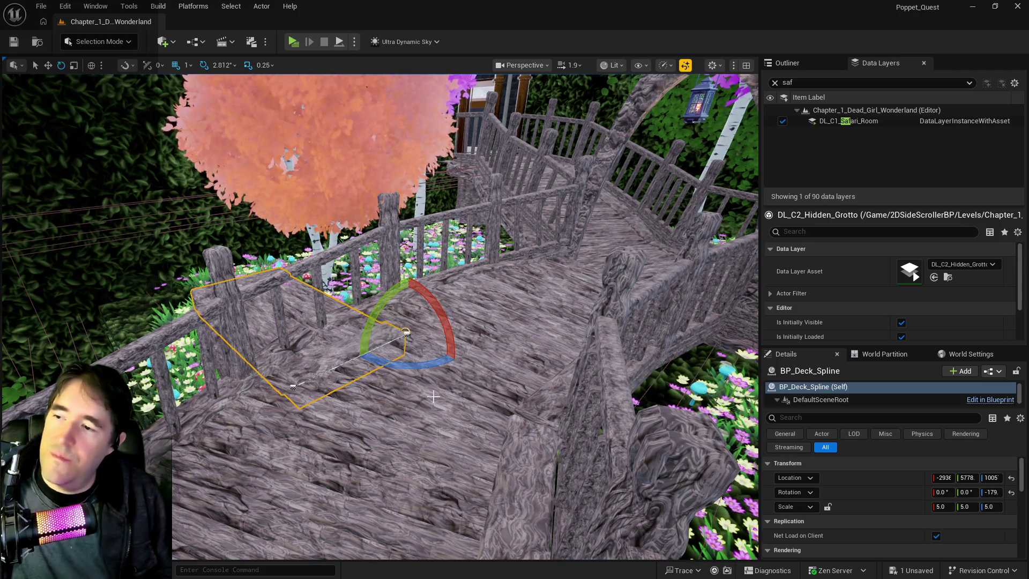
scroll(431, 395, down, 5)
key(w)
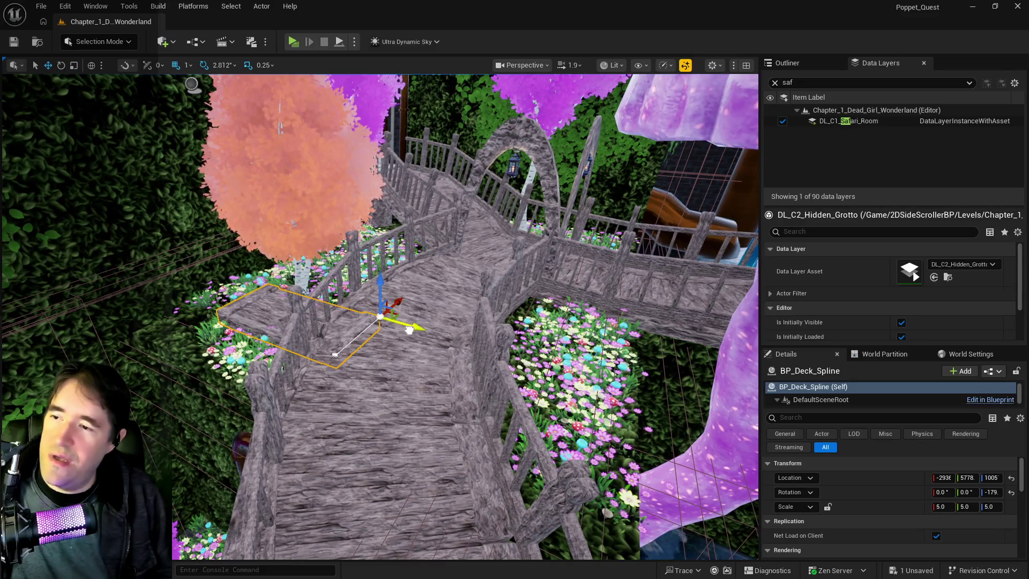
mouse_move(440, 386)
mouse_down()
mouse_move(440, 278)
mouse_move(625, 263)
mouse_up()
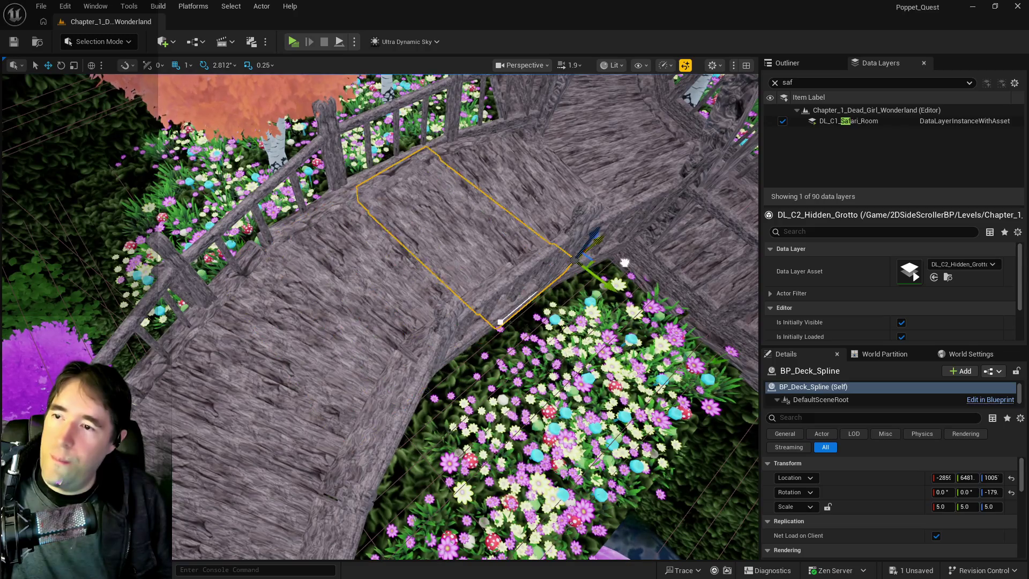
key(f)
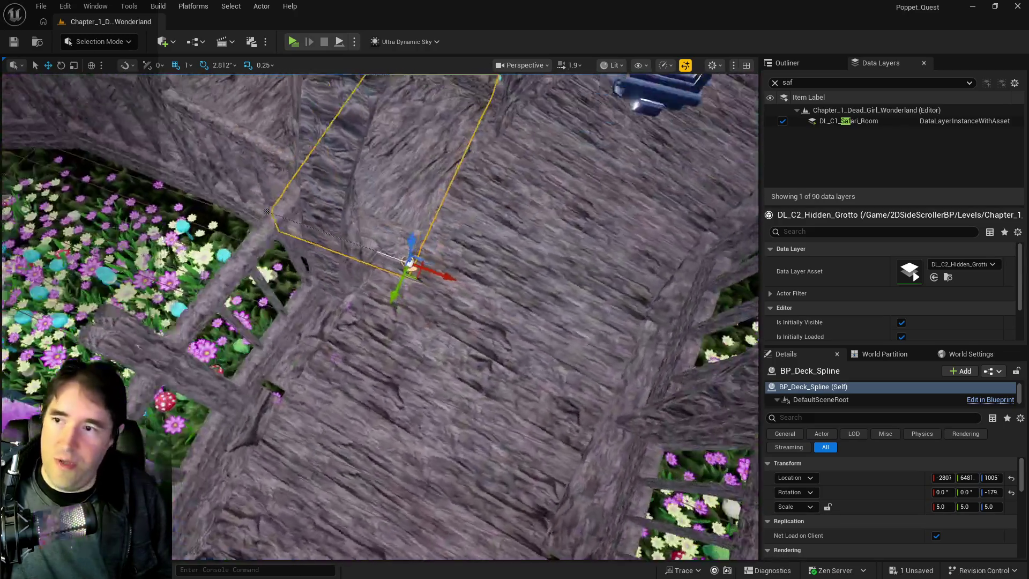
mouse_move(507, 332)
mouse_down()
mouse_move(483, 348)
mouse_move(510, 321)
mouse_move(493, 343)
mouse_move(507, 332)
mouse_up()
Rotate the deck step 11.25° to -168°, slide it along Y, raise it slightly and save.
key(e)
drag(426, 418, 448, 423)
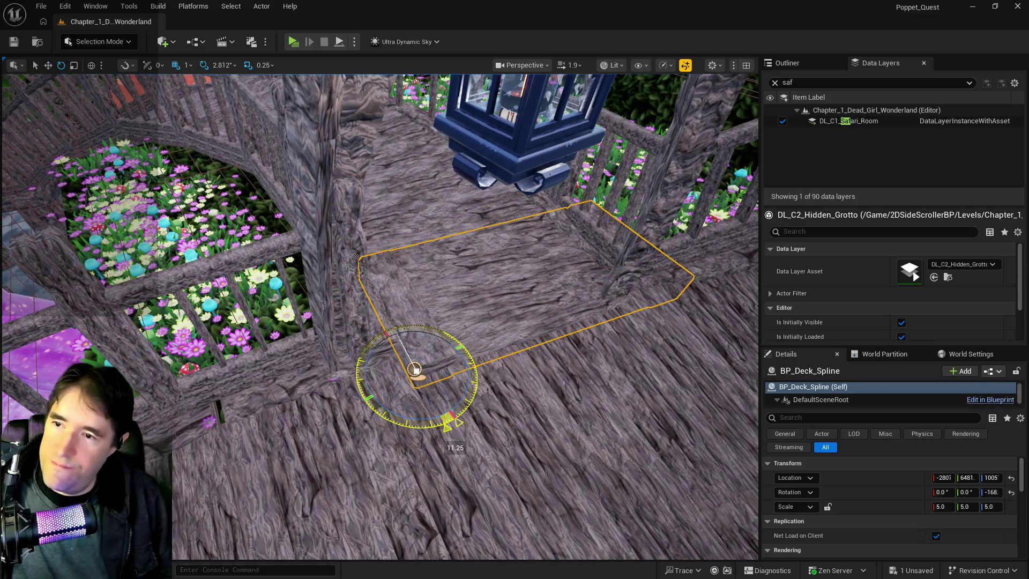
key(w)
mouse_move(388, 386)
mouse_down()
mouse_move(347, 395)
mouse_move(347, 415)
mouse_move(374, 399)
mouse_up()
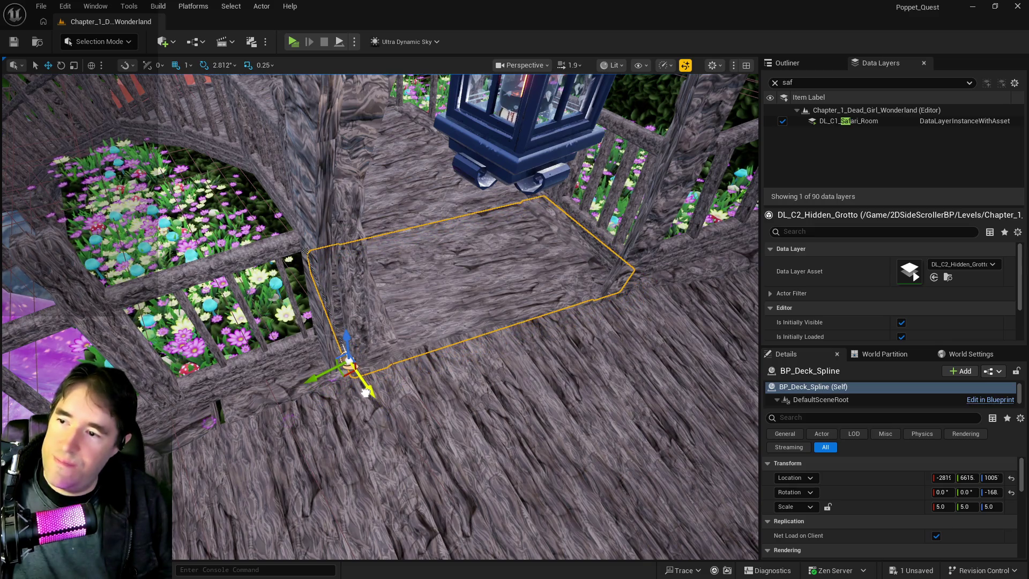
drag(385, 352, 358, 261)
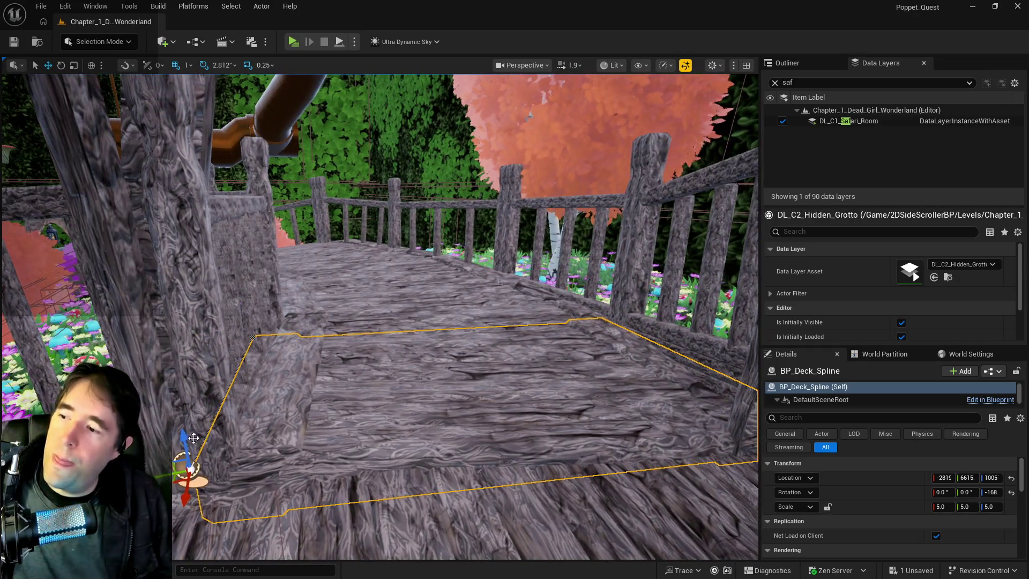
mouse_move(184, 416)
mouse_down()
mouse_move(194, 352)
mouse_move(199, 385)
mouse_up()
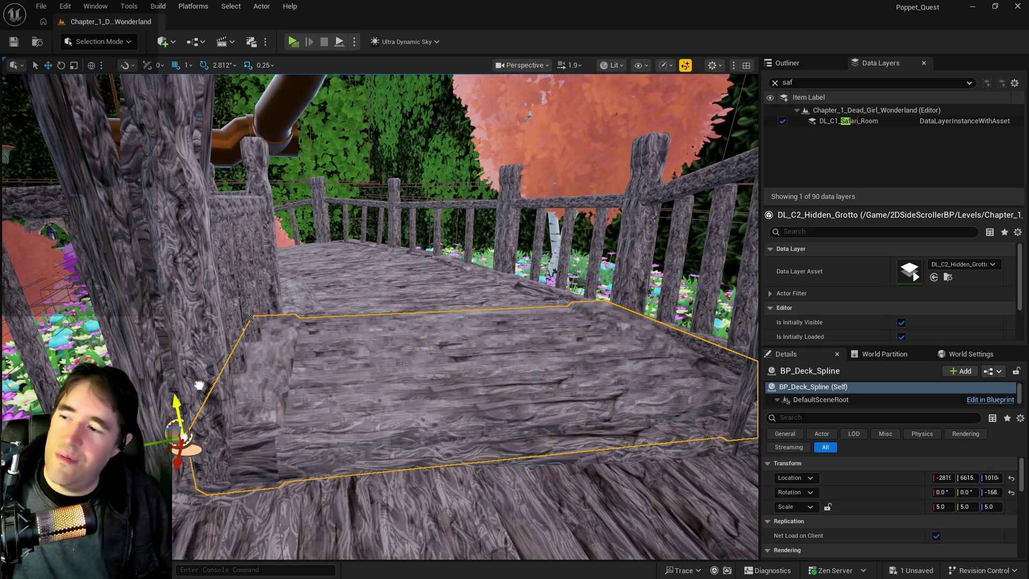
key(Escape)
key(ctrl+s)
mouse_move(288, 274)
mouse_down()
mouse_move(268, 241)
mouse_move(300, 225)
mouse_move(303, 268)
mouse_move(259, 336)
mouse_up()
Paste a copy of the deck step onto the Safari Room lower deck floor, rotated to 151.8°.
right_click(411, 313)
mouse_move(500, 377)
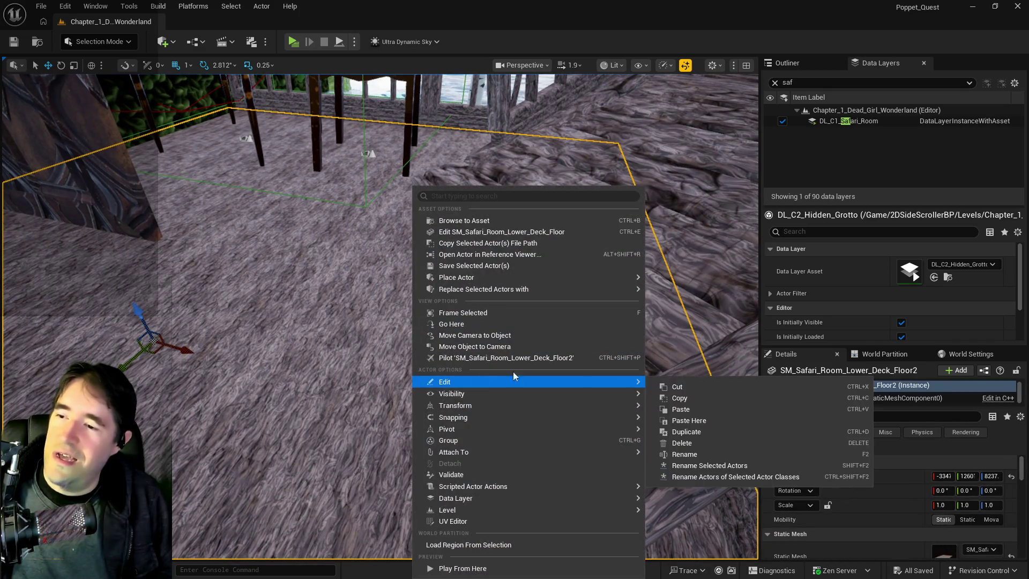
click(689, 420)
mouse_move(524, 372)
mouse_down()
mouse_move(515, 349)
mouse_move(539, 354)
mouse_move(554, 291)
mouse_up()
drag(546, 337, 595, 343)
key(w)
mouse_move(467, 395)
mouse_down()
mouse_move(551, 306)
mouse_move(449, 304)
mouse_move(485, 328)
mouse_move(616, 374)
mouse_move(518, 273)
mouse_move(557, 257)
mouse_move(536, 268)
mouse_move(488, 220)
mouse_move(558, 142)
mouse_up()
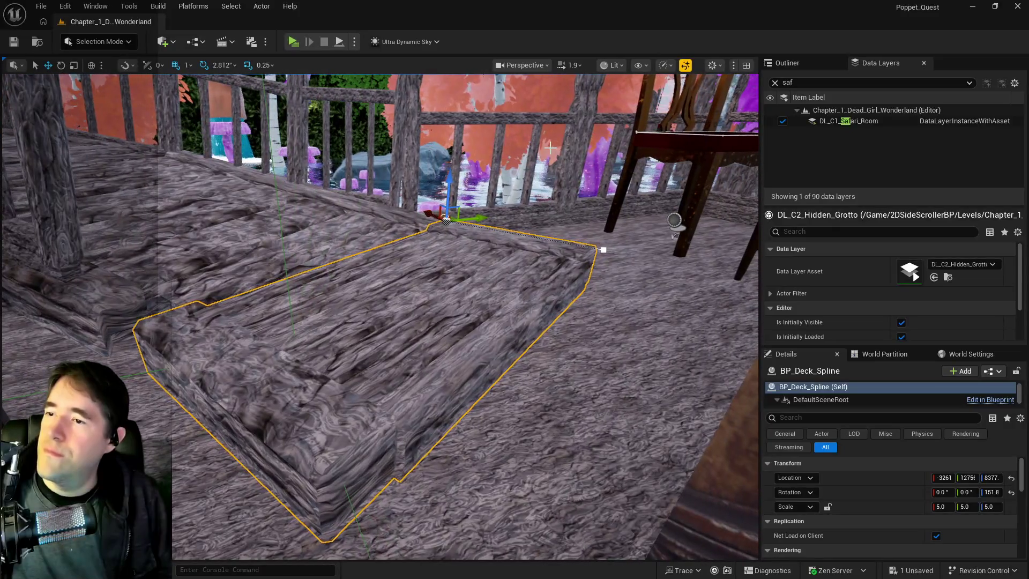
drag(476, 218, 472, 222)
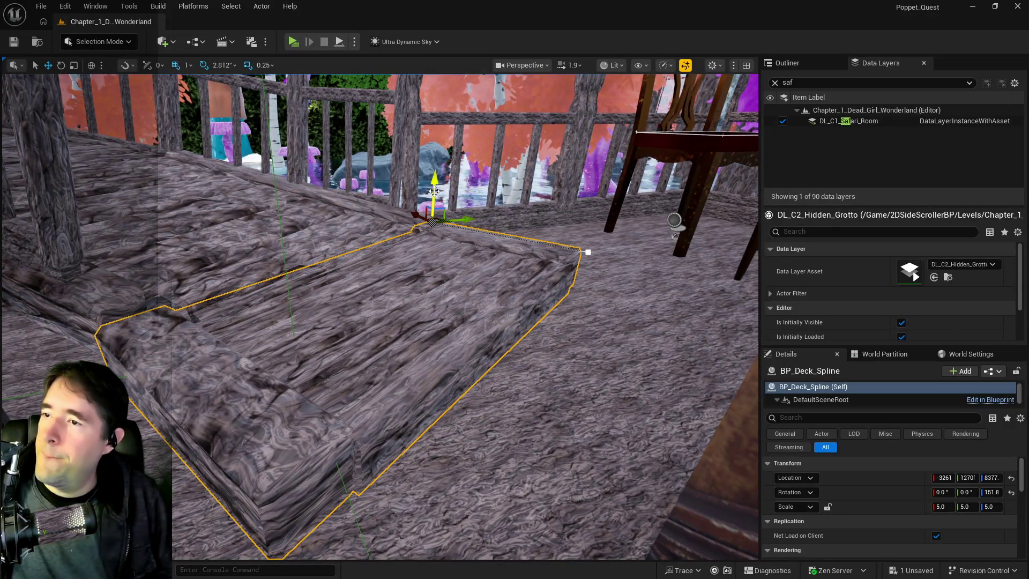
drag(434, 178, 332, 193)
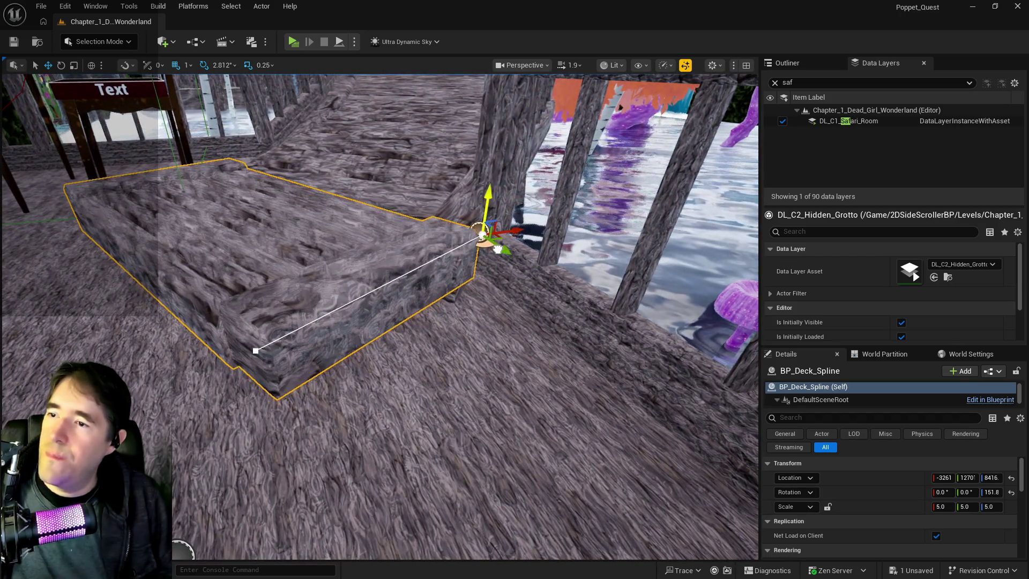
key(ctrl+z)
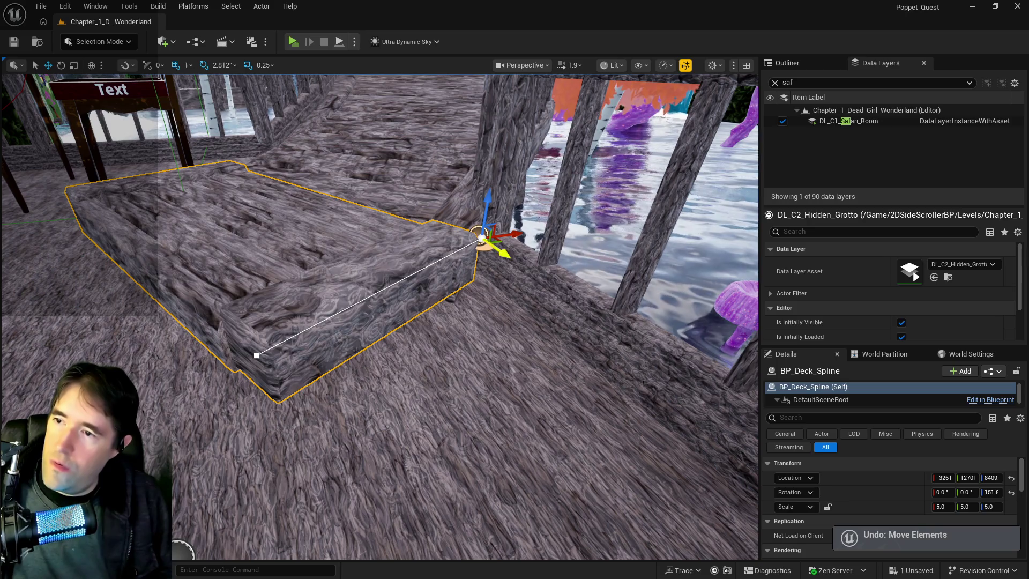
Reselect the pasted step beside the railing and lower one of its spline points.
mouse_move(501, 252)
mouse_down()
mouse_move(482, 284)
mouse_move(508, 302)
mouse_move(498, 321)
mouse_up()
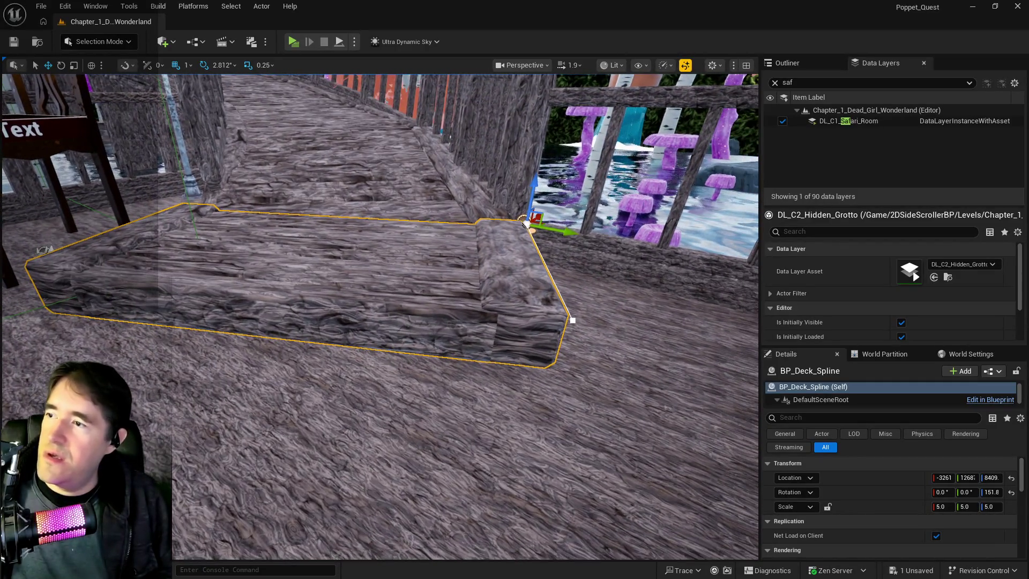
mouse_move(571, 237)
mouse_down()
mouse_move(552, 279)
mouse_move(560, 211)
mouse_up()
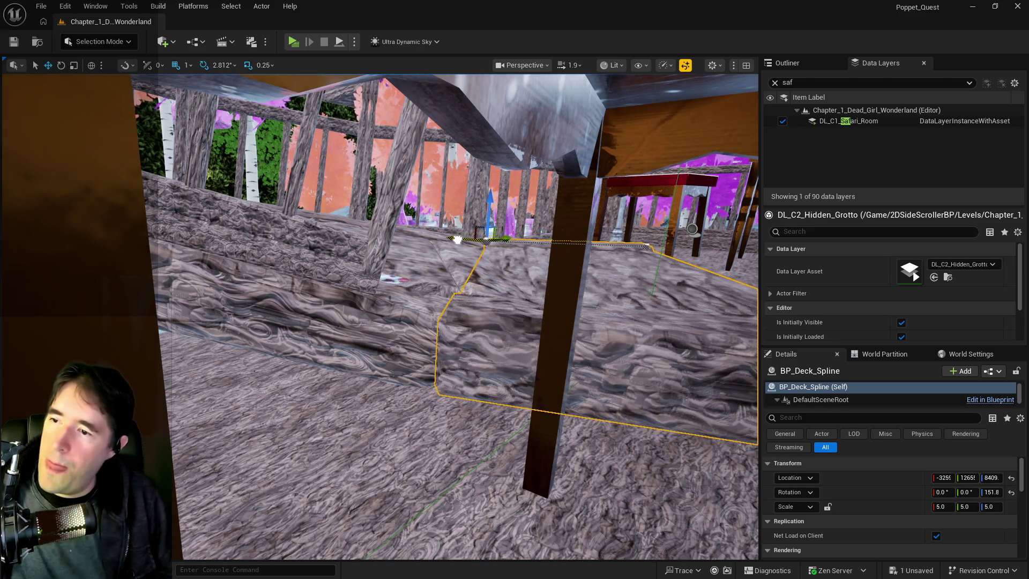
mouse_move(560, 211)
mouse_down()
mouse_move(539, 276)
mouse_move(460, 243)
mouse_move(418, 262)
mouse_move(329, 263)
mouse_move(360, 223)
mouse_up()
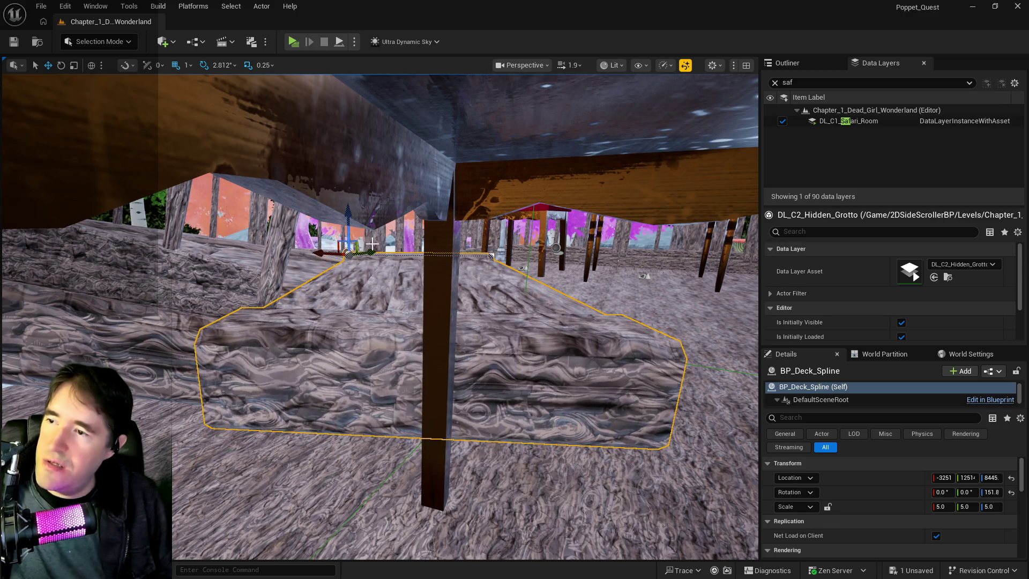
click(437, 270)
click(466, 321)
drag(502, 381, 502, 381)
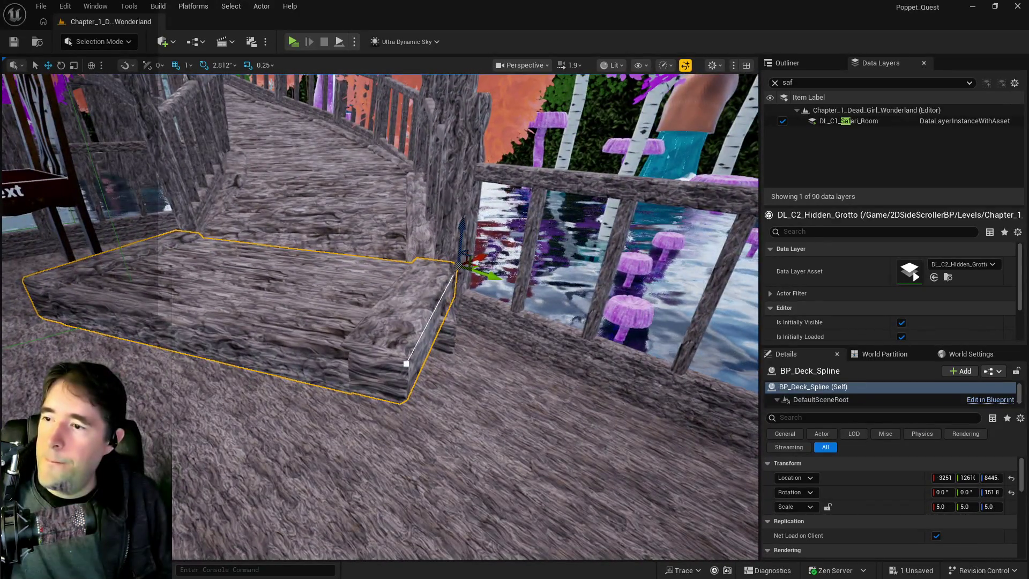
click(406, 364)
drag(406, 338, 416, 399)
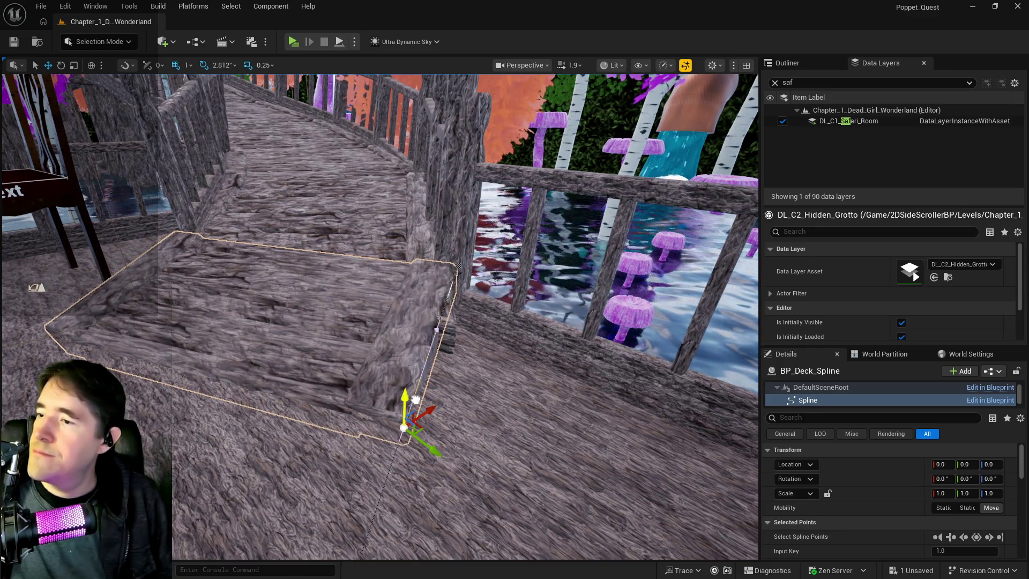
Undo the spline point move, select the whole BP_Deck_Spline actor and nudge it down.
drag(419, 358, 418, 413)
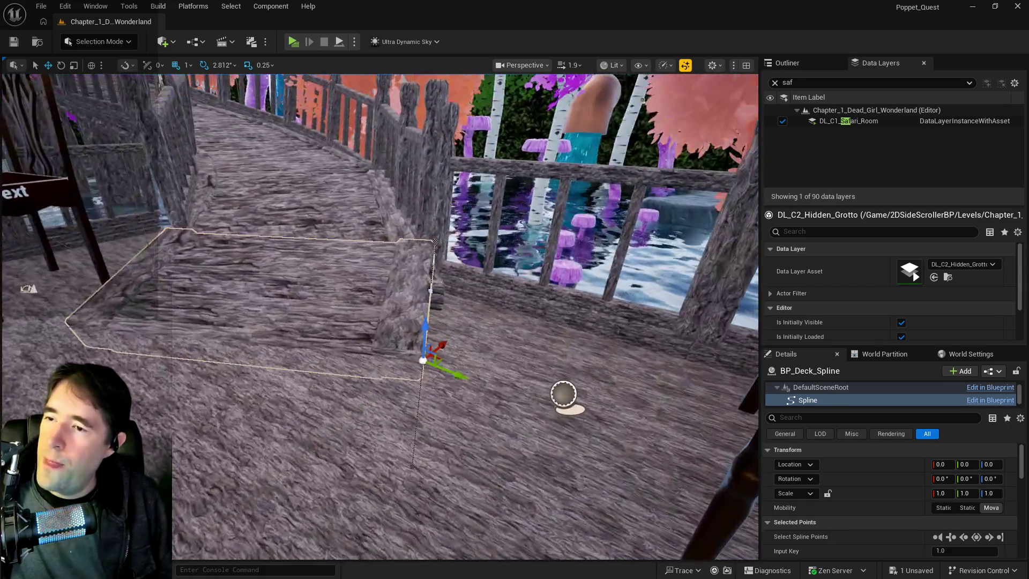
mouse_move(430, 301)
mouse_down()
mouse_move(429, 322)
mouse_move(418, 300)
mouse_move(418, 332)
mouse_move(397, 330)
mouse_move(407, 327)
mouse_move(393, 237)
mouse_up()
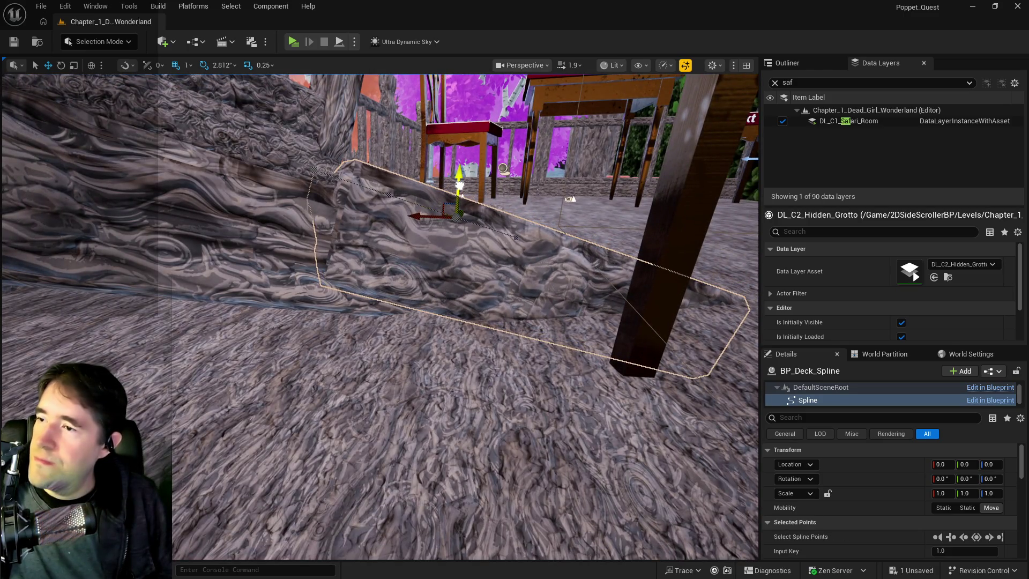
key(ctrl+z)
click(379, 259)
click(391, 209)
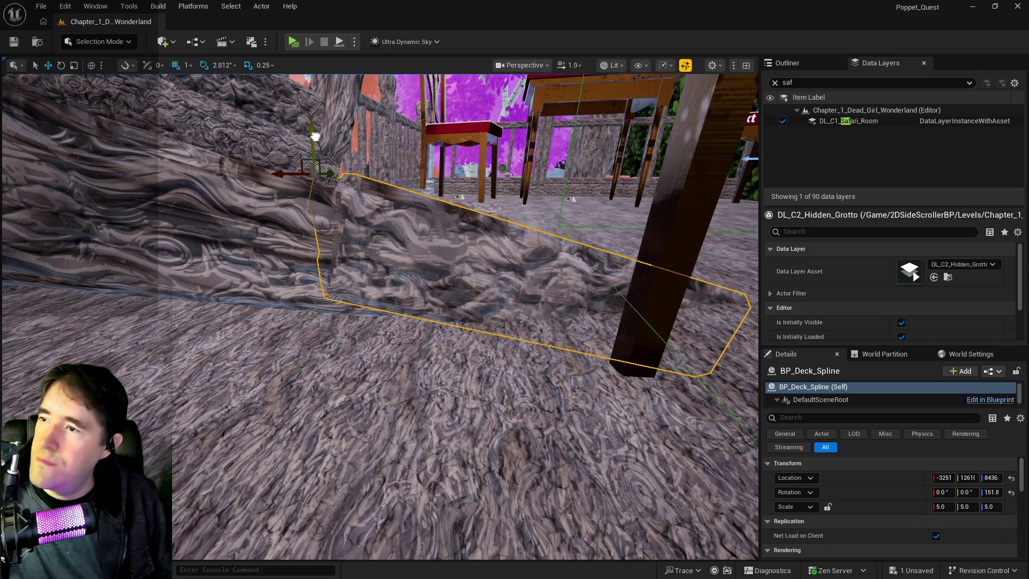
mouse_move(522, 190)
mouse_down()
mouse_move(523, 225)
mouse_move(522, 191)
mouse_up()
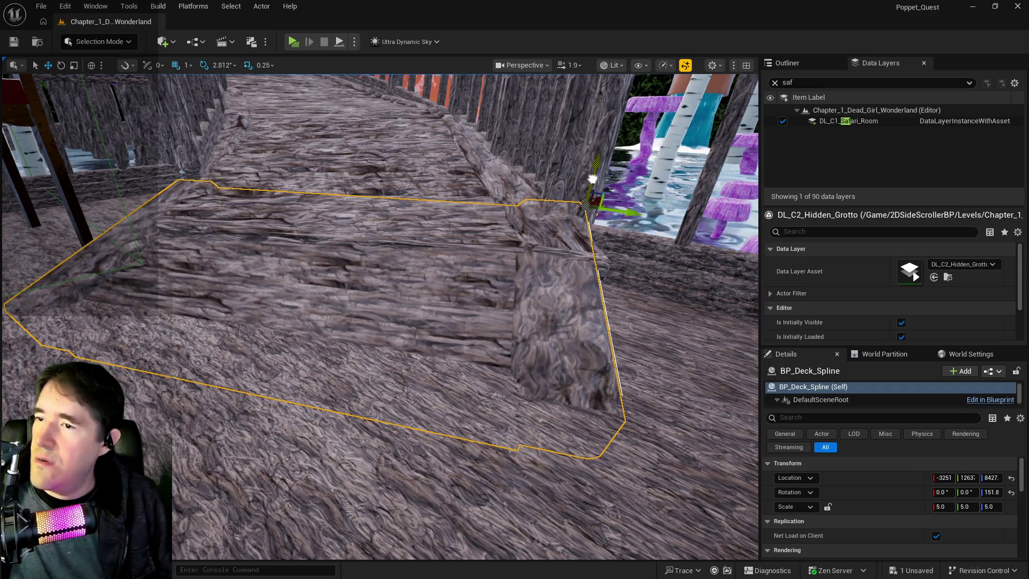
key(End)
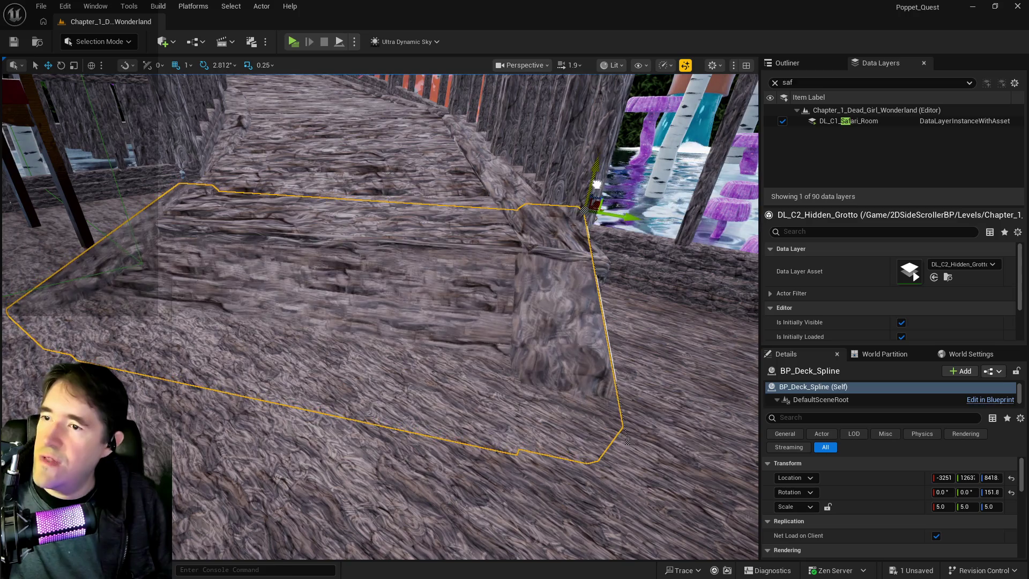
mouse_move(529, 239)
mouse_down()
mouse_move(512, 198)
mouse_move(514, 220)
mouse_move(607, 212)
mouse_up()
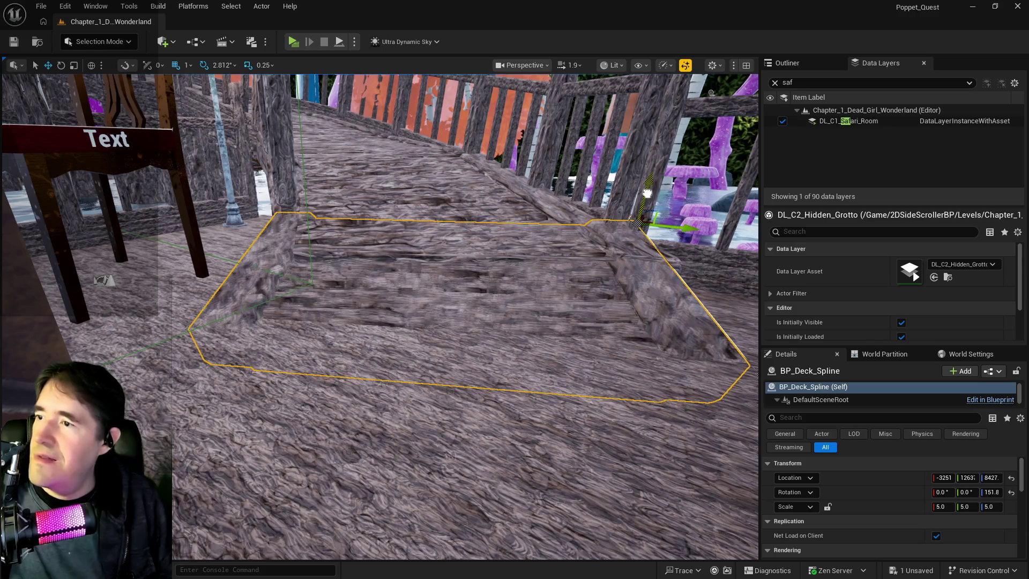
drag(641, 214, 624, 223)
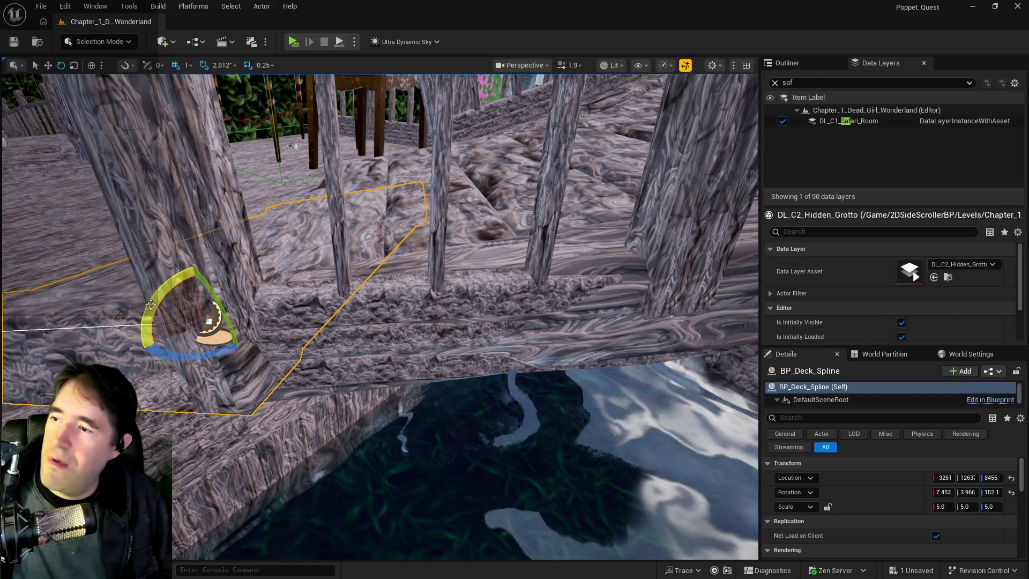
Undo the deck's tilt, stretch it to Z scale 5.5 and lower it to Z 8392.
key(ctrl+z)
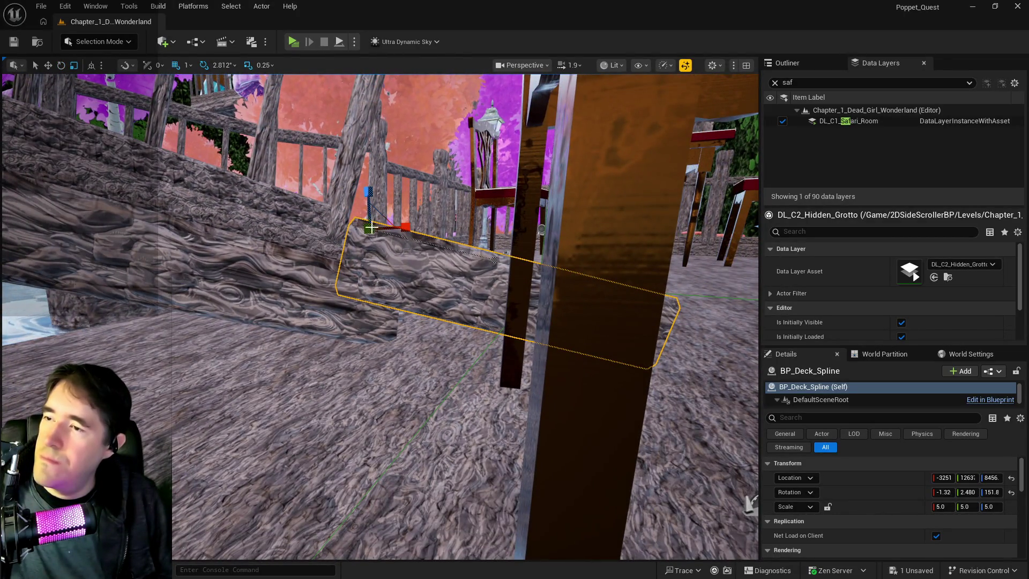
drag(992, 506, 1008, 506)
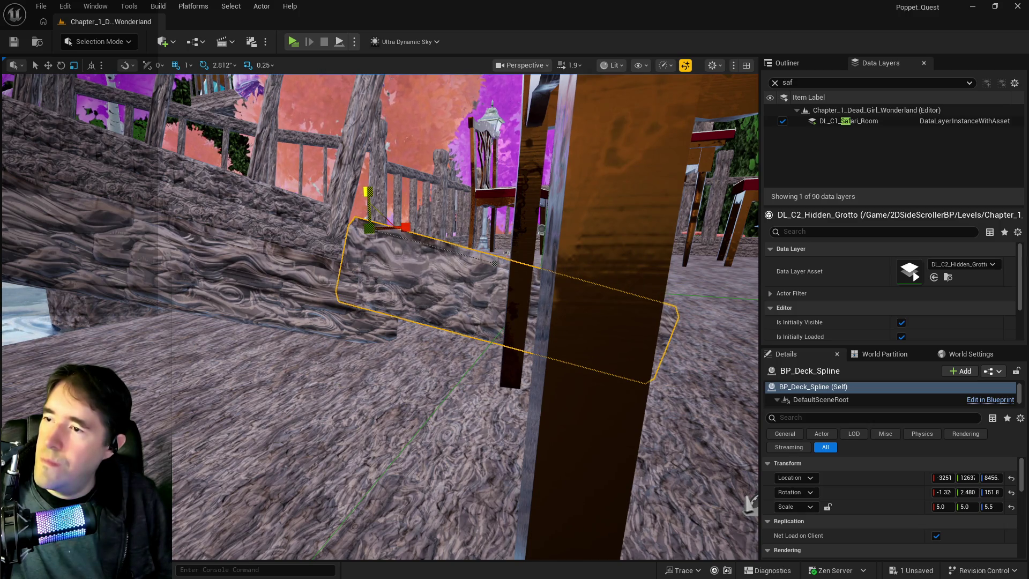
drag(368, 199, 370, 220)
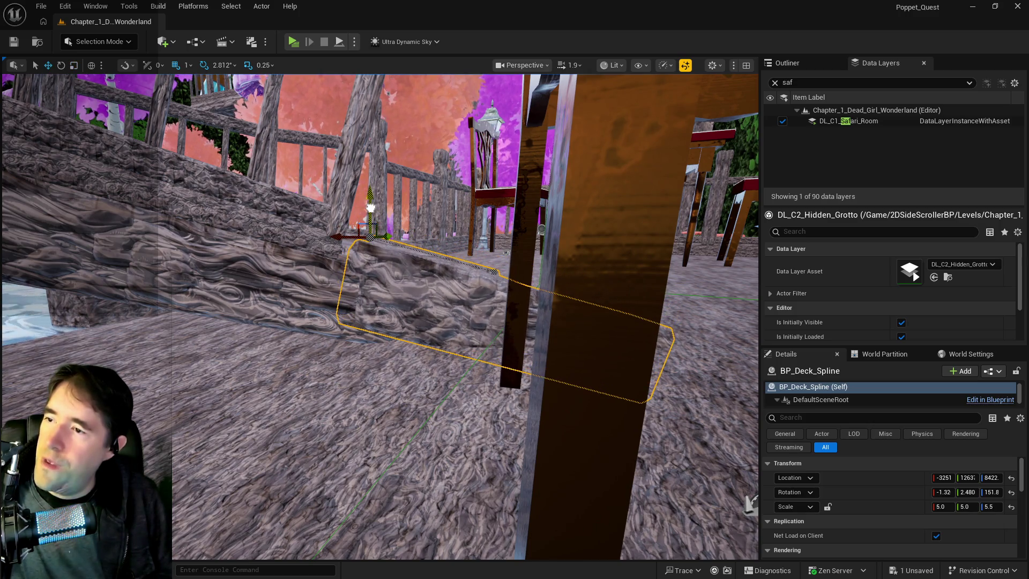
scroll(375, 225, up, 5)
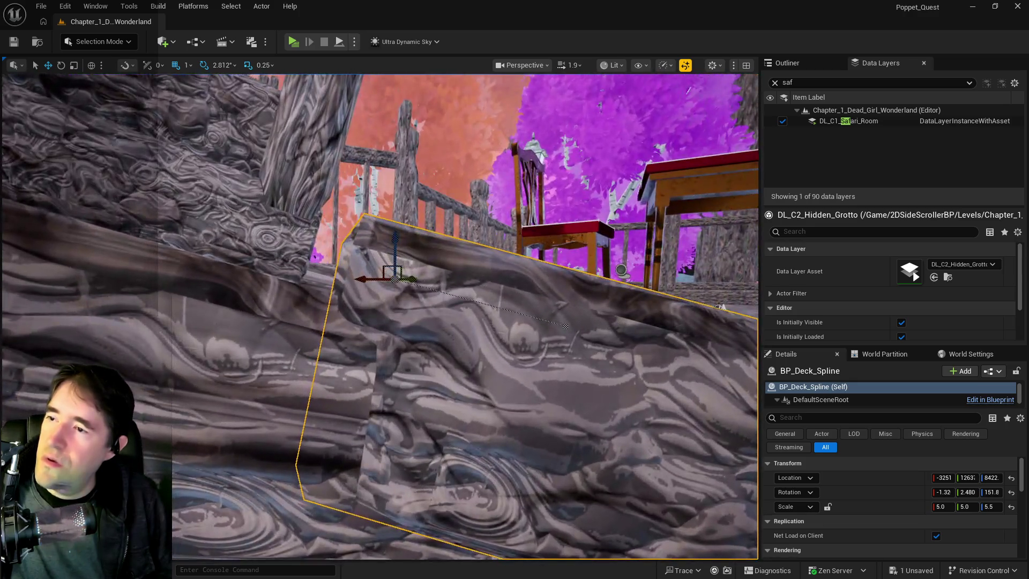
drag(390, 230, 396, 257)
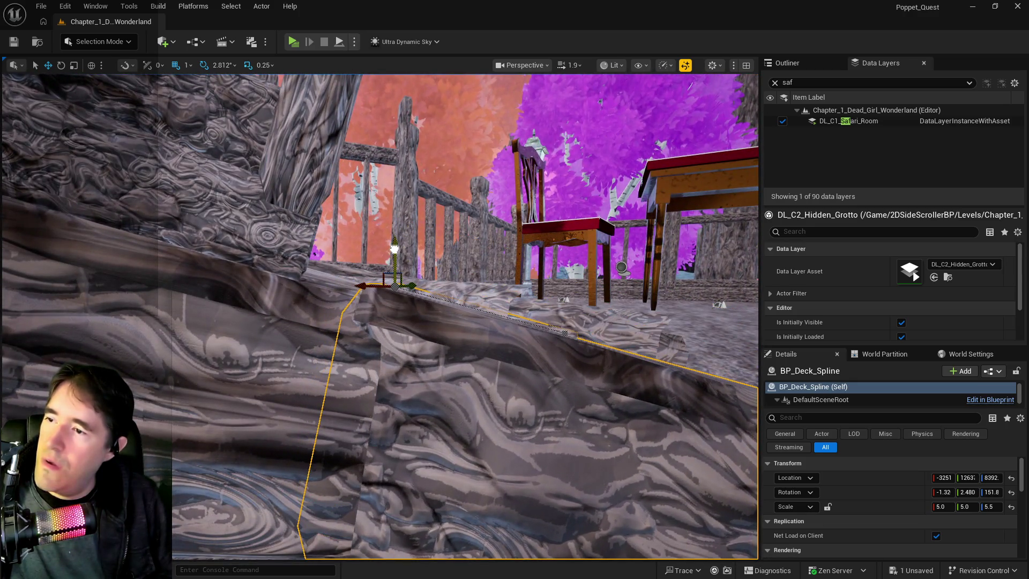
scroll(396, 257, up, 5)
scroll(351, 397, down, 10)
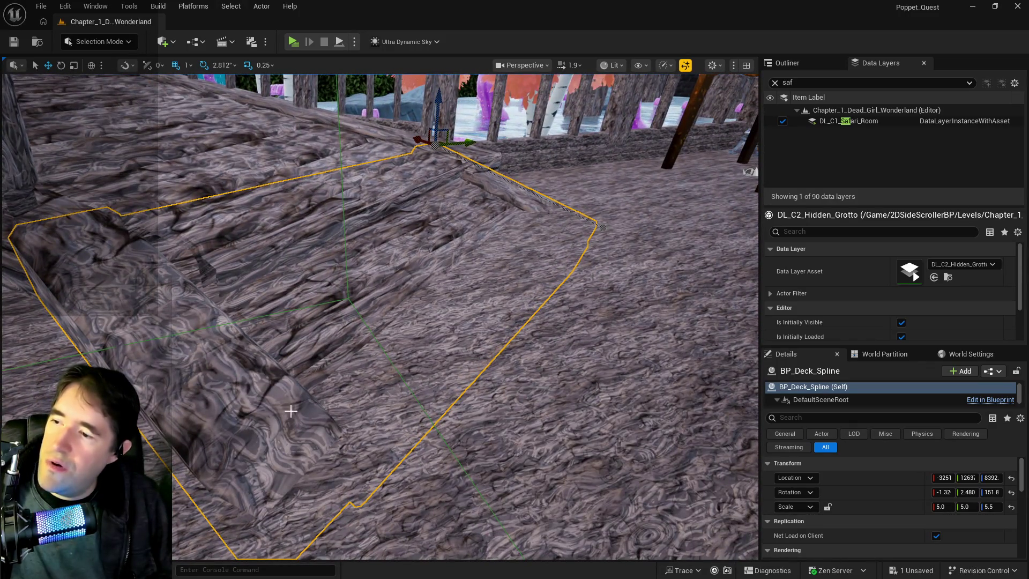
Try raising the deck's corner spline point and adding a new point, undoing the unwanted edits.
click(599, 223)
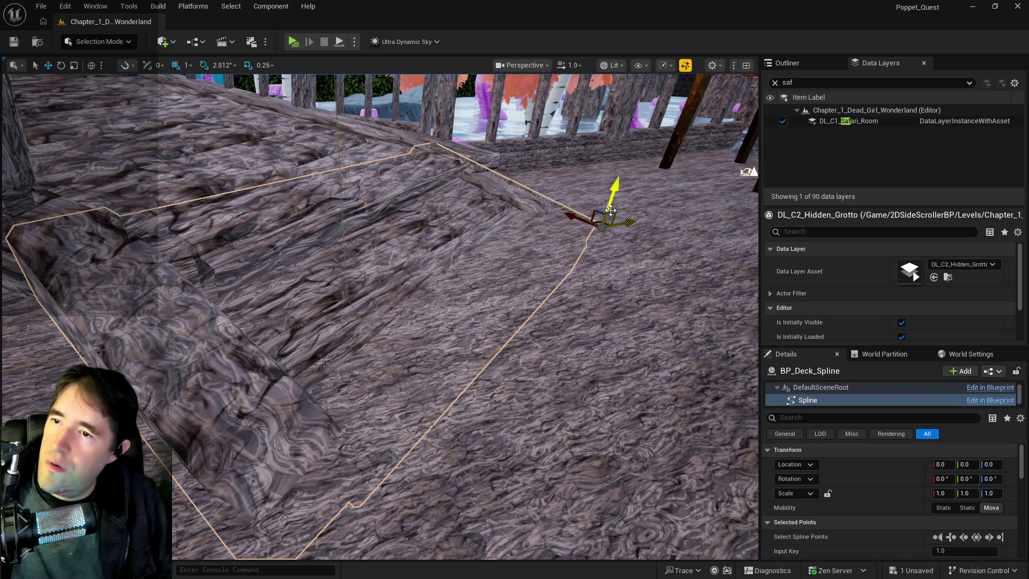
mouse_move(610, 211)
mouse_down()
mouse_move(610, 192)
mouse_move(584, 169)
mouse_up()
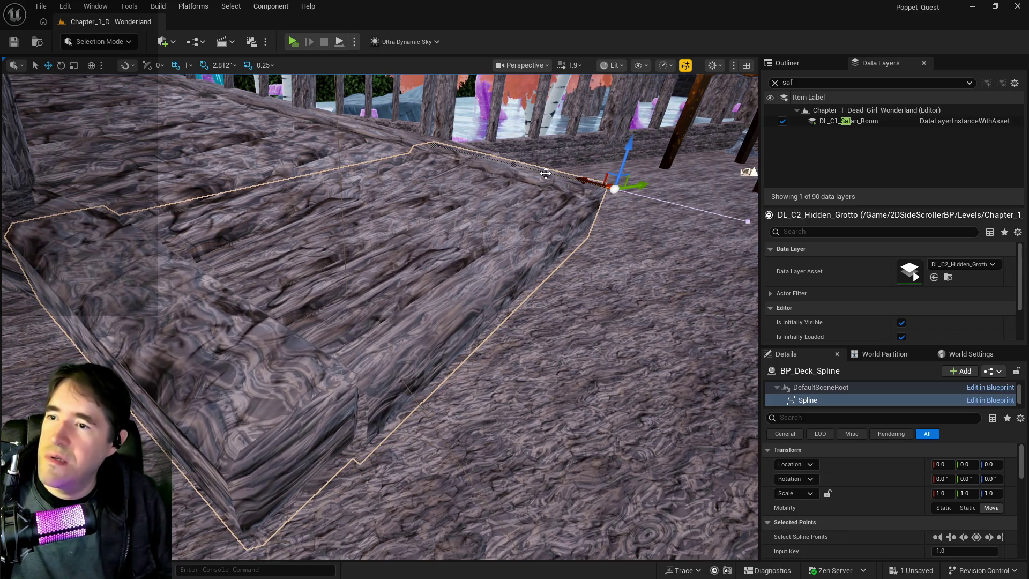
right_click(547, 176)
click(577, 195)
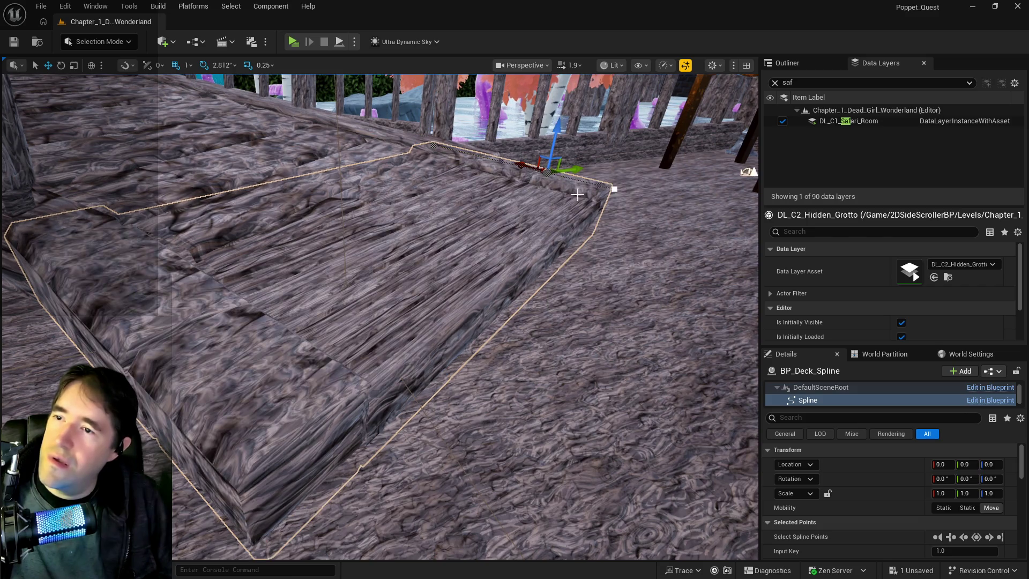
click(614, 189)
drag(615, 188, 618, 199)
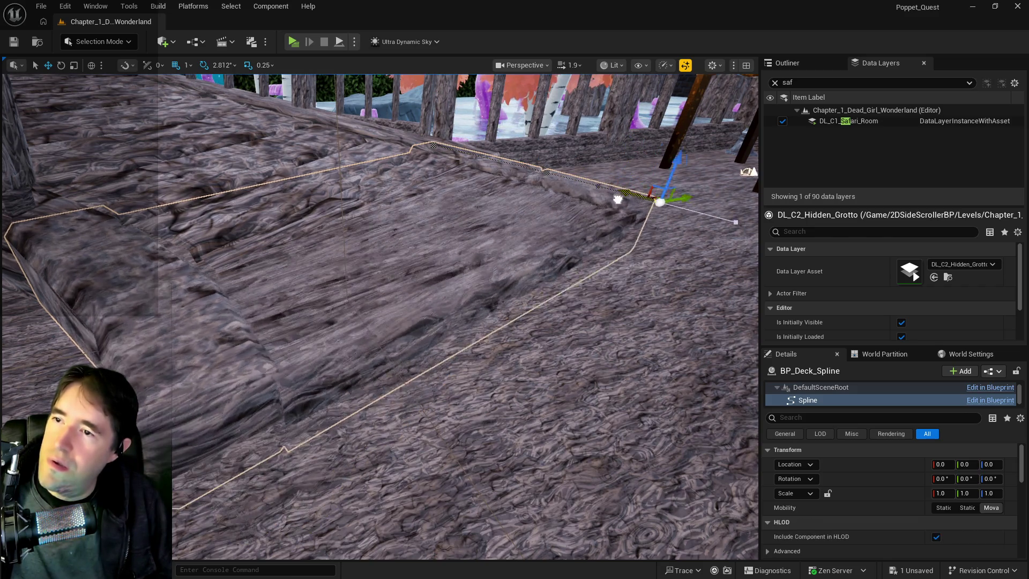
key(ctrl+z)
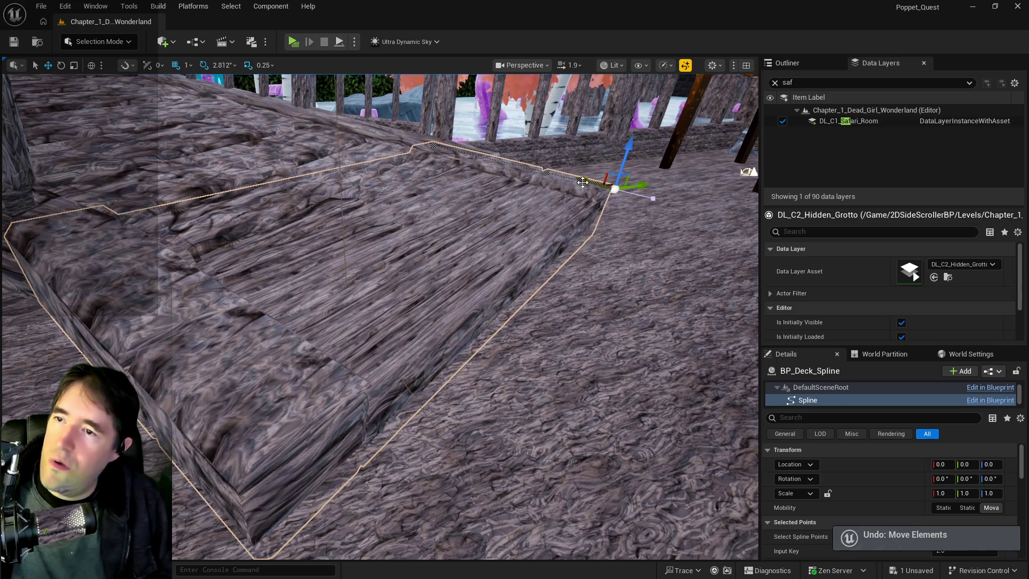
click(535, 170)
drag(547, 169, 579, 180)
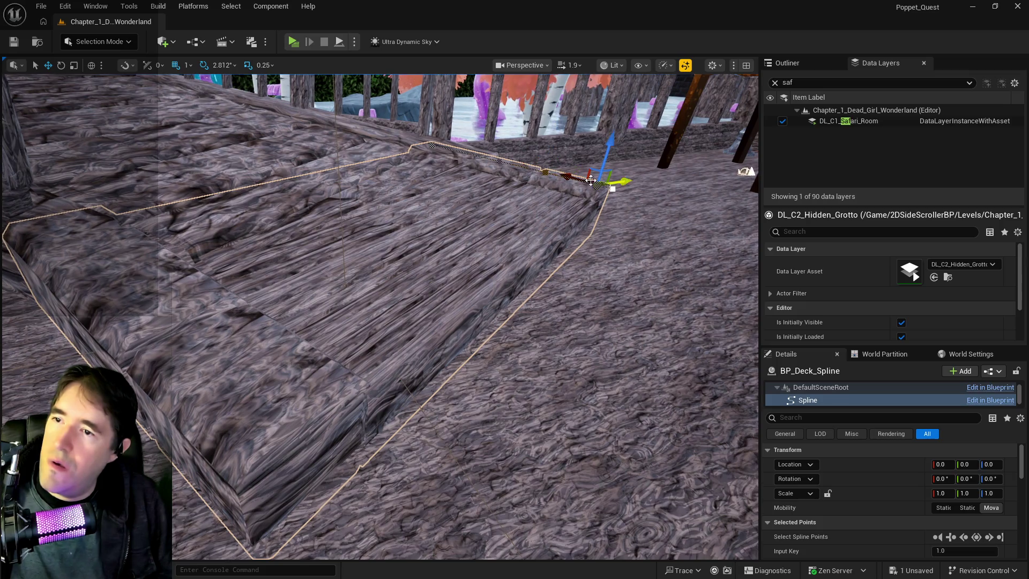
key(ctrl+z)
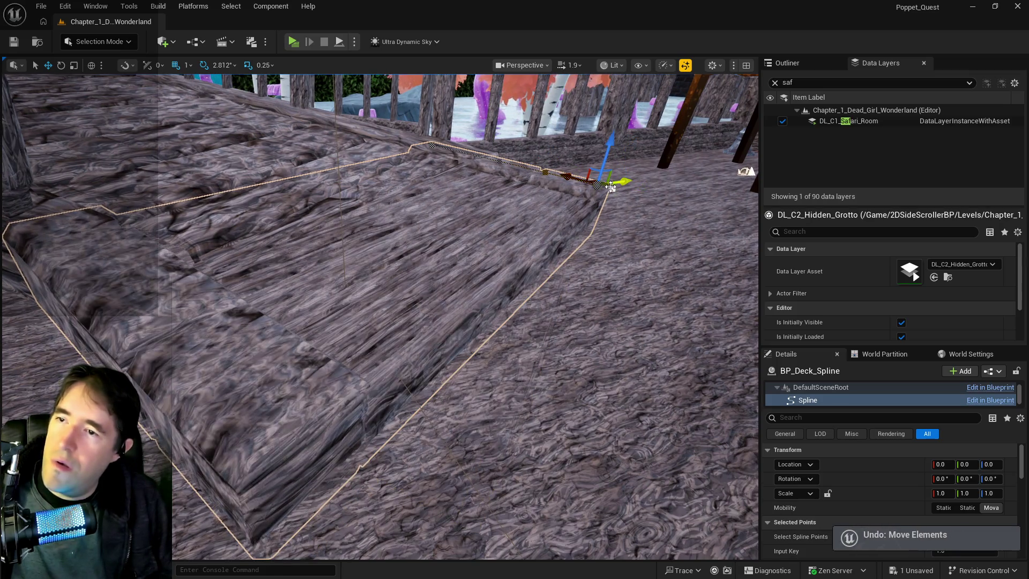
key(ctrl+z)
Shift the corner spline point left and nudge the right edge's middle point.
mouse_move(461, 316)
mouse_down()
mouse_move(407, 333)
mouse_move(422, 352)
mouse_move(403, 380)
mouse_up()
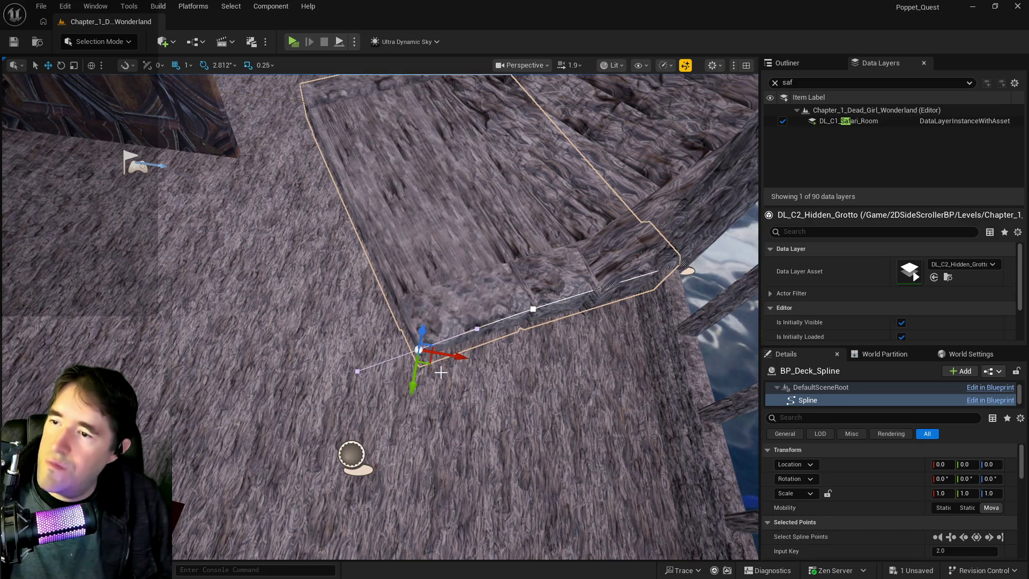
drag(456, 356, 412, 345)
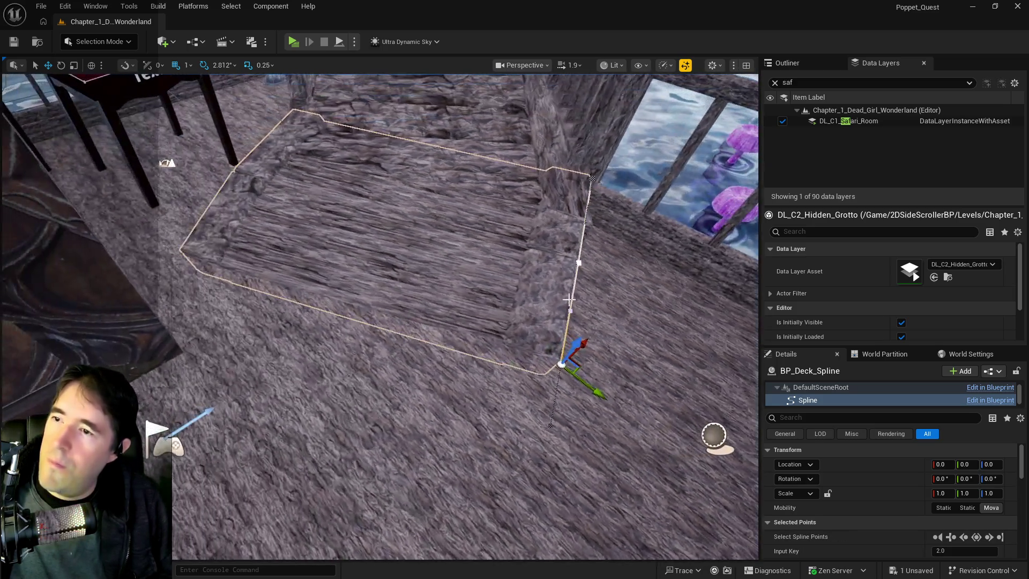
click(581, 263)
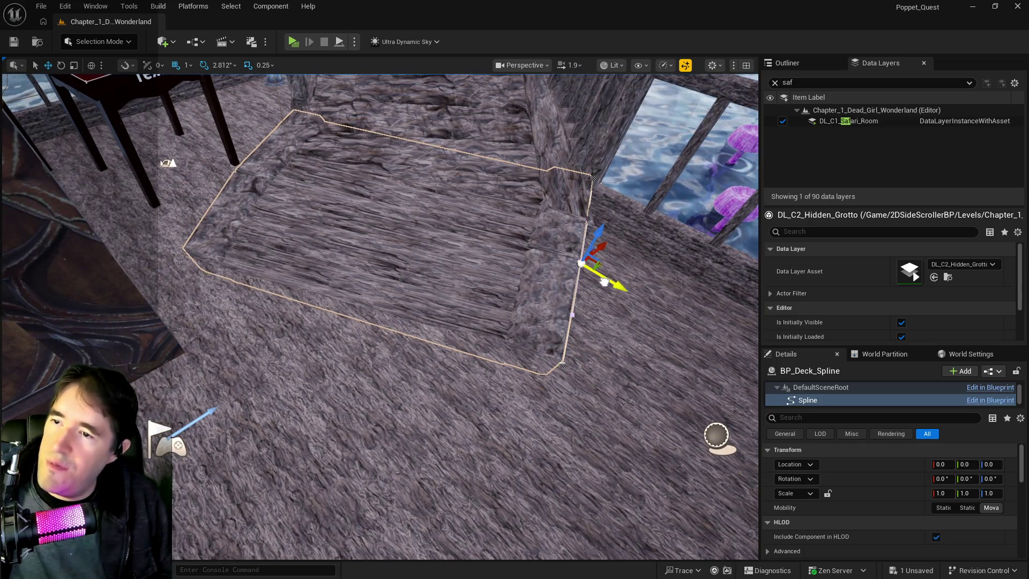
drag(609, 285, 612, 286)
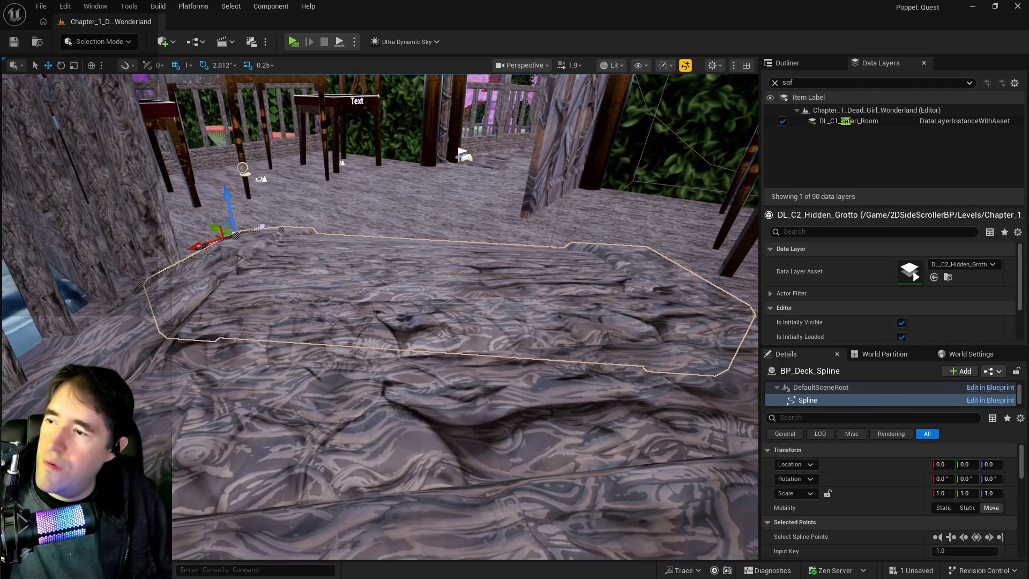
Select BP_Deck_Spline and rotate it around Z to 146.2° yaw.
click(351, 255)
click(351, 255)
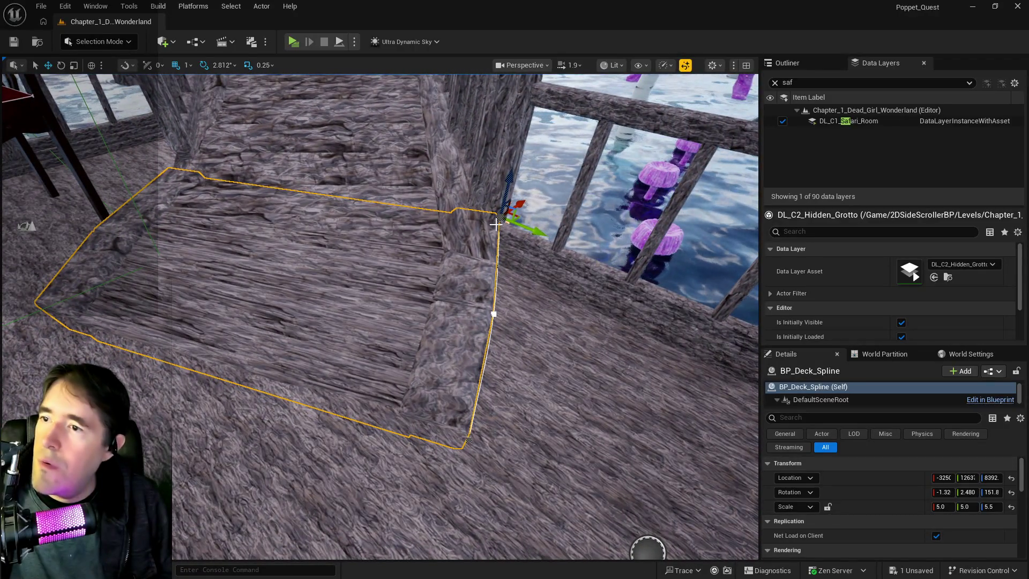
drag(507, 249, 457, 284)
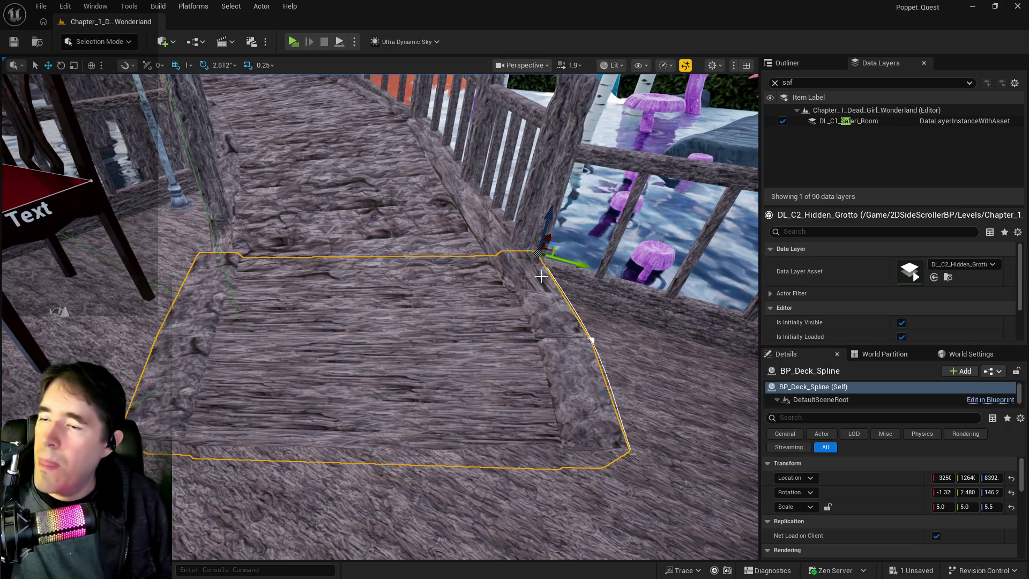
Shift the deck slightly along X and Y to sit beside the railing and table leg.
scroll(537, 270, up, 3)
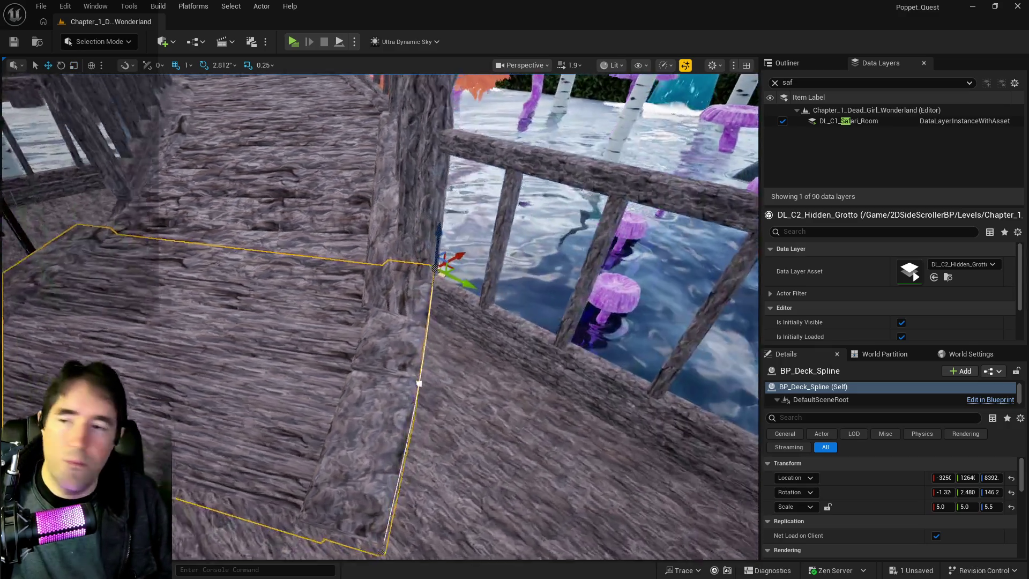
drag(473, 257, 481, 250)
drag(515, 279, 509, 276)
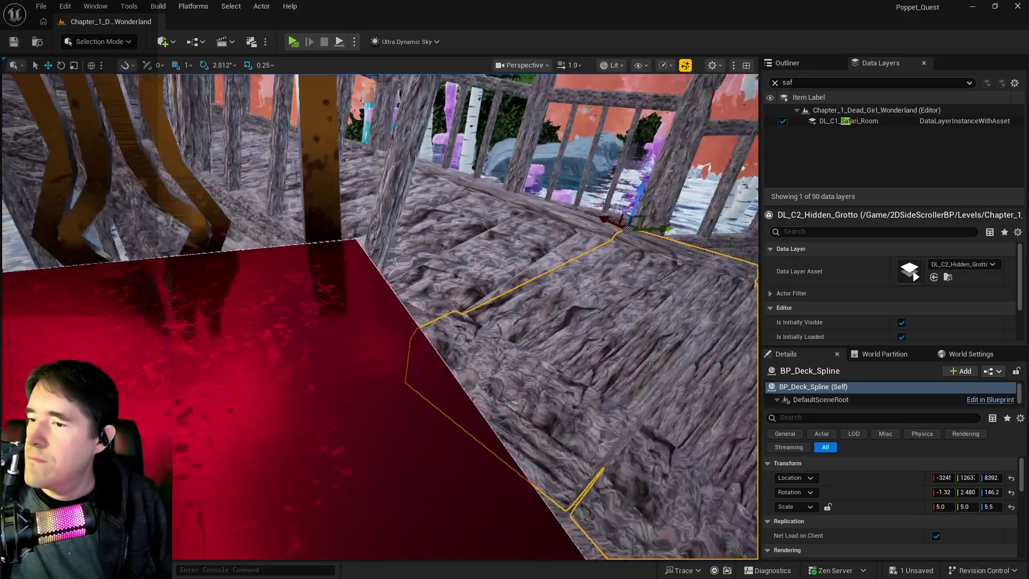
drag(561, 249, 560, 249)
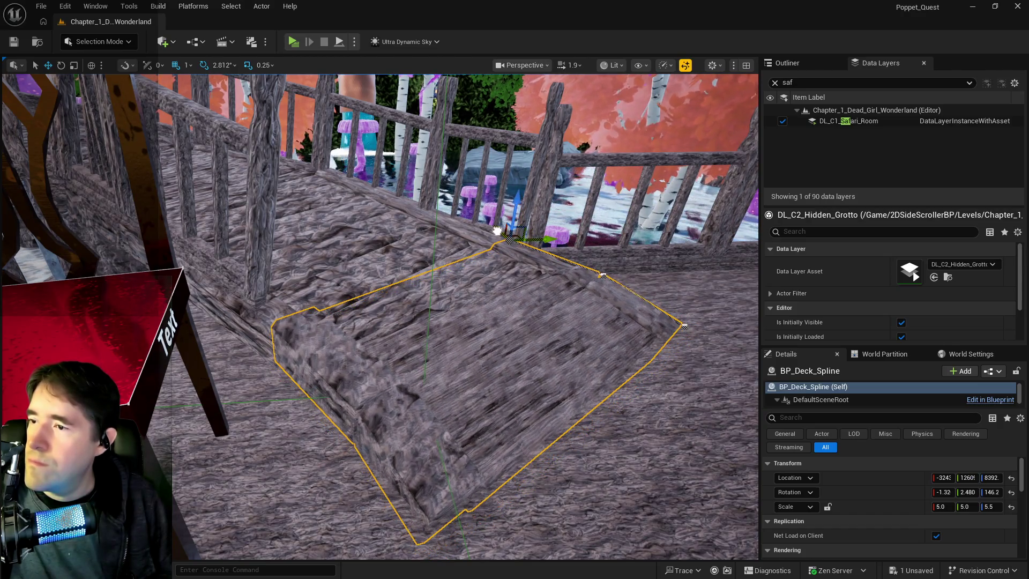
drag(457, 273, 456, 274)
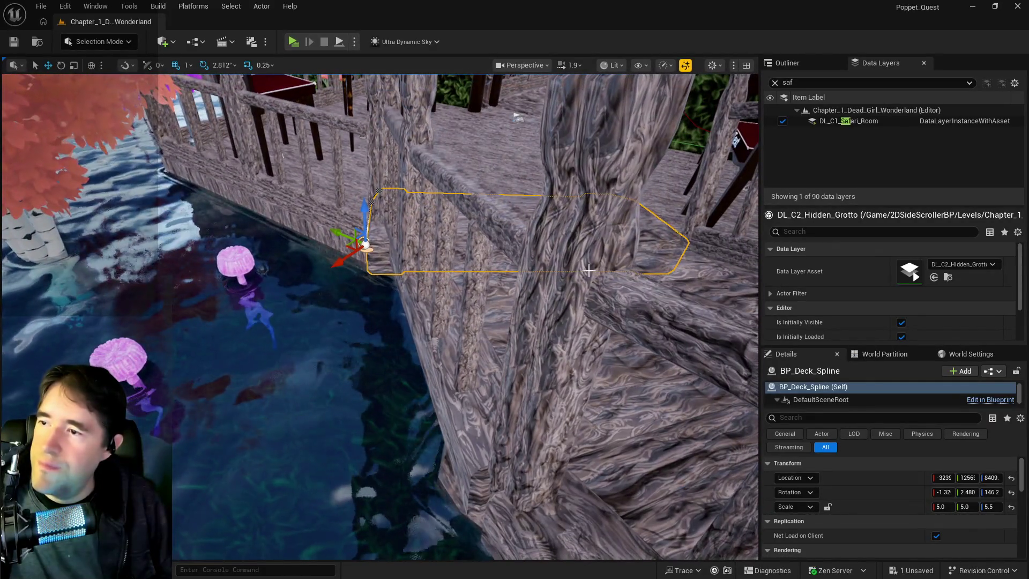
Drag a deck spline point up and right, then reselect the deck and edit its Z scale.
click(364, 244)
mouse_move(349, 254)
mouse_down()
mouse_move(356, 238)
mouse_move(388, 252)
mouse_move(350, 265)
mouse_move(355, 242)
mouse_move(356, 263)
mouse_move(374, 279)
mouse_up()
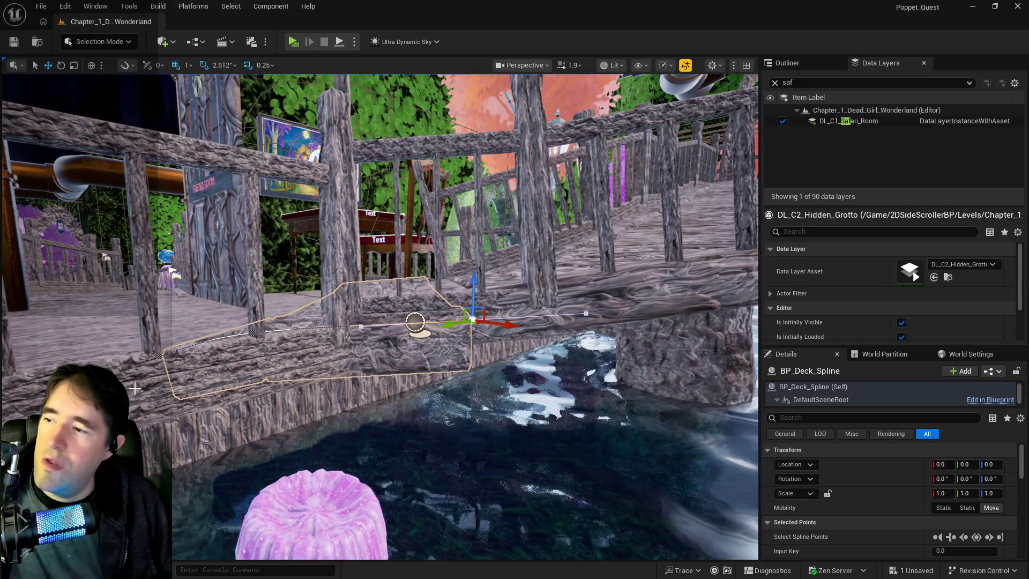
click(269, 363)
click(415, 322)
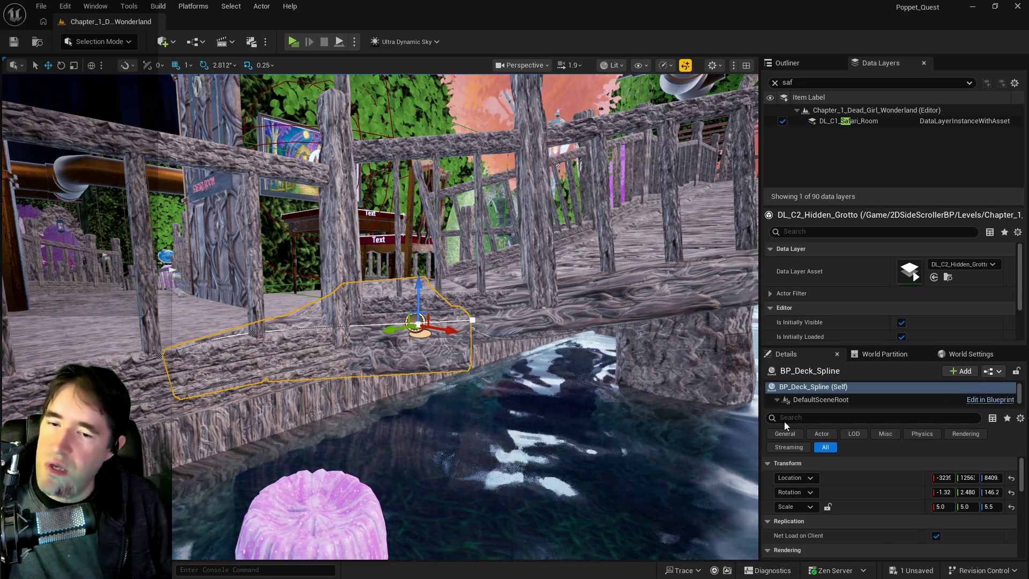
click(989, 507)
text(5)
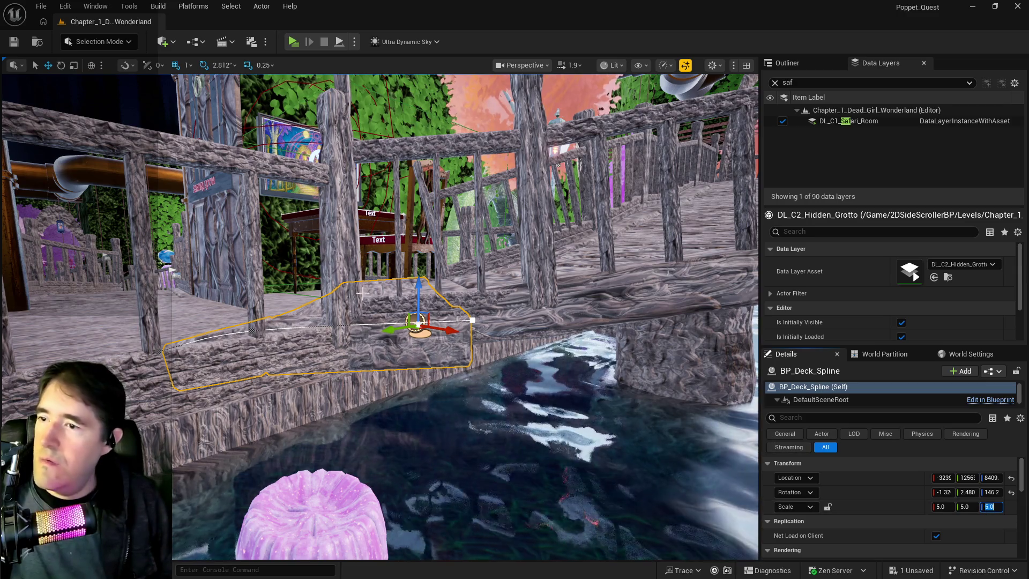
Raise the deck's right-end spline point and pull it toward the left.
click(473, 320)
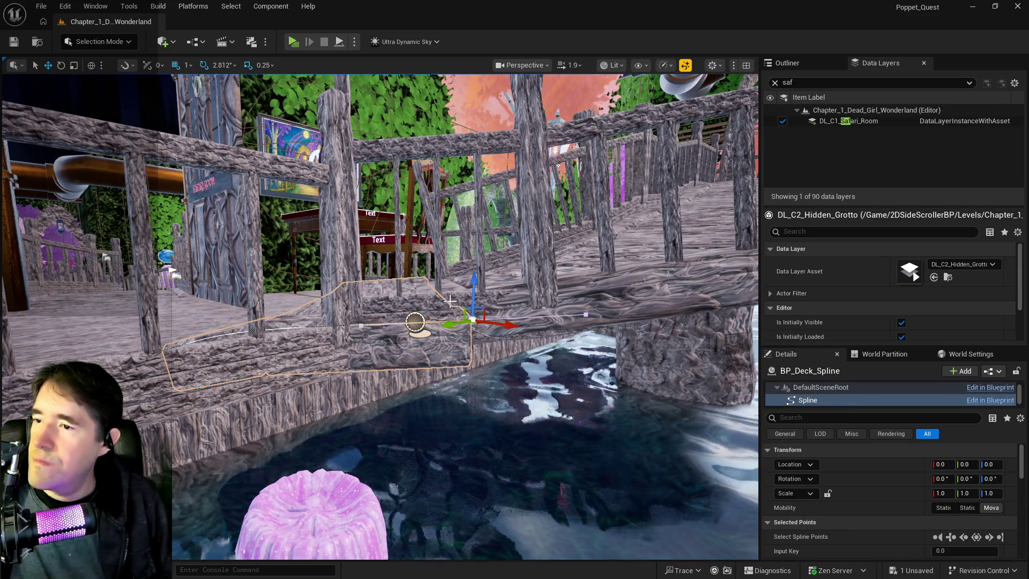
mouse_move(471, 288)
mouse_down()
mouse_move(471, 204)
mouse_move(207, 283)
mouse_up()
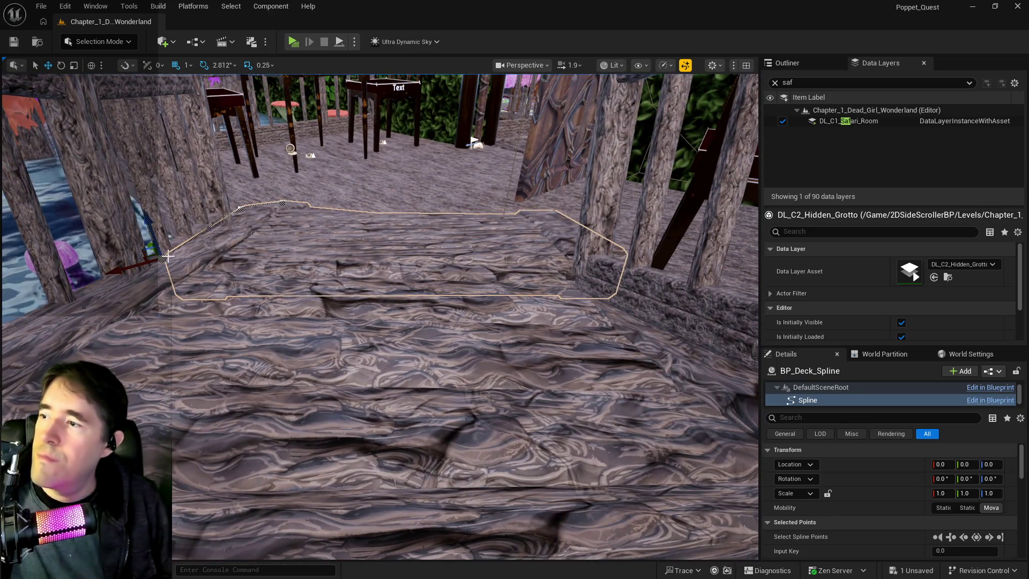
drag(164, 266, 164, 252)
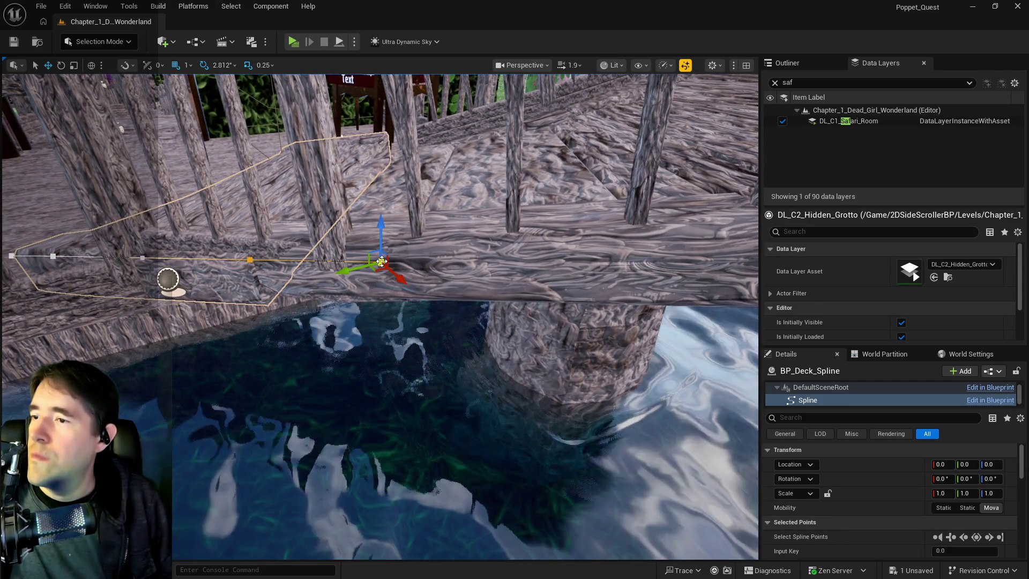
drag(368, 263, 350, 269)
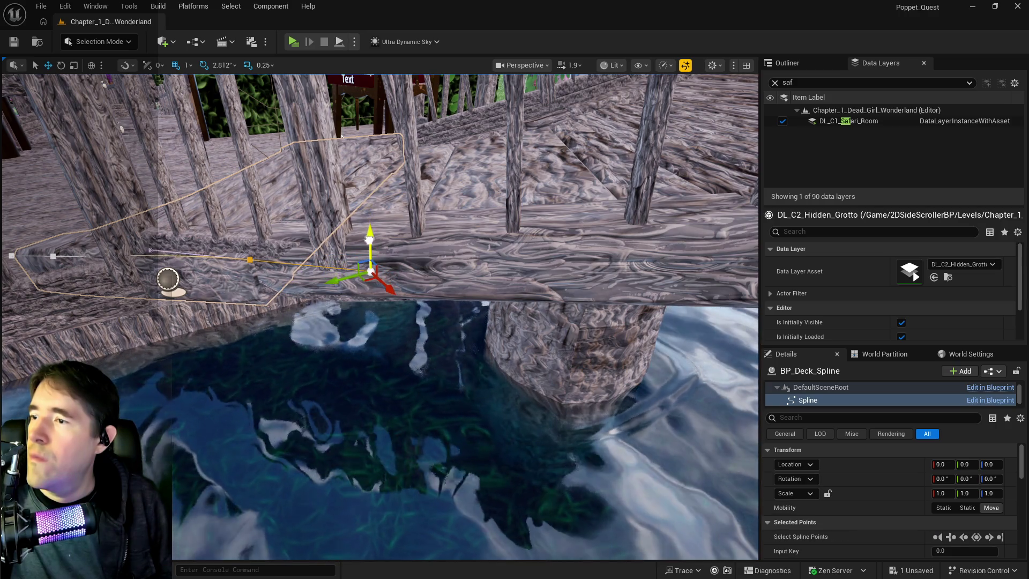
scroll(370, 235, up, 3)
scroll(379, 316, up, 10)
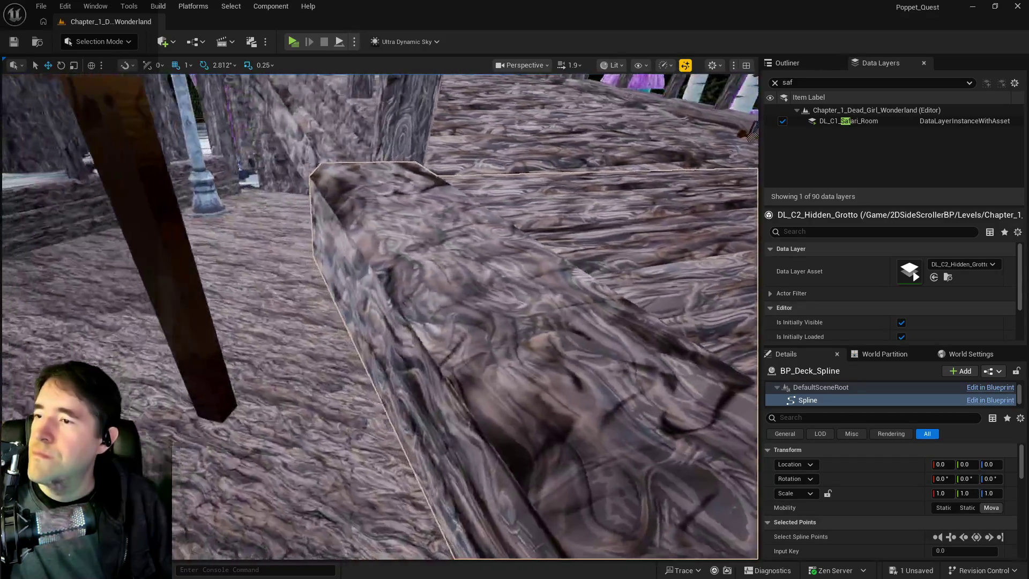
drag(548, 177, 547, 177)
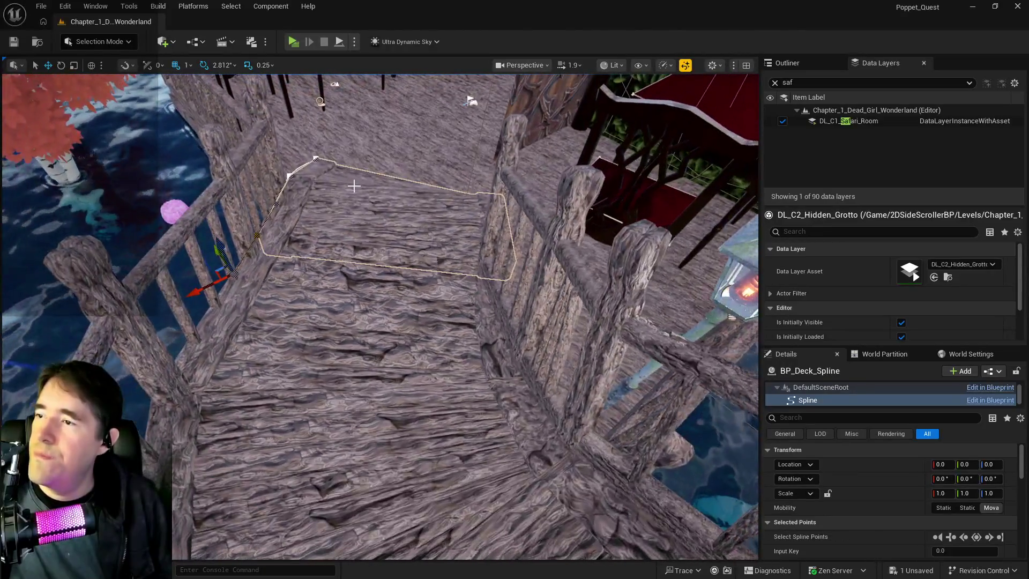
Set BP_Deck_Spline's Scale Y to 4.8, then narrow it further to 4.5.
click(364, 206)
click(376, 148)
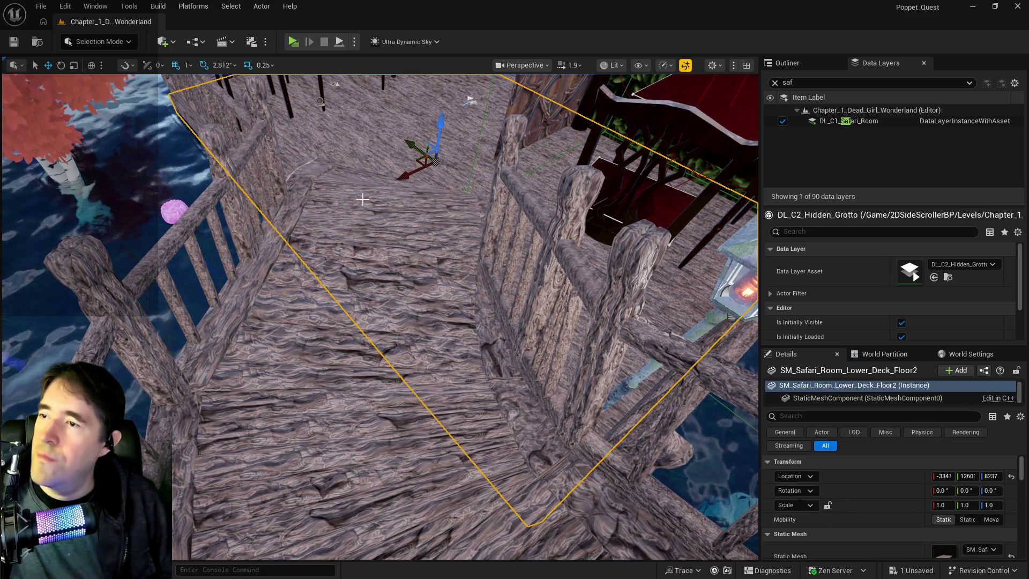
click(362, 202)
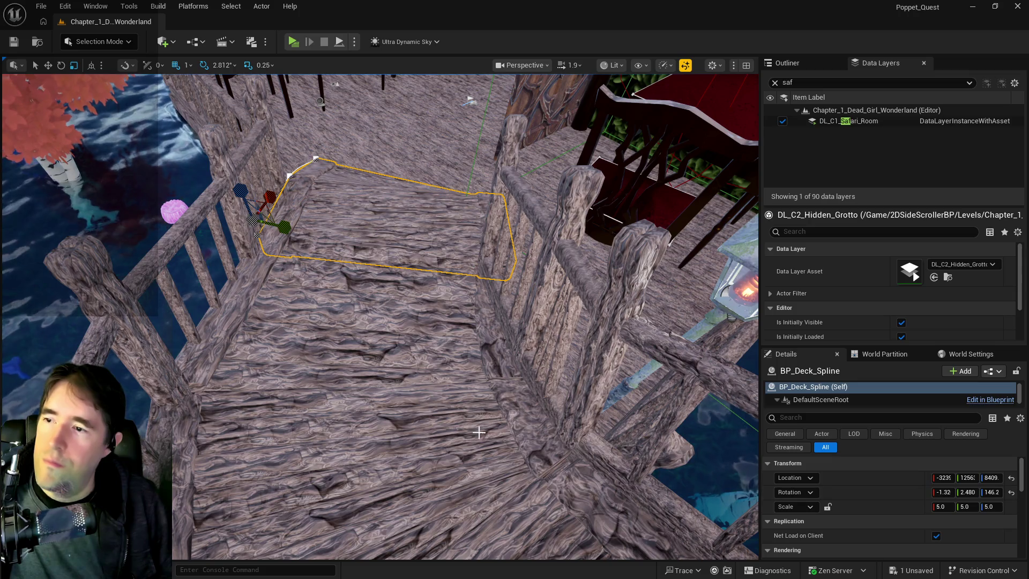
click(969, 507)
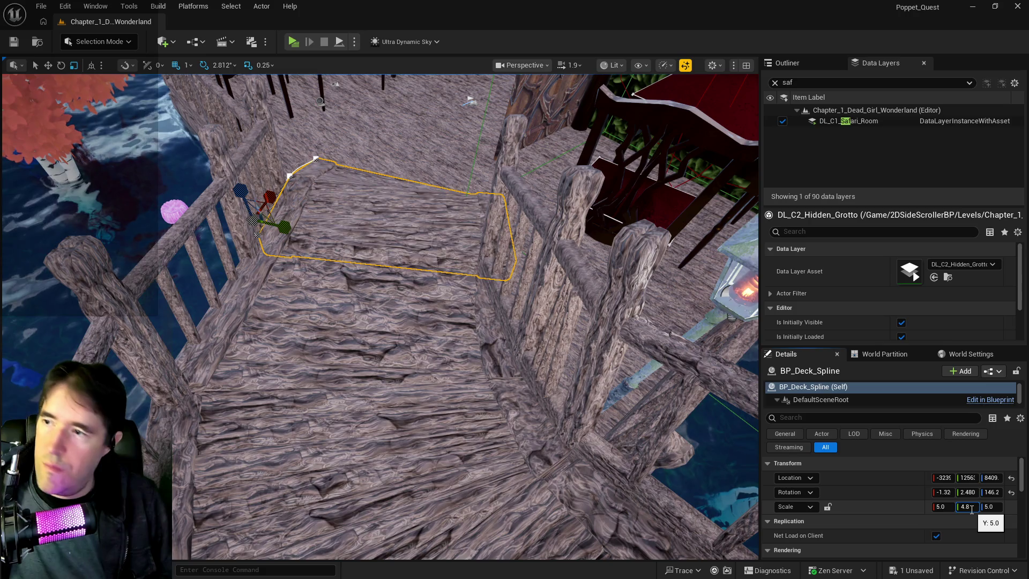
key(Return)
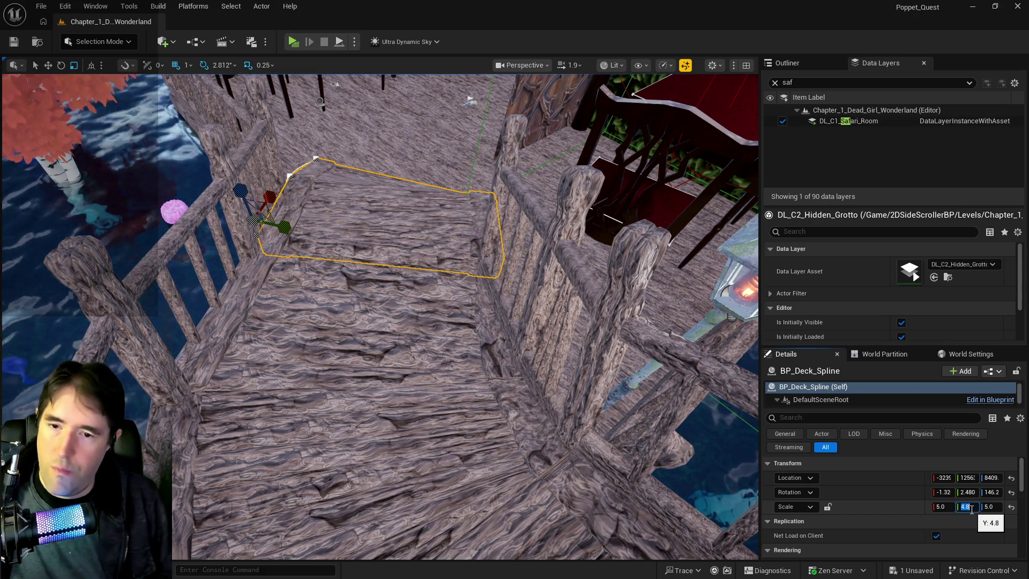
text(4.5)
key(Return)
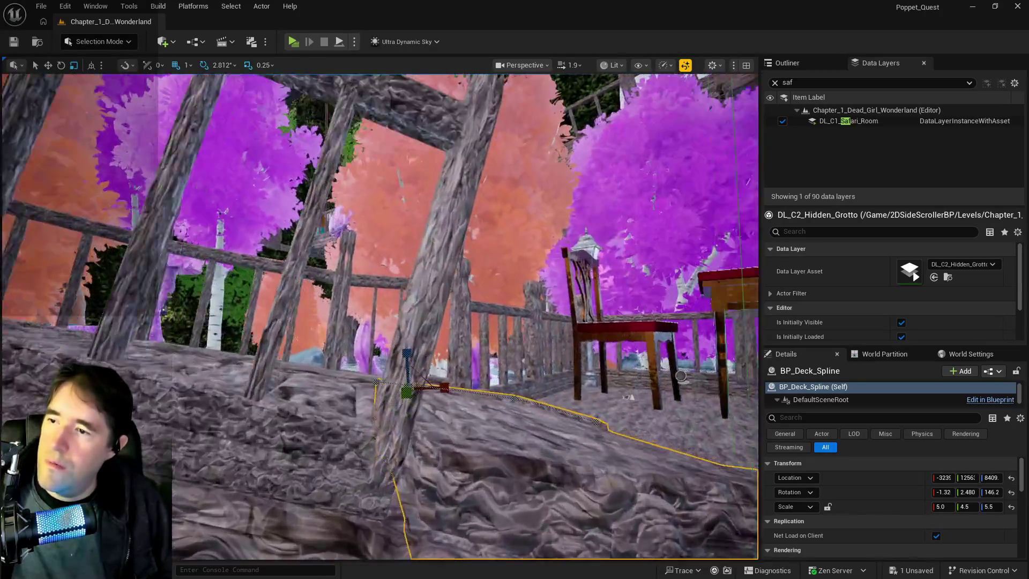
View the deck from below and select a spline point on its edge.
scroll(476, 202, down, 10)
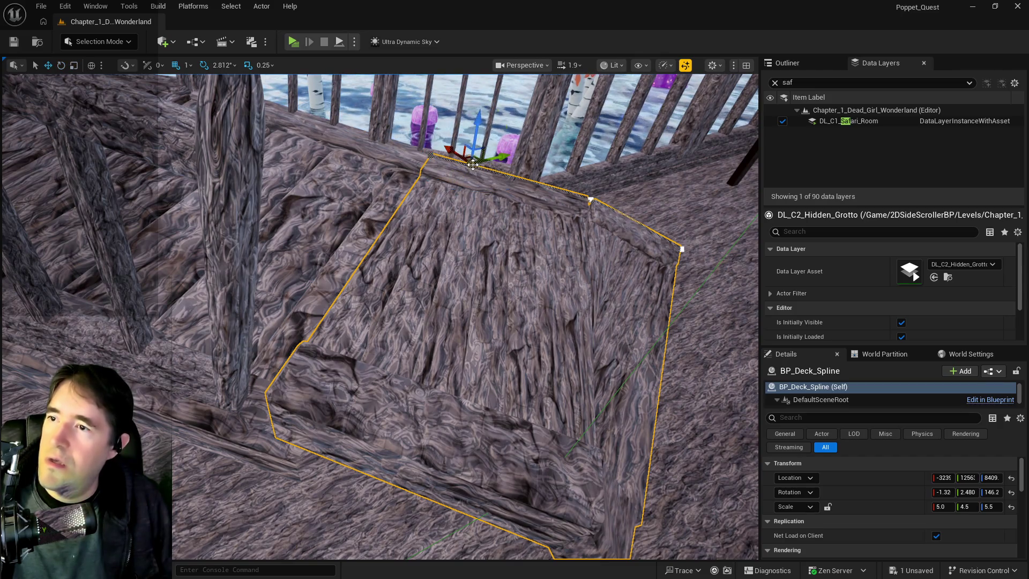
mouse_move(461, 210)
mouse_down()
mouse_move(461, 246)
mouse_move(450, 215)
mouse_move(455, 163)
mouse_move(465, 208)
mouse_up()
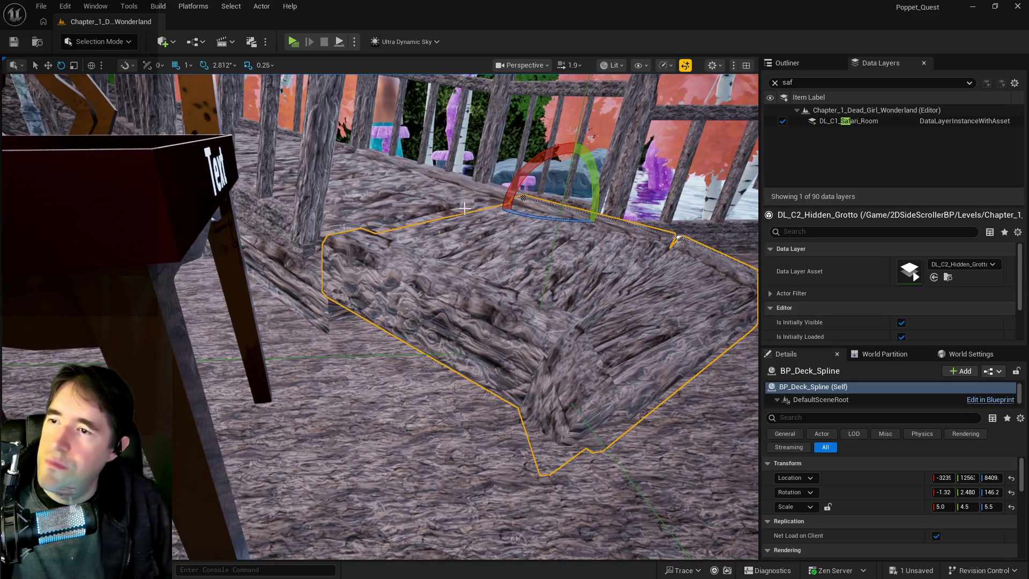
click(521, 195)
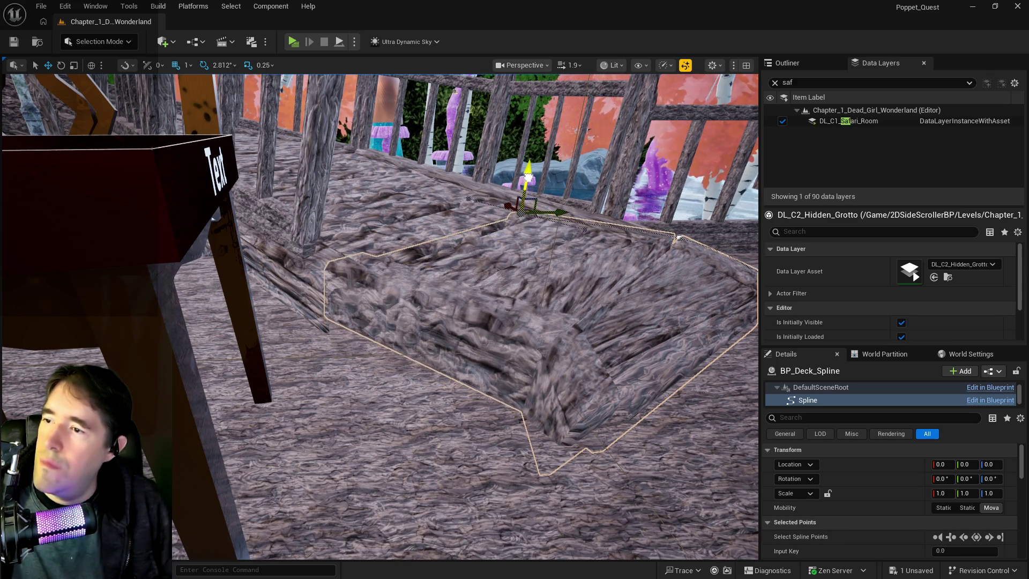
Move the edge spline point left, then reselect BP_Deck_Spline and inspect it beside the chair.
drag(520, 213, 474, 247)
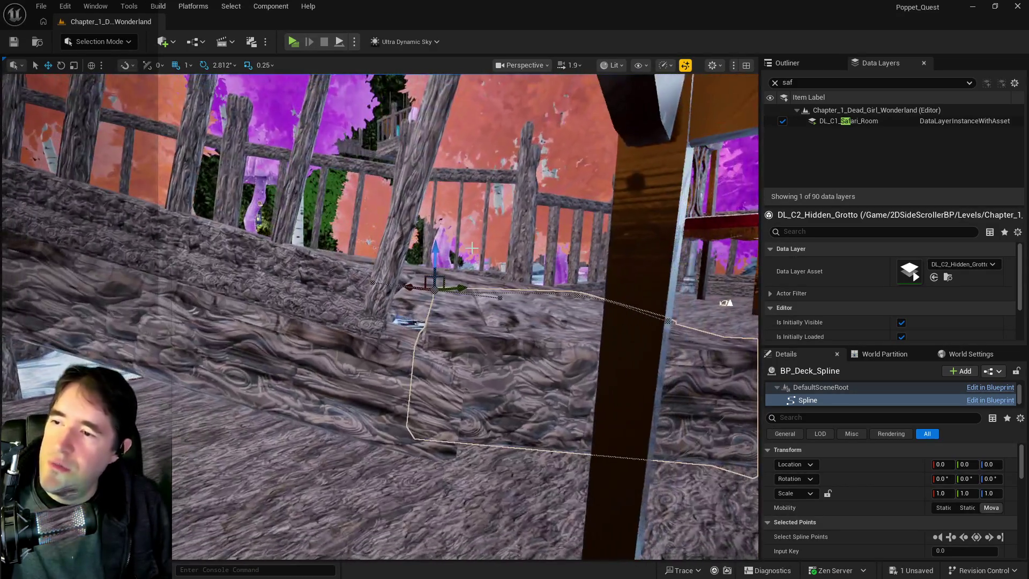
mouse_move(431, 287)
mouse_down()
mouse_move(398, 285)
mouse_move(423, 285)
mouse_up()
drag(474, 371, 474, 371)
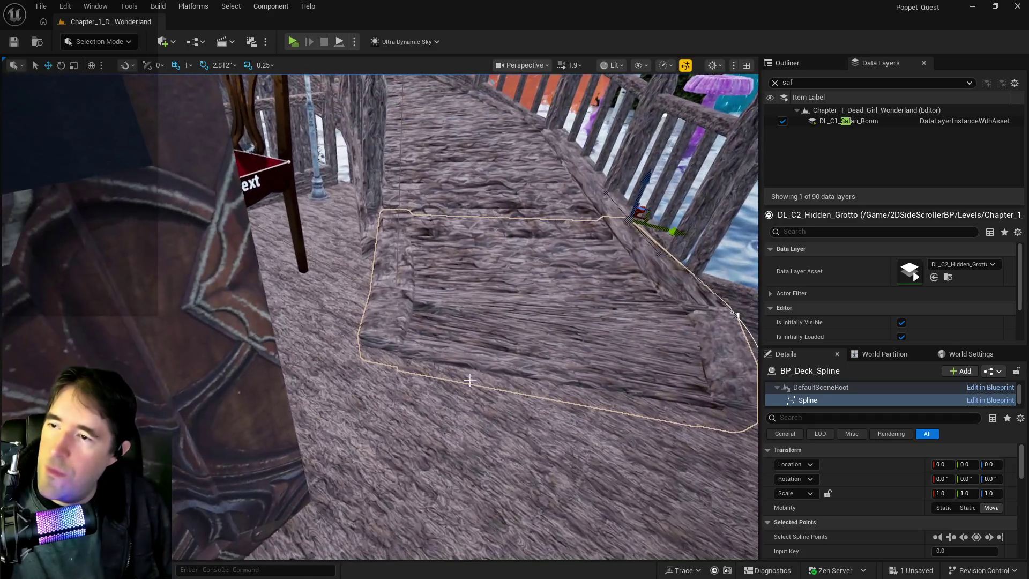
click(478, 390)
click(565, 258)
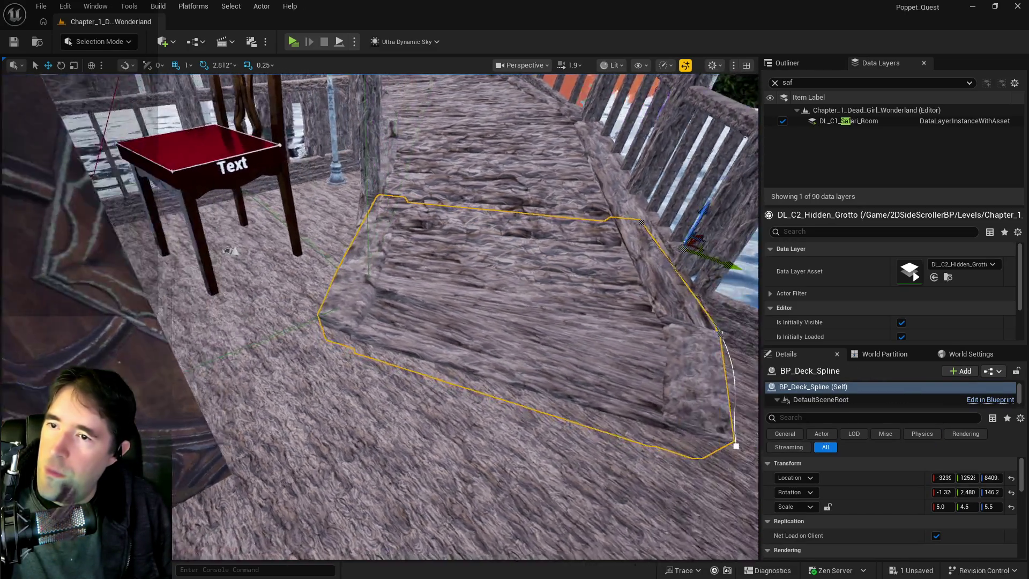
drag(672, 201, 672, 201)
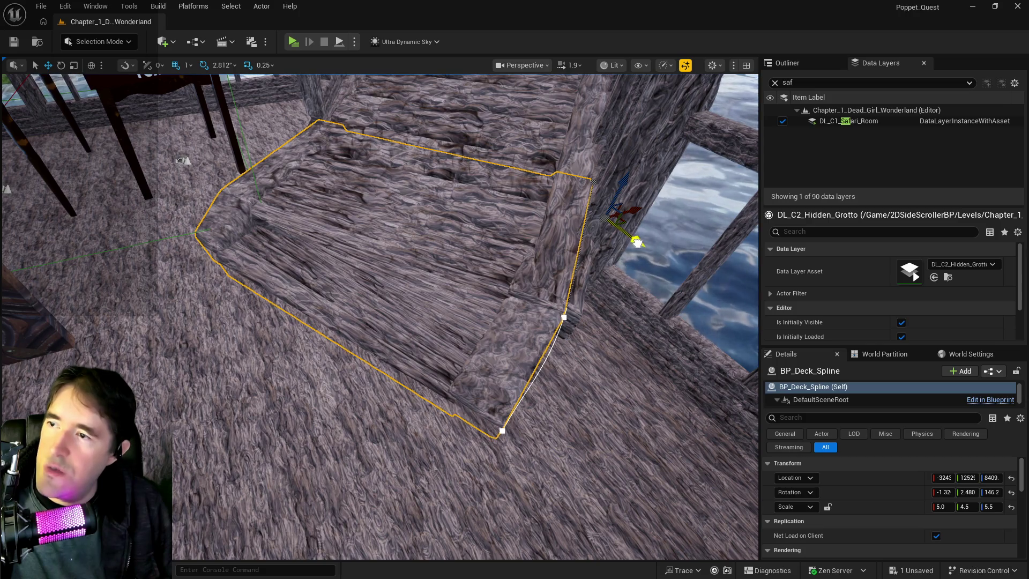
drag(638, 263, 638, 263)
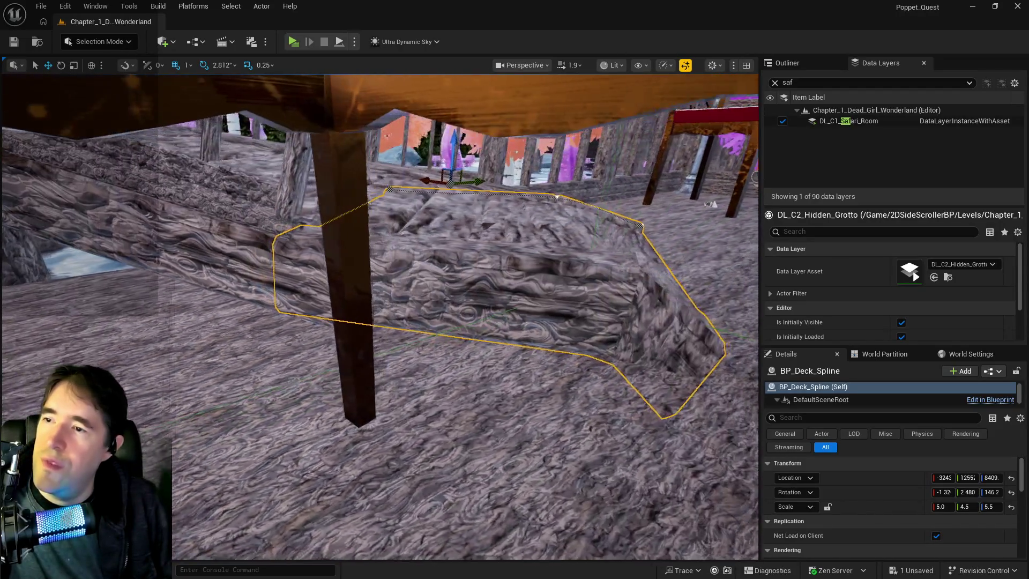
Lower a deck spline point near the floor.
click(386, 185)
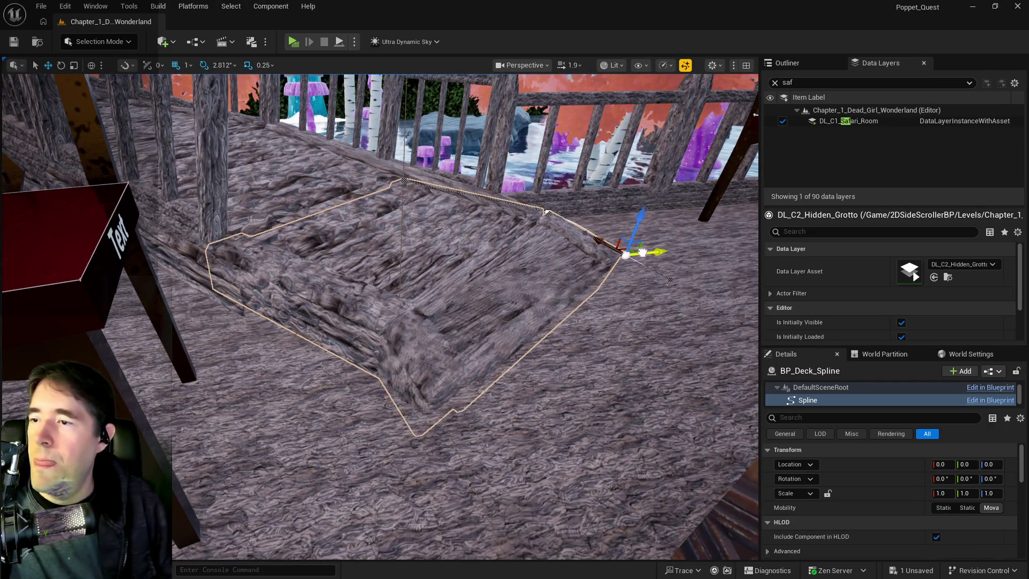
mouse_move(640, 273)
mouse_down()
mouse_move(418, 292)
mouse_move(375, 311)
mouse_move(410, 296)
mouse_up()
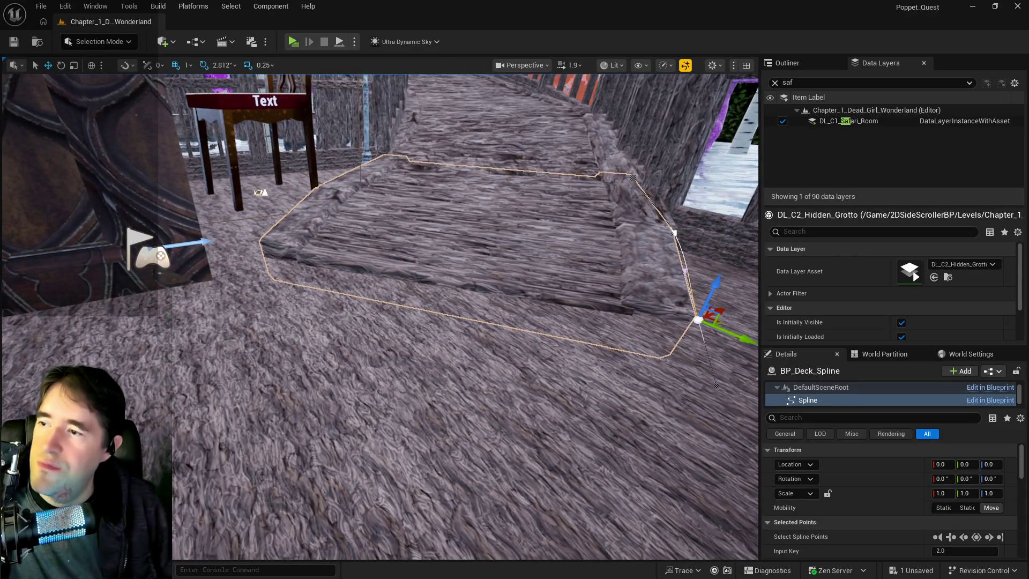
click(356, 265)
right_click(437, 212)
mouse_move(520, 293)
mouse_down()
mouse_move(504, 311)
mouse_move(482, 273)
mouse_move(397, 252)
mouse_move(389, 259)
mouse_up()
click(392, 257)
mouse_move(394, 223)
mouse_down()
mouse_move(391, 235)
mouse_move(349, 243)
mouse_move(386, 252)
mouse_up()
Nudge the deck's corner spline point up and sideways to reshape the bottom edge.
drag(616, 311, 626, 311)
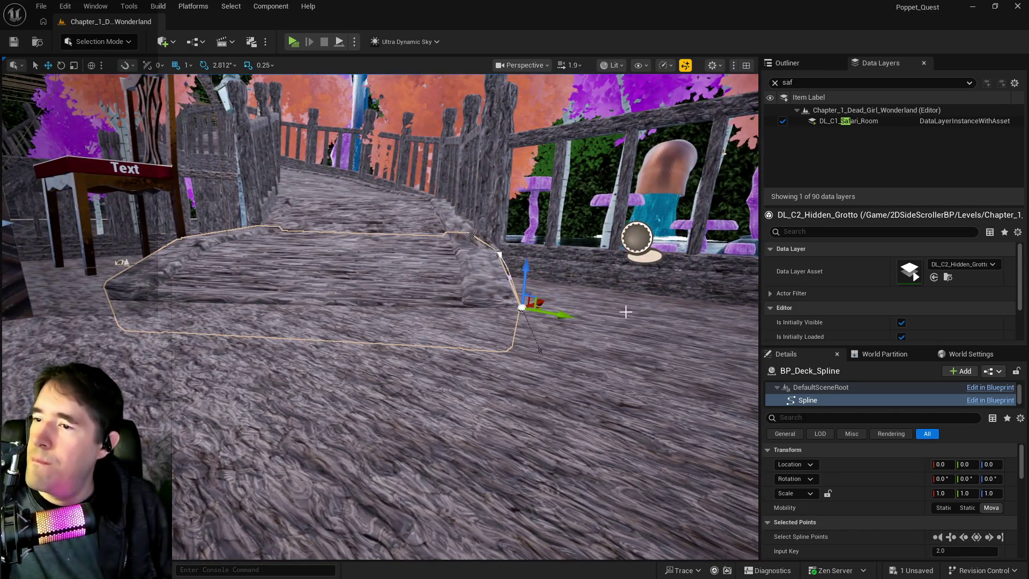
click(546, 349)
click(494, 326)
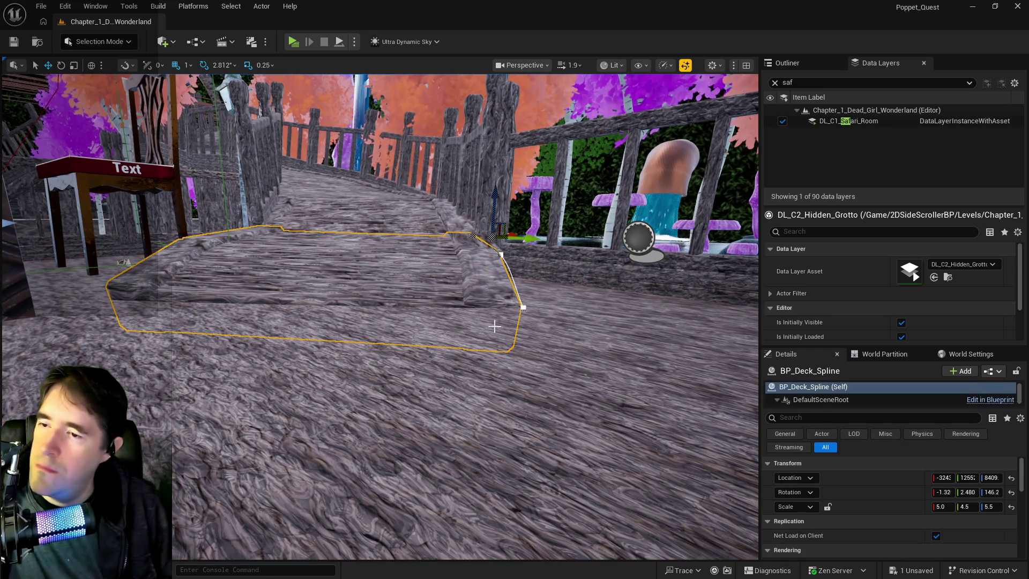
click(523, 308)
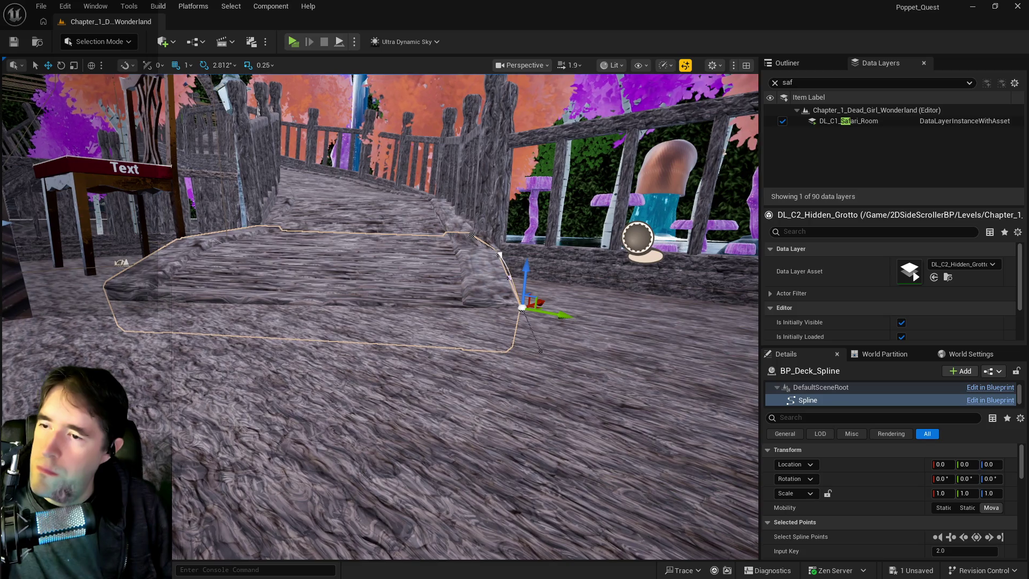
drag(561, 352, 558, 351)
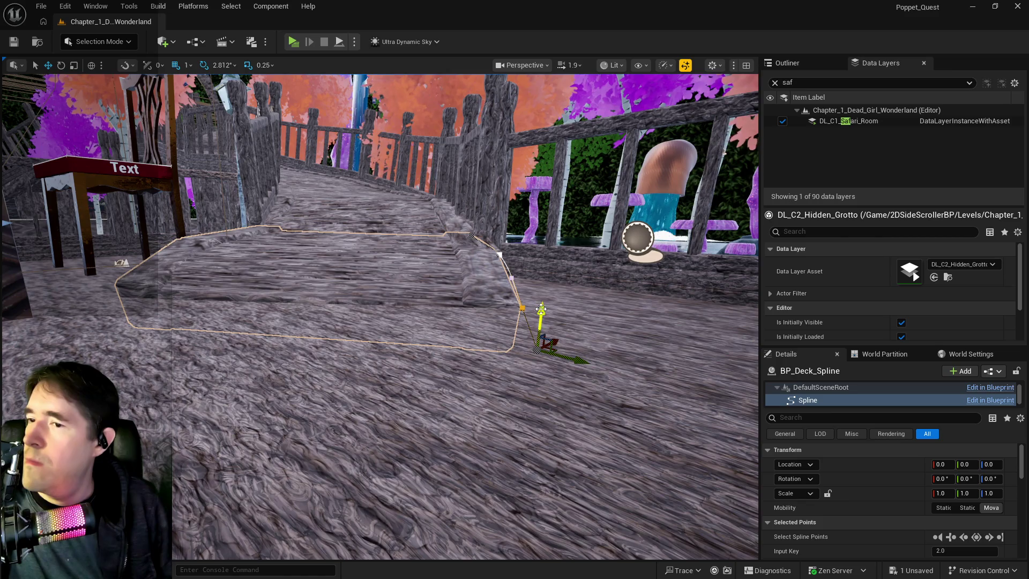
drag(541, 304, 540, 296)
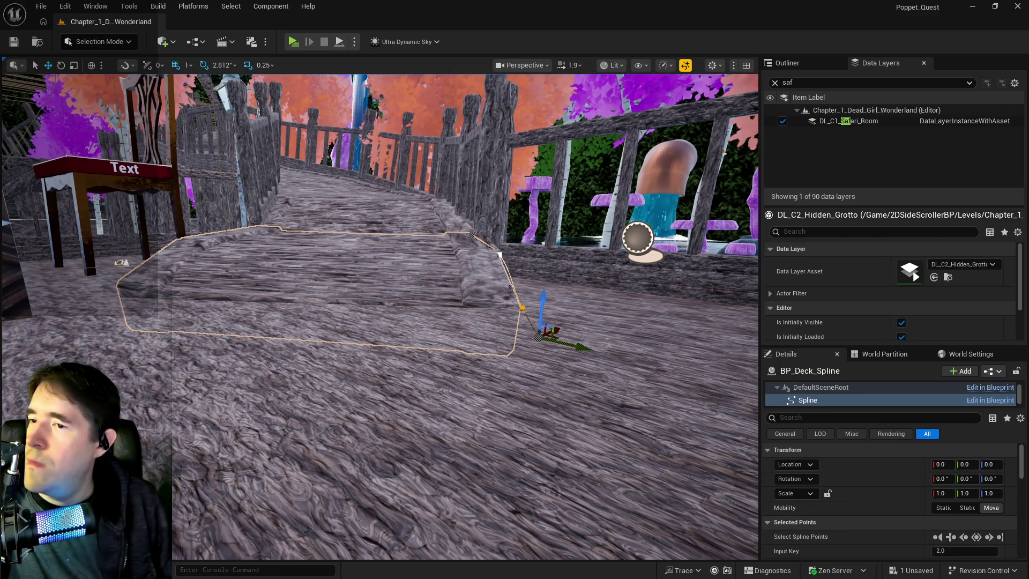
drag(536, 292, 534, 290)
drag(499, 256, 507, 243)
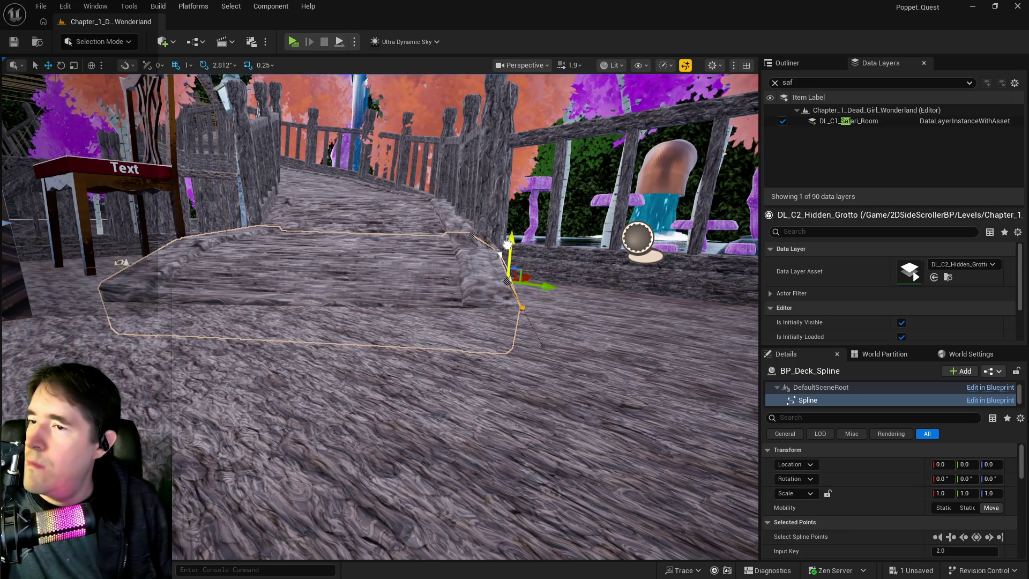
Pull back to view the whole deck and launch a Standalone game preview.
drag(439, 283, 407, 333)
mouse_move(254, 203)
mouse_down()
mouse_move(254, 226)
mouse_move(257, 42)
mouse_up()
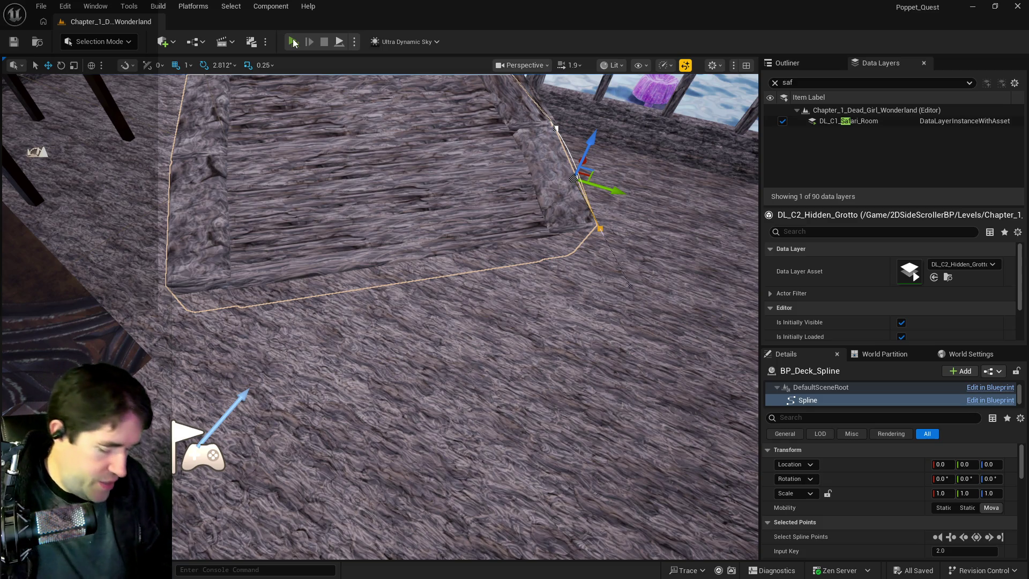
click(293, 42)
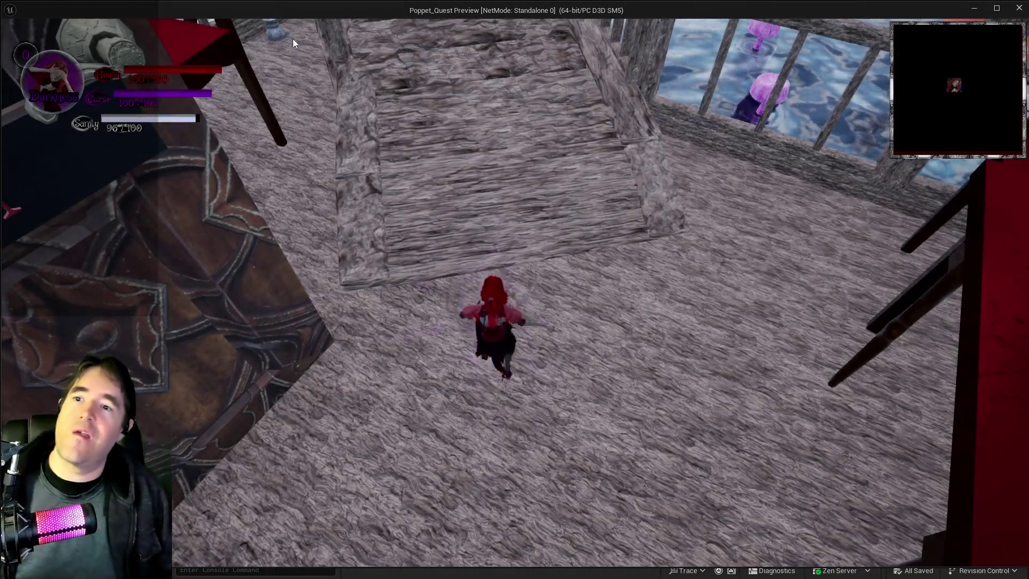
Run up the wooden deck steps, toggle Light and Darkness forms, then exit with Esc.
key(w)
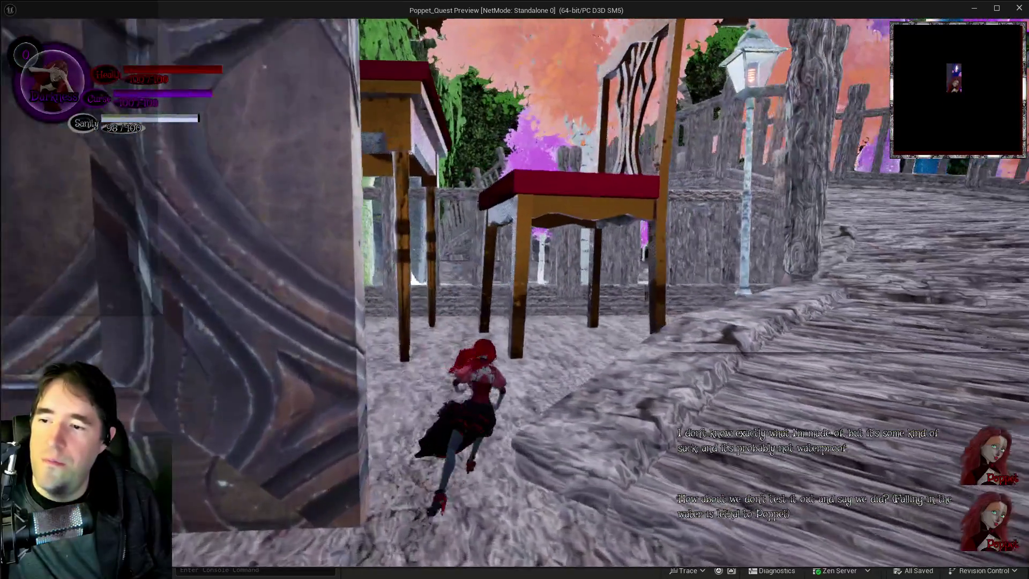
key(q)
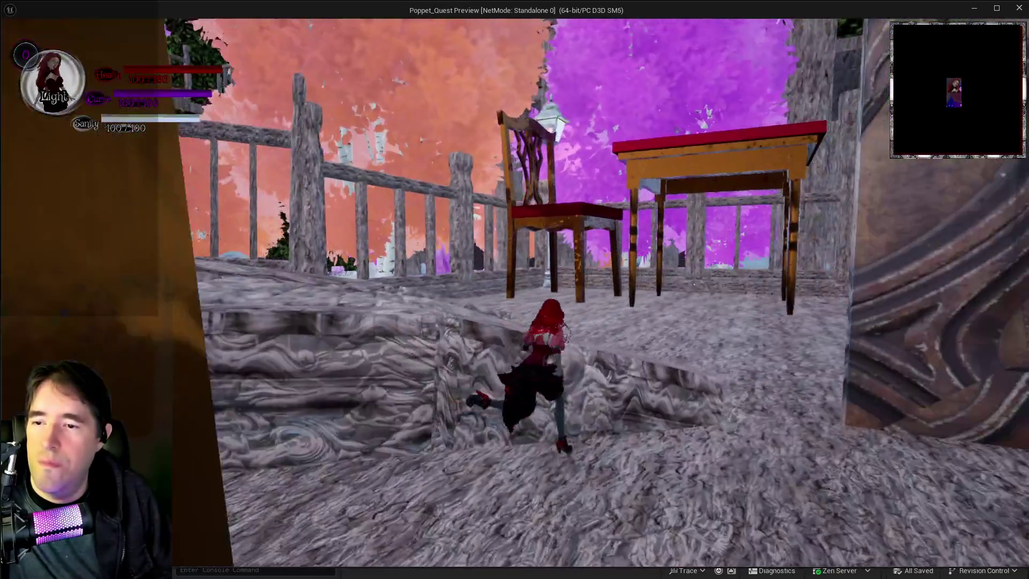
key(q)
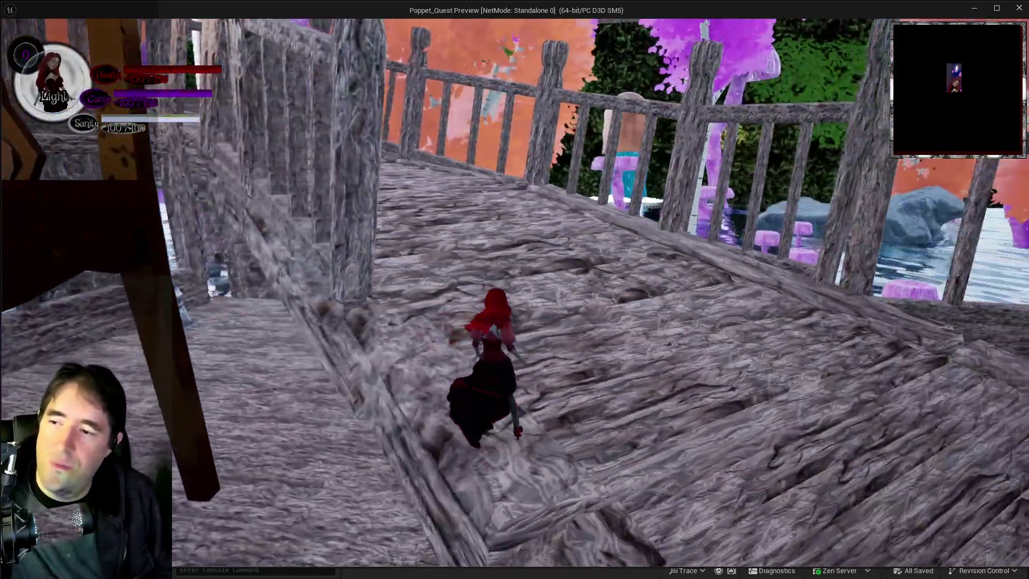
key(Escape)
click(420, 292)
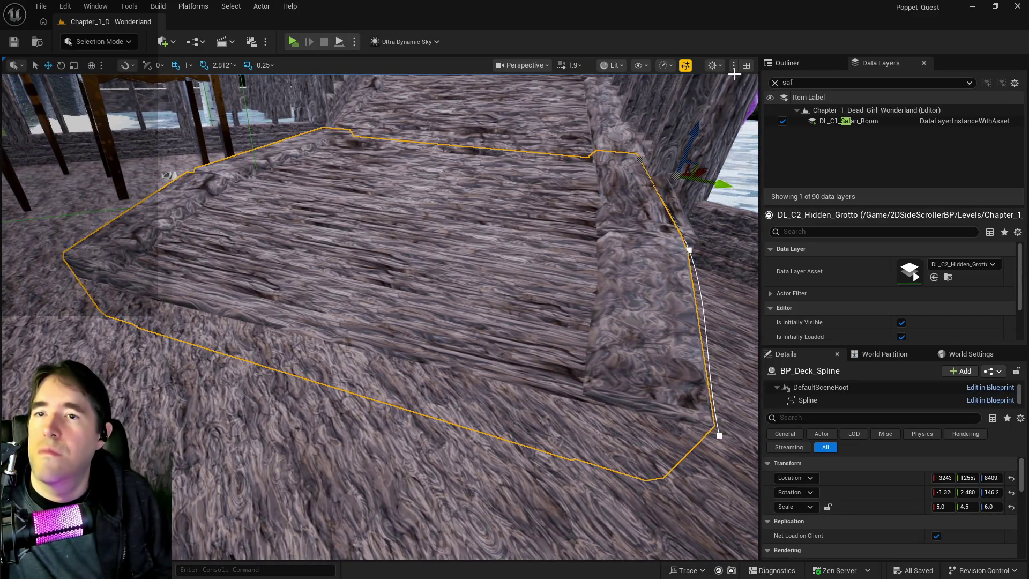
Merge BP_Deck_Spline's two mesh components with Tools > Merge Actors.
click(787, 62)
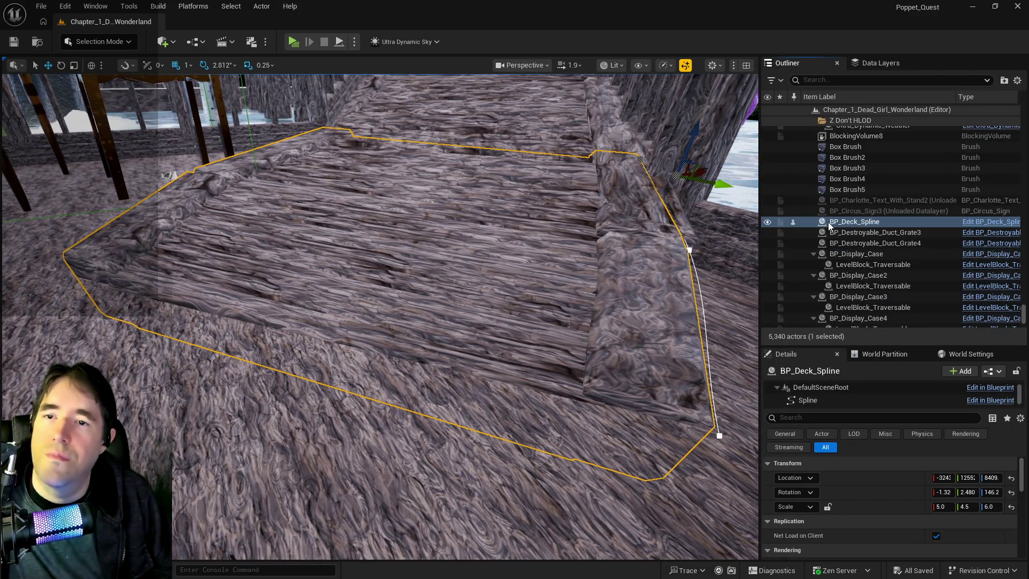
right_click(828, 222)
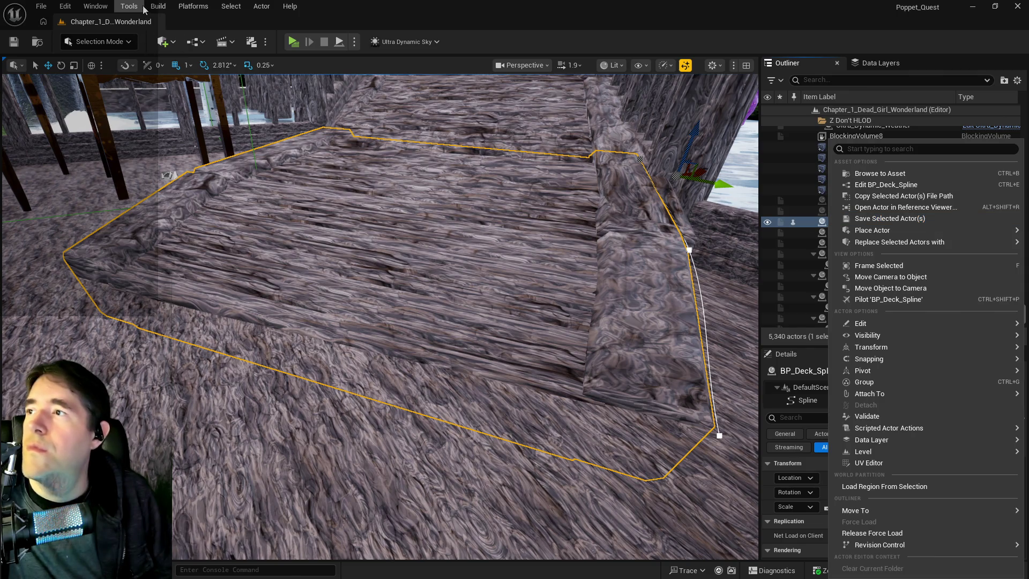
click(144, 9)
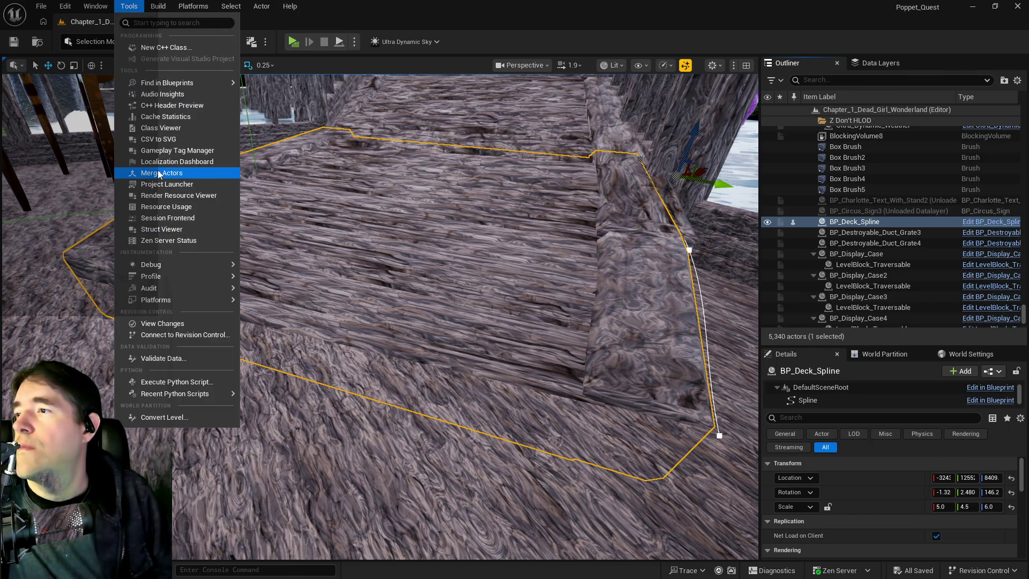
click(160, 173)
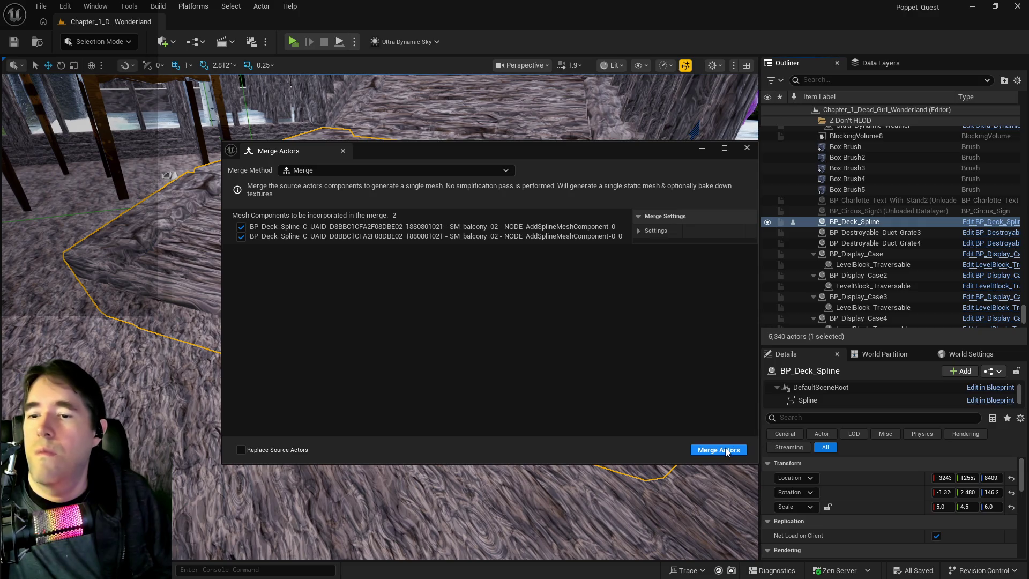
click(726, 450)
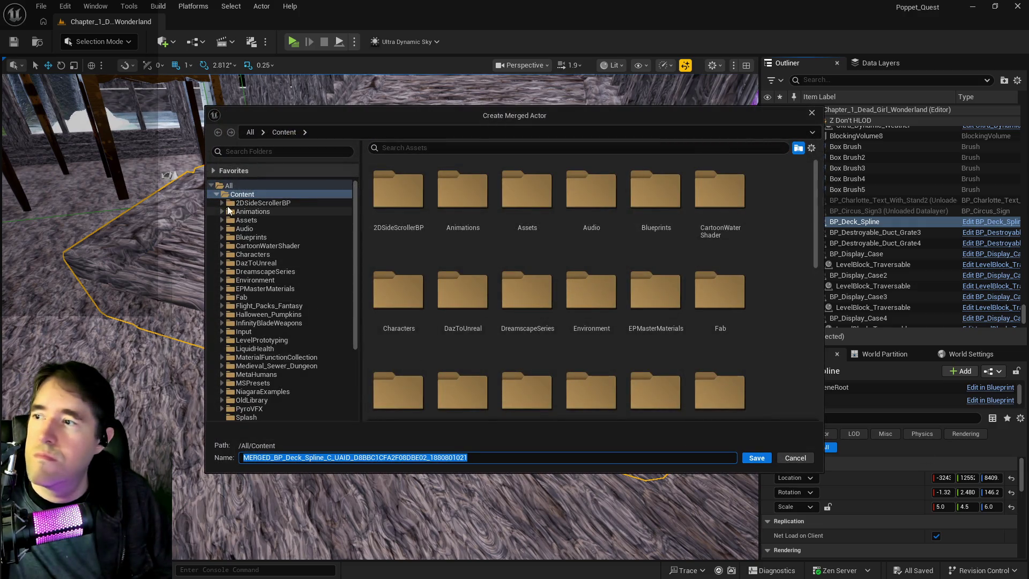
Save the merged mesh as Lower_Ramp_Fix in the Safari_Room folder.
scroll(248, 335, down, 5)
scroll(252, 368, down, 4)
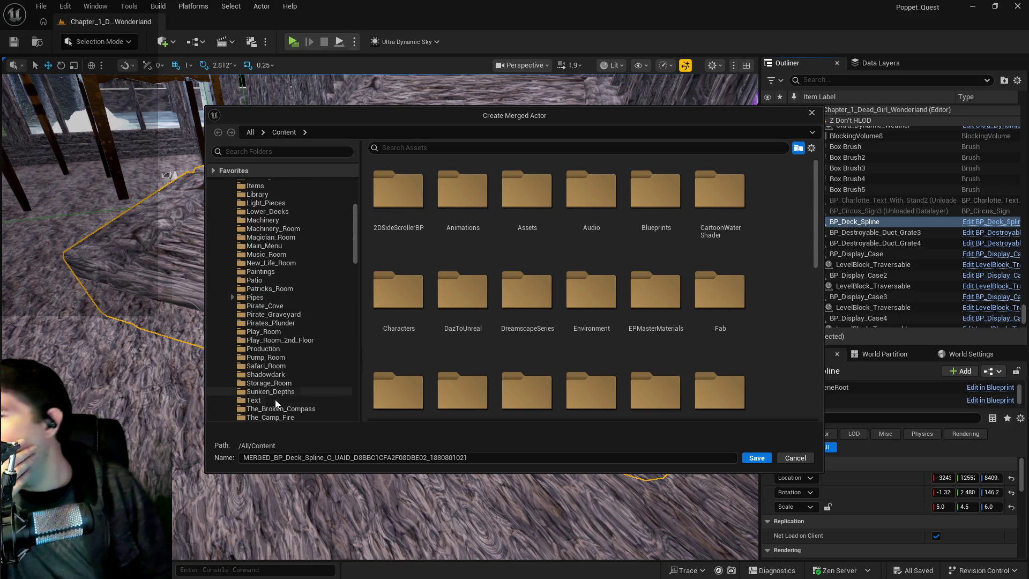
click(257, 366)
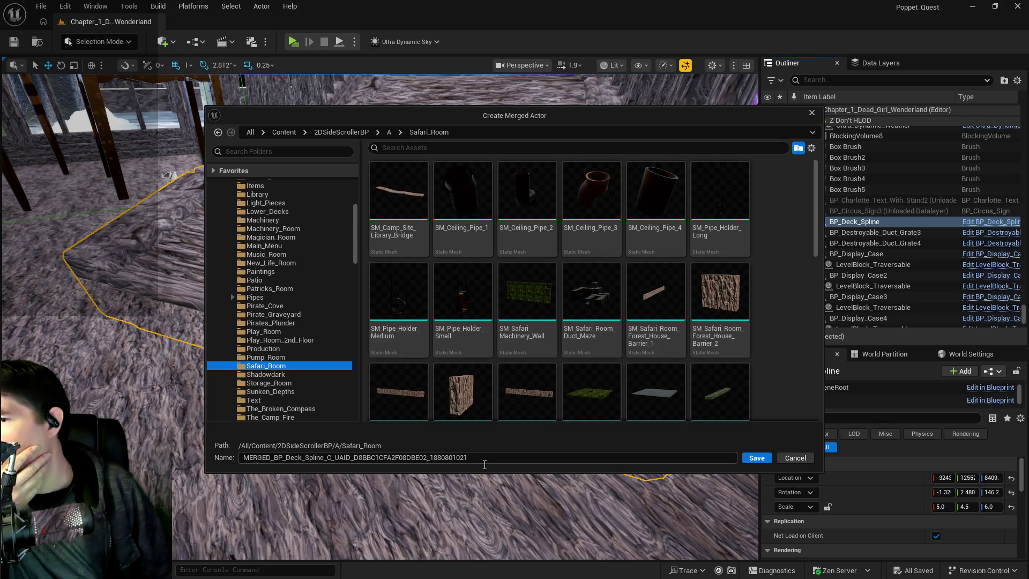
drag(486, 461, 269, 447)
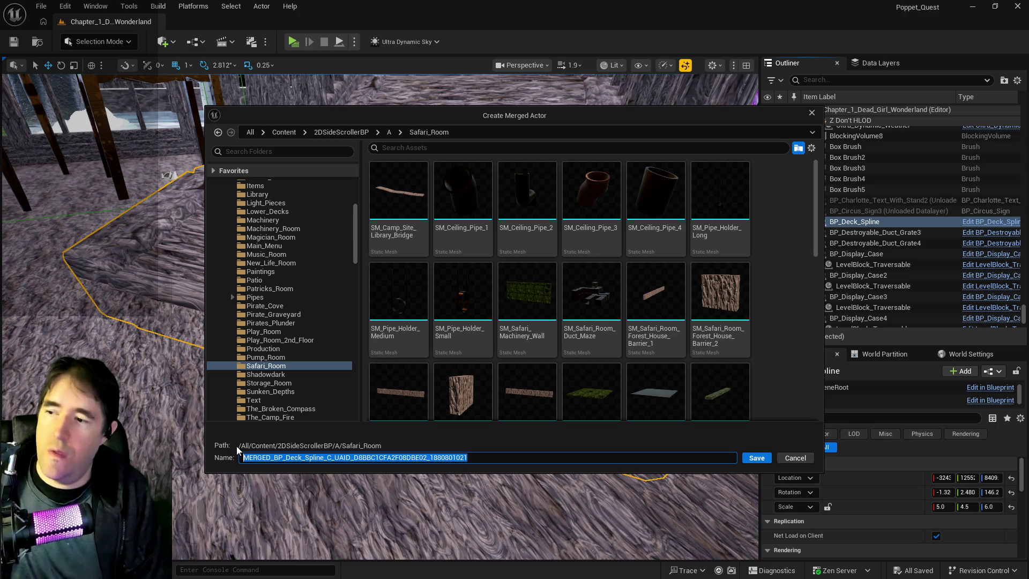
text(Lowe)
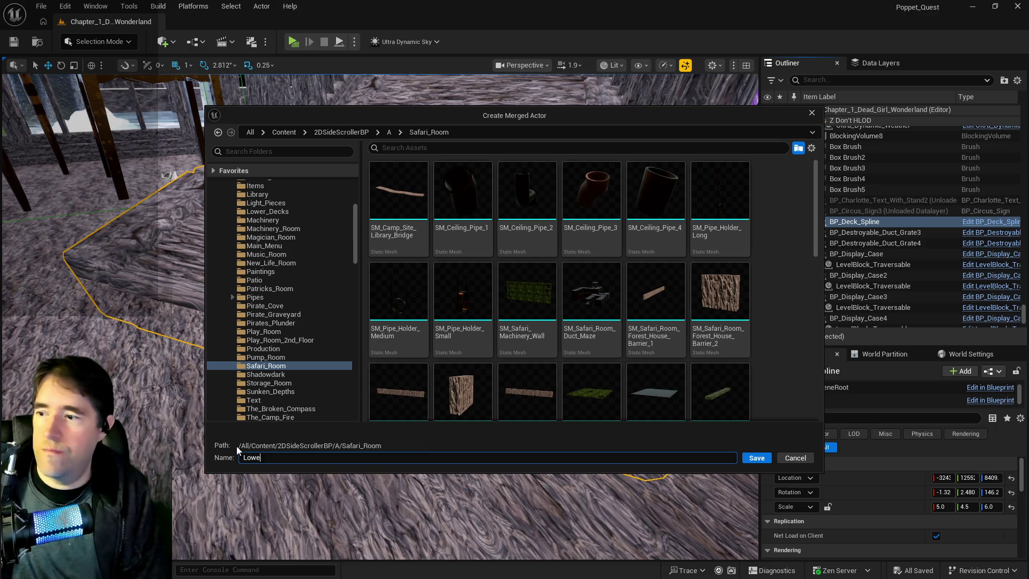
text(r_Ra)
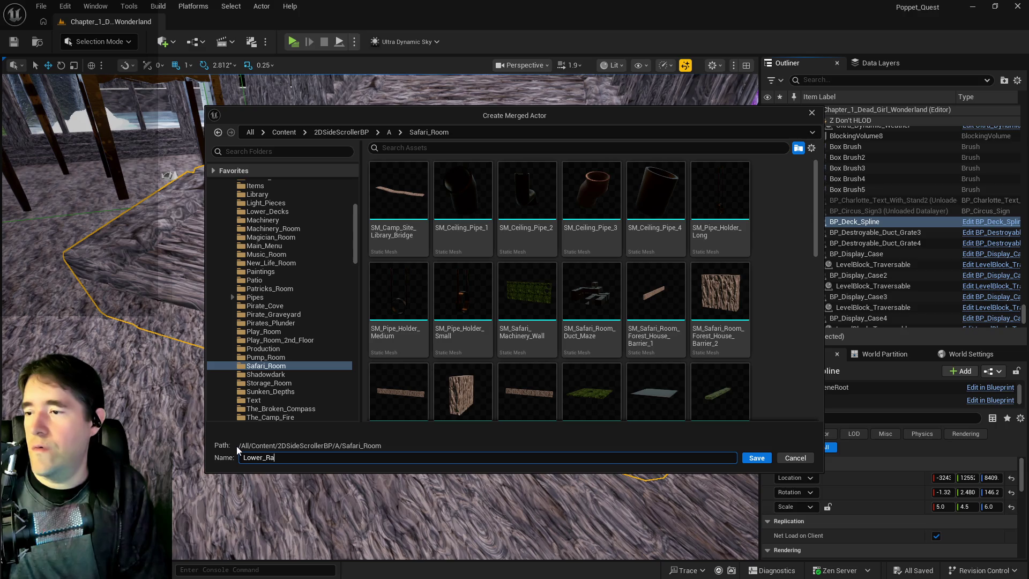
text(mp_Fix)
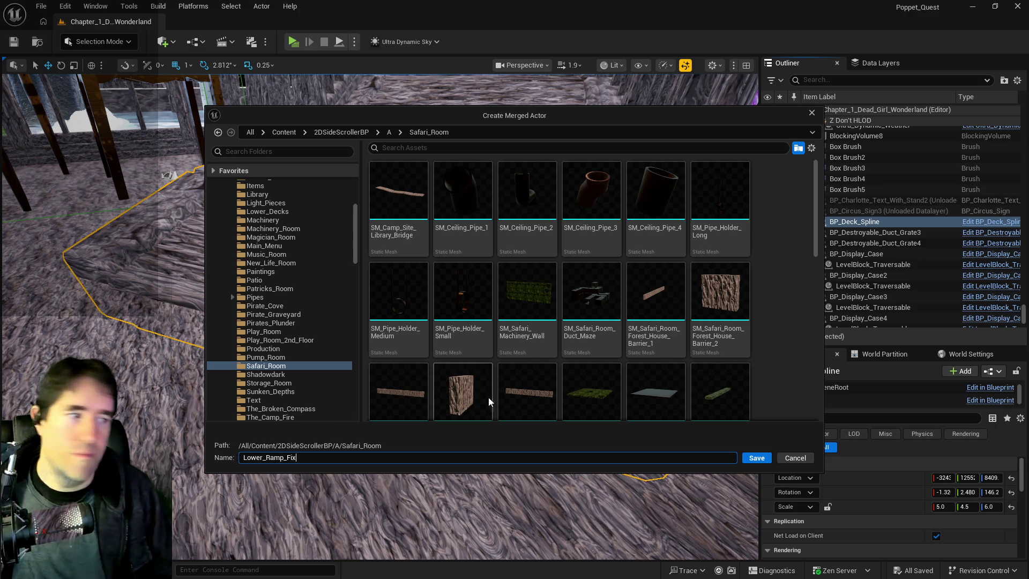
click(748, 459)
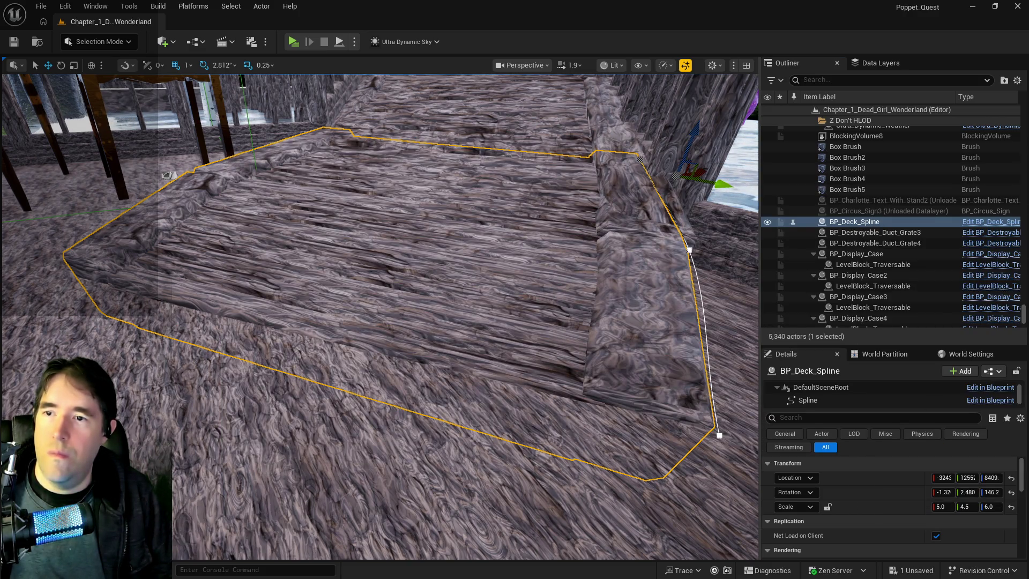
Copy BP_Deck_Spline's Location values from the Details panel.
click(675, 228)
click(605, 227)
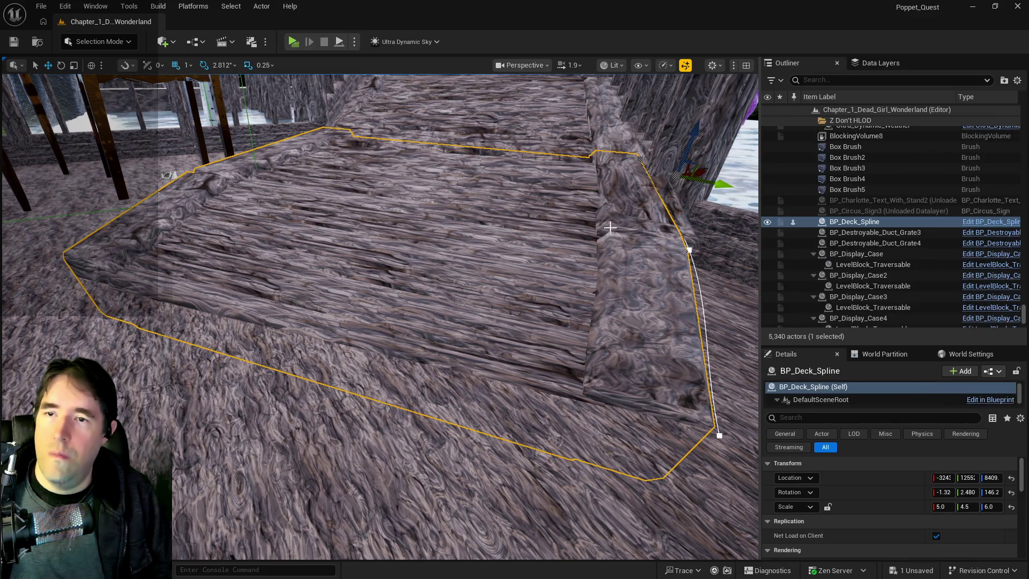
right_click(828, 223)
mouse_move(830, 241)
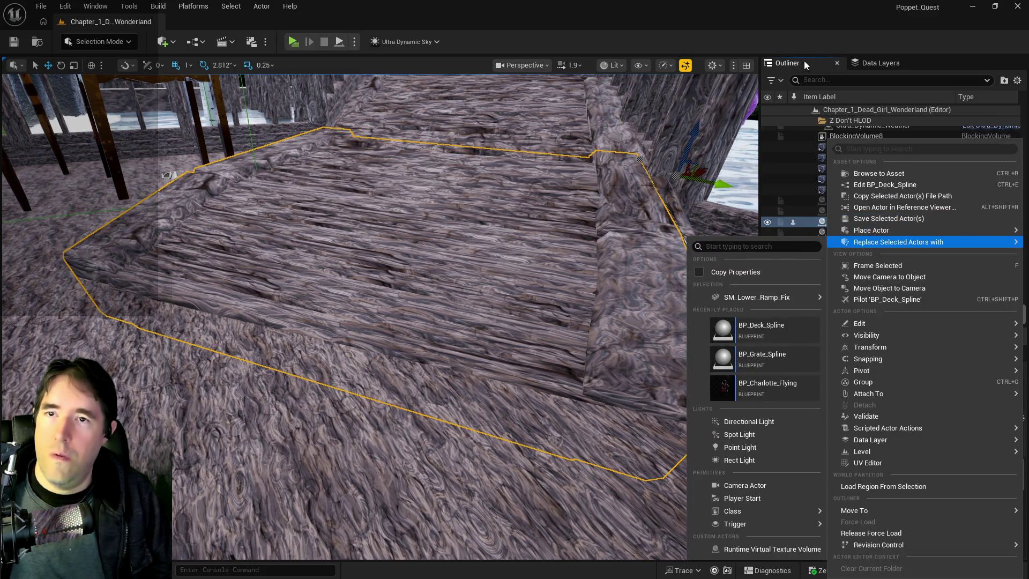
click(805, 65)
right_click(902, 475)
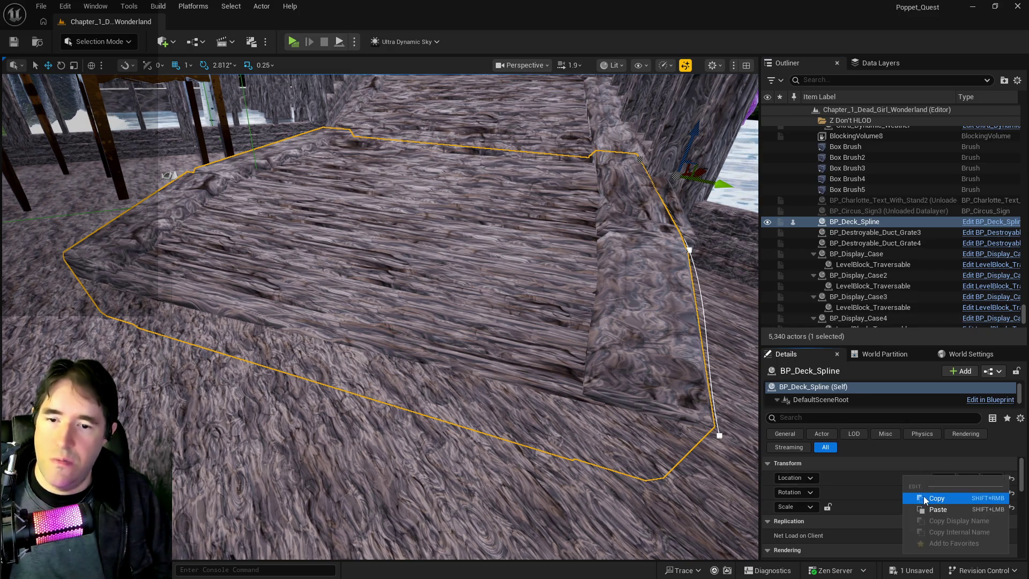
click(924, 499)
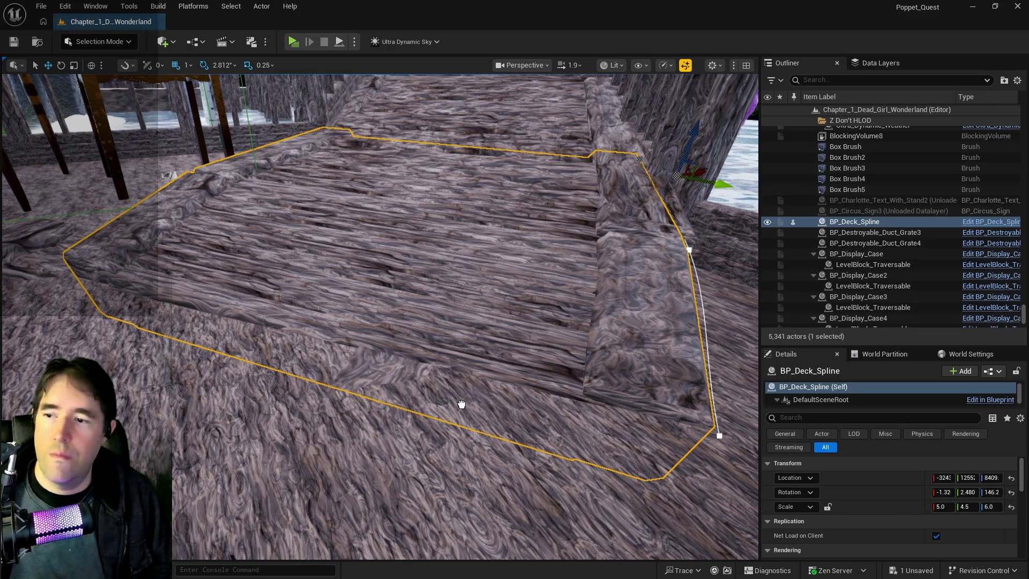
Place SM_Lower_Ramp_Fix, delete BP_Deck_Spline, paste the copied location onto it, and save all.
click(498, 299)
click(484, 279)
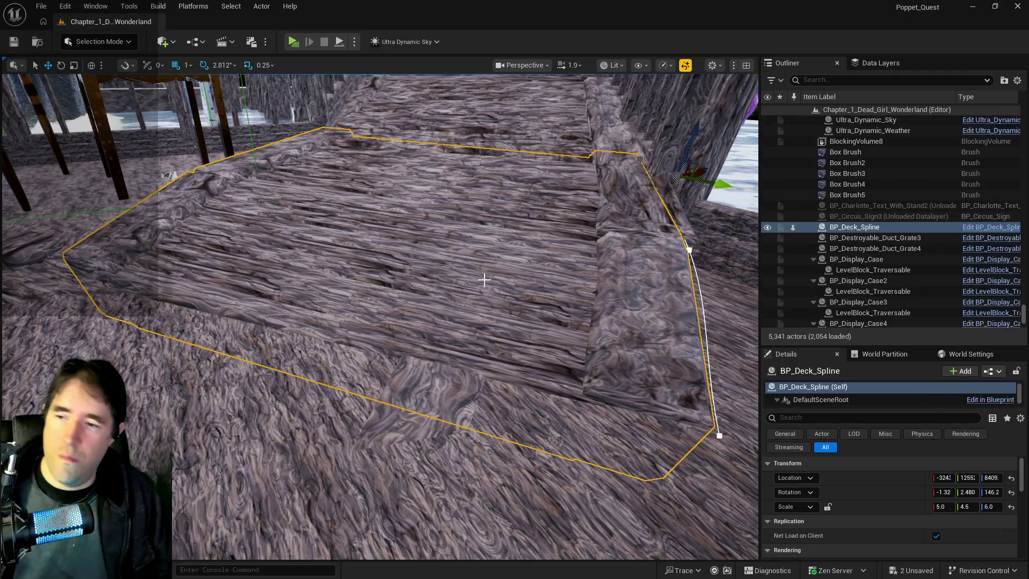
key(Delete)
click(457, 363)
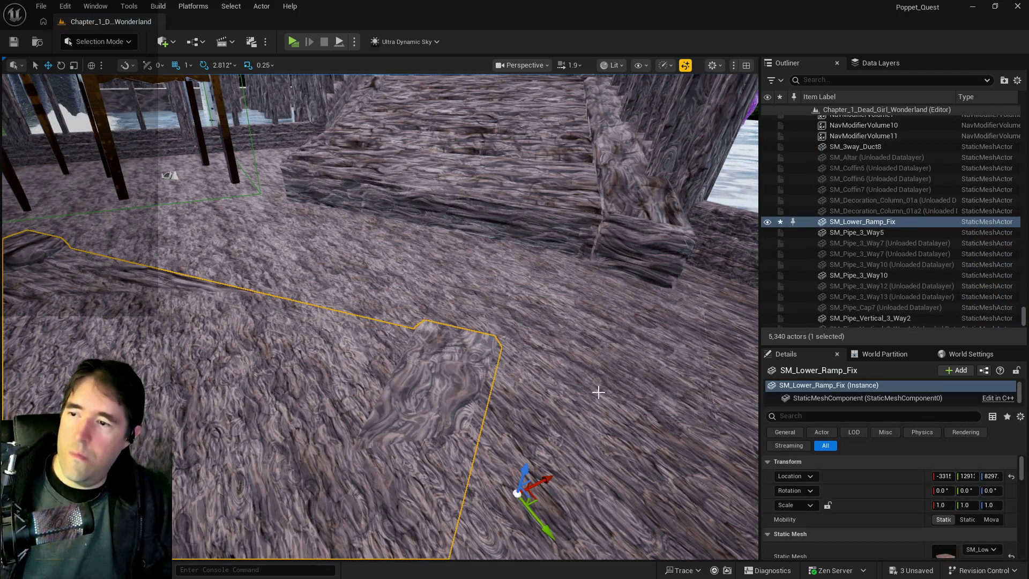
right_click(882, 476)
click(946, 510)
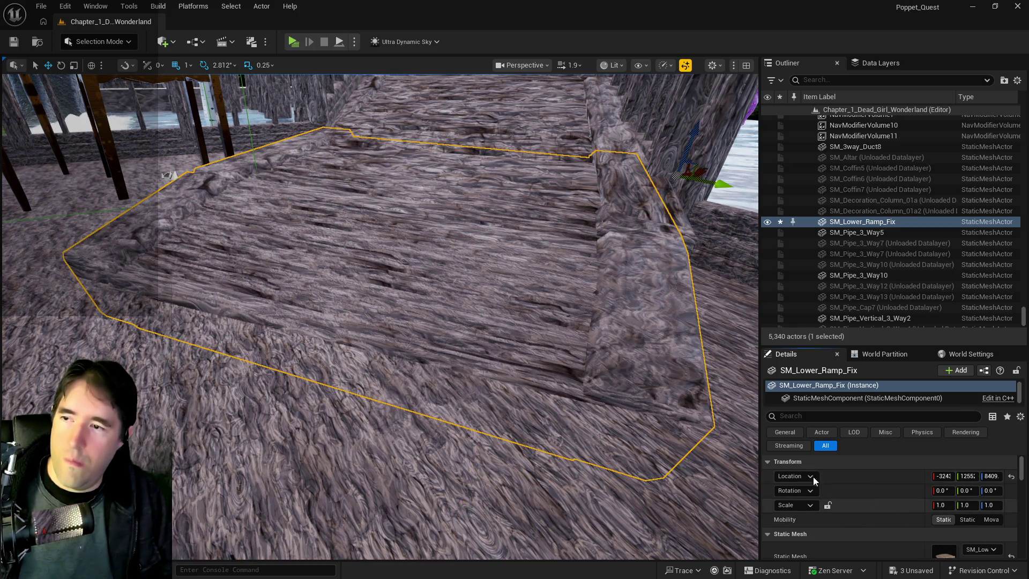
mouse_move(483, 322)
mouse_down()
mouse_move(420, 372)
mouse_move(482, 369)
mouse_up()
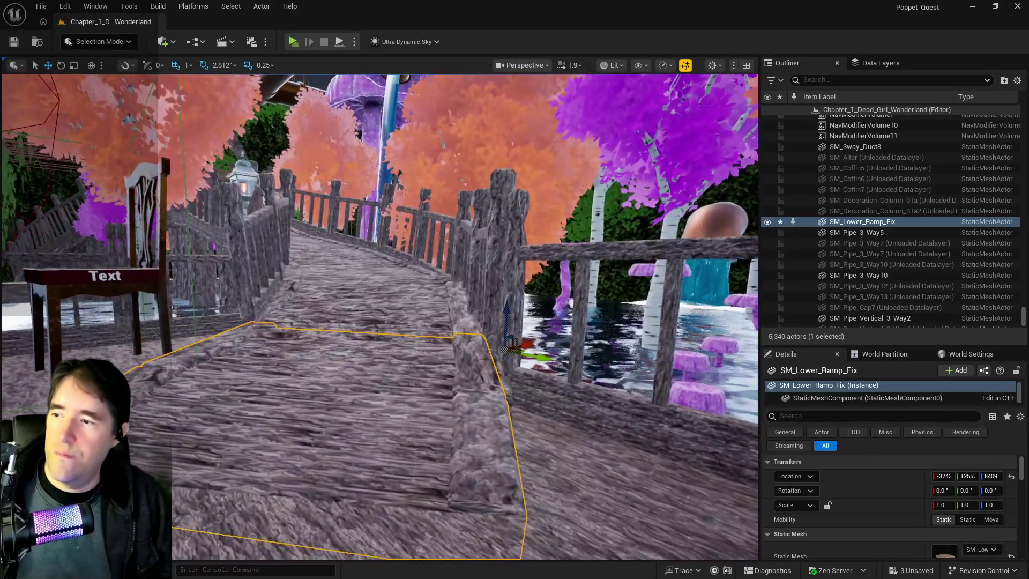
key(ctrl+s)
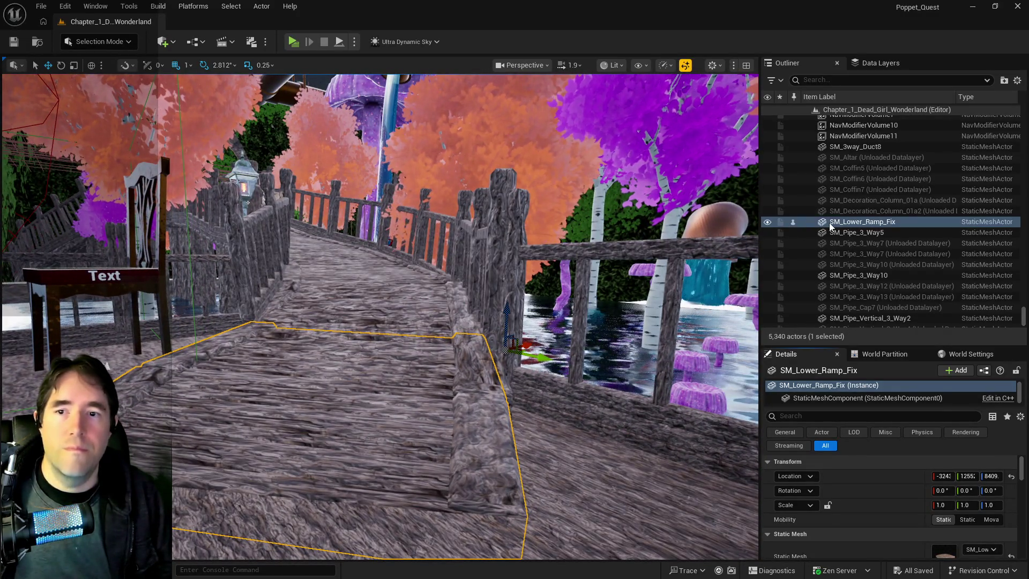
Move SM_Lower_Ramp_Fix into the Safari Room Outliner folder, found by searching 'saf'.
right_click(804, 223)
mouse_move(855, 511)
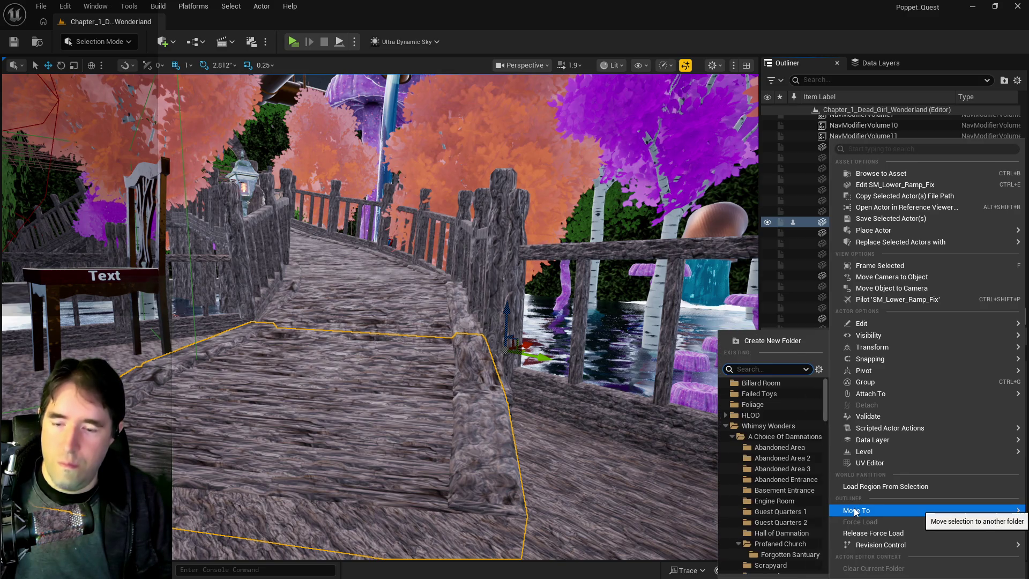
text(saf)
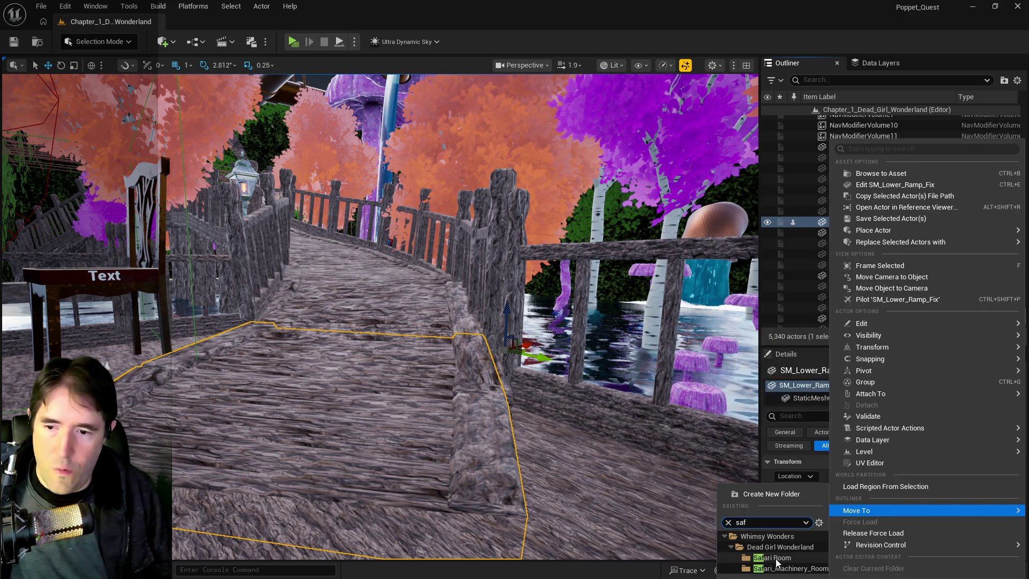
click(772, 557)
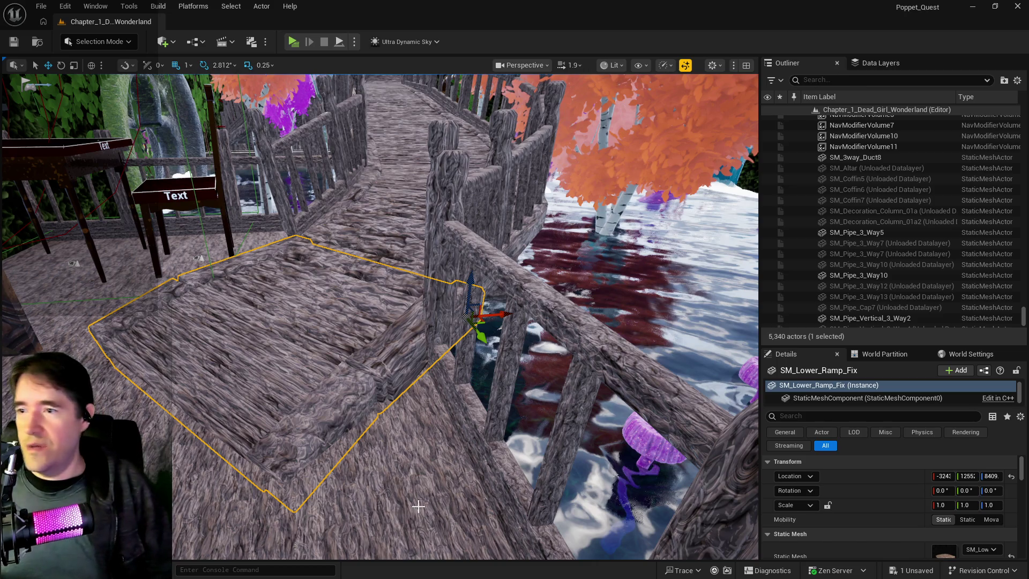
drag(323, 415, 409, 411)
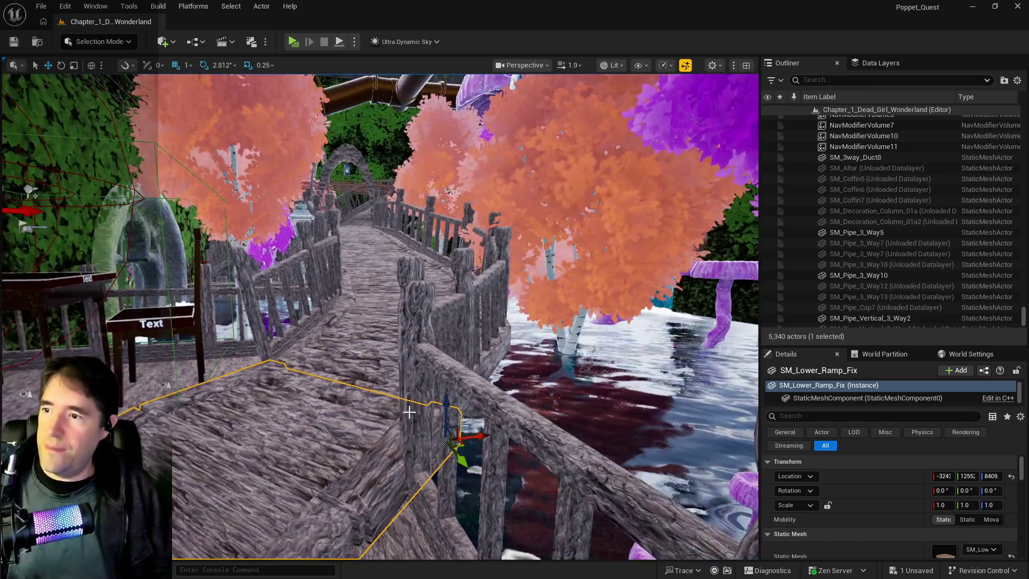